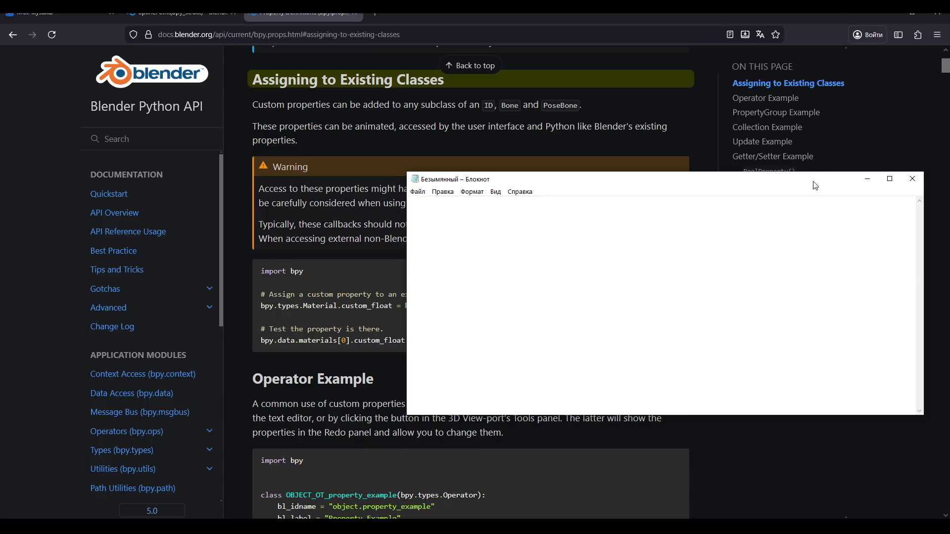
# Start a fresh Notepad note, try a few Russian opening phrases and clear them again
pyautogui.click(913, 179)
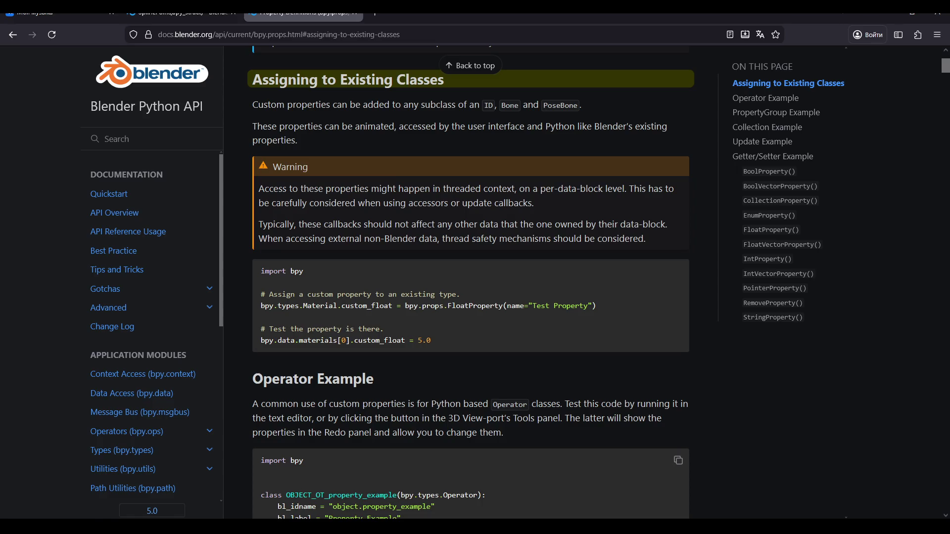
pyautogui.rightClick(275, 223)
pyautogui.click(316, 346)
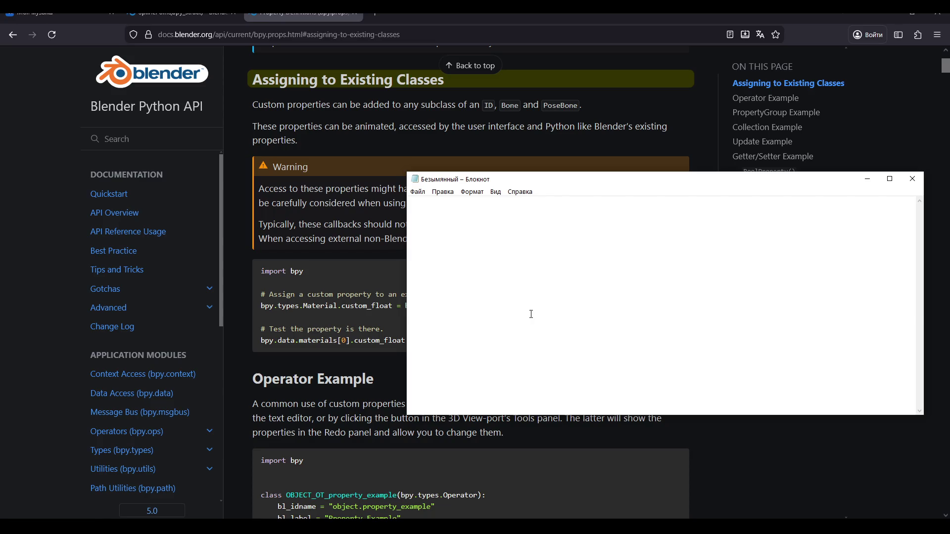
pyautogui.keyDown('ctrl'); pyautogui.scroll(3, 549, 350); pyautogui.keyUp('ctrl')
pyautogui.write('На самом деле ')
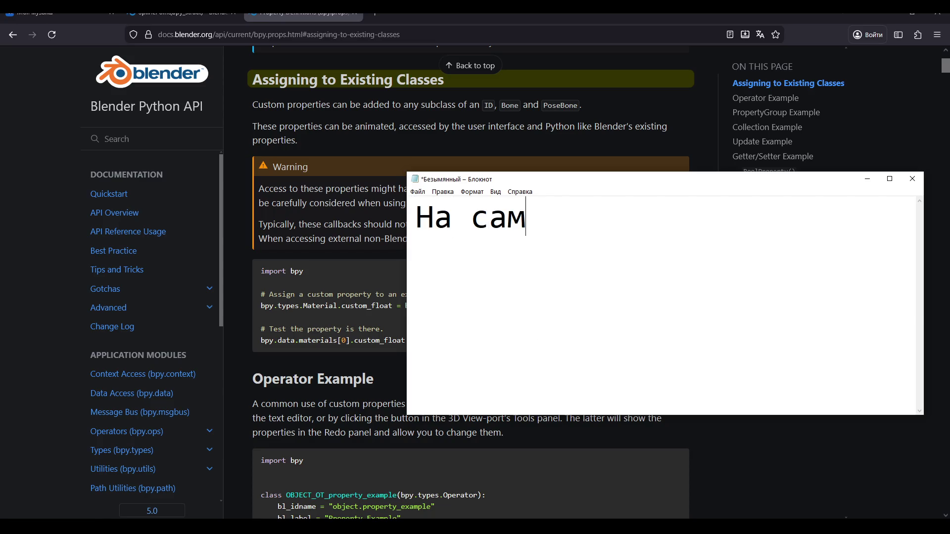
pyautogui.write('нет')
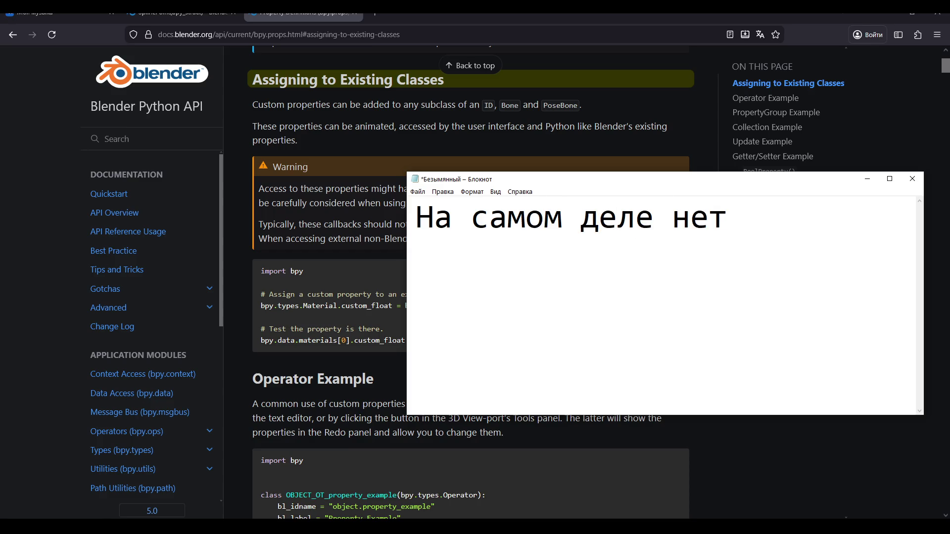
pyautogui.press('BackSpace')
pyautogui.press('BackSpace')
pyautogui.press('BackSpace')
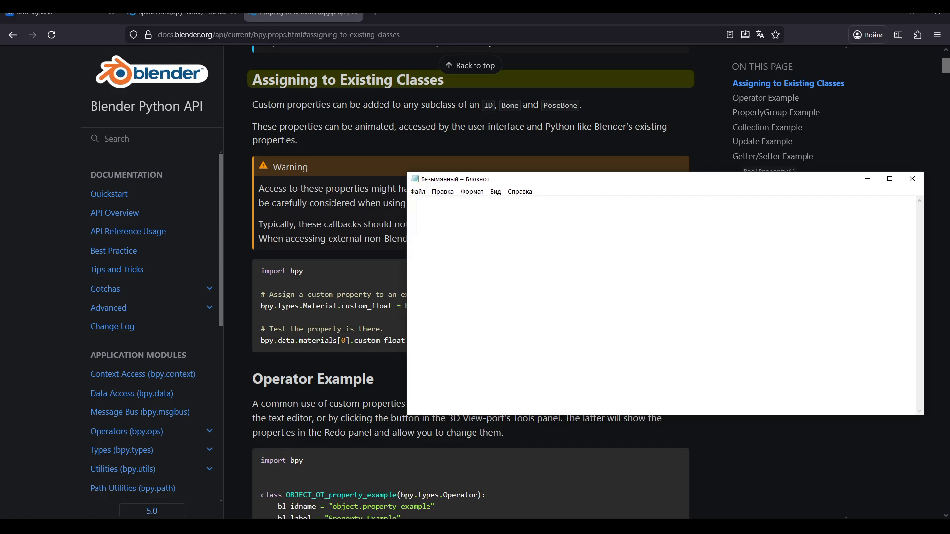
pyautogui.write('С')
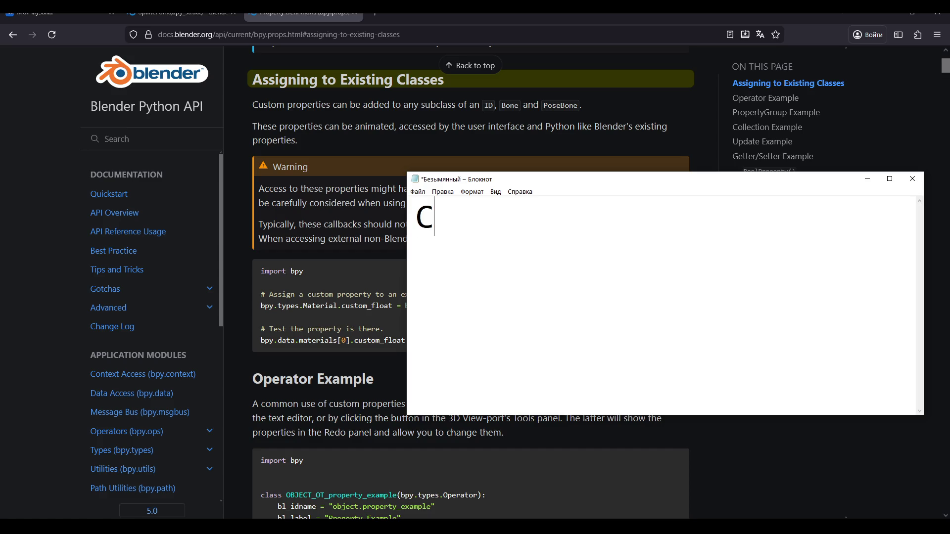
pyautogui.write('пят')
pyautogui.press('BackSpace')
pyautogui.press('BackSpace')
pyautogui.press('BackSpace')
pyautogui.write('тут')
pyautogui.press('BackSpace')
pyautogui.press('BackSpace')
pyautogui.press('BackSpace')
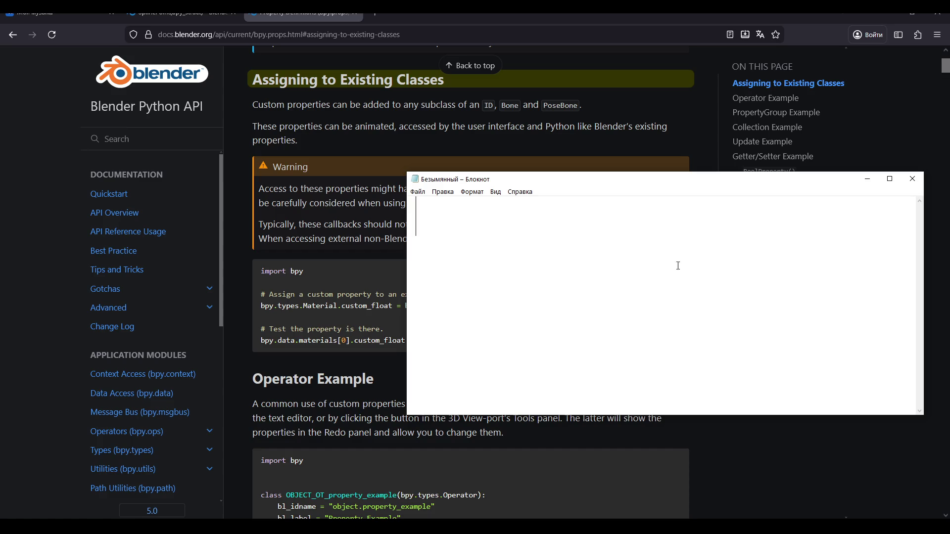
# Type the opening Russian line ending in 'производителя шатал', then add a new line starting with '<'
pyautogui.click(913, 179)
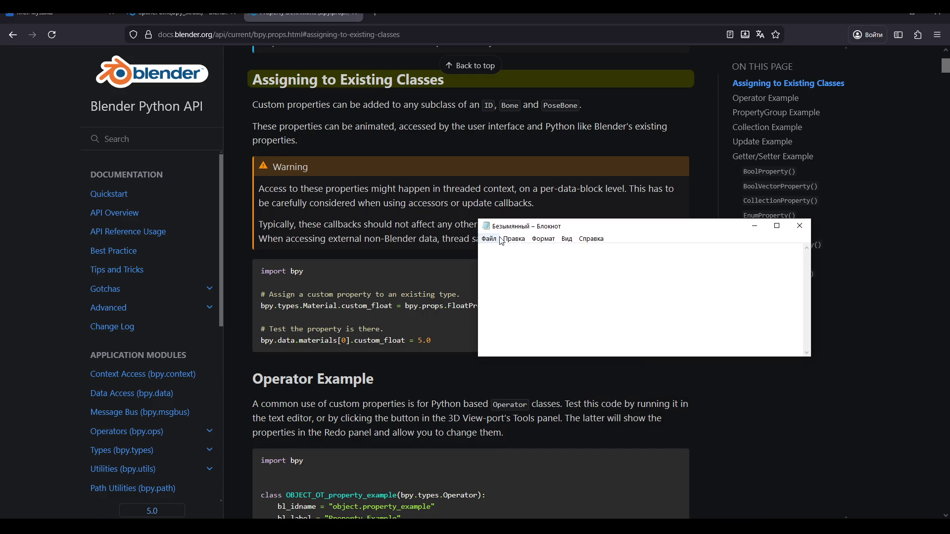
pyautogui.write('я вот этой ')
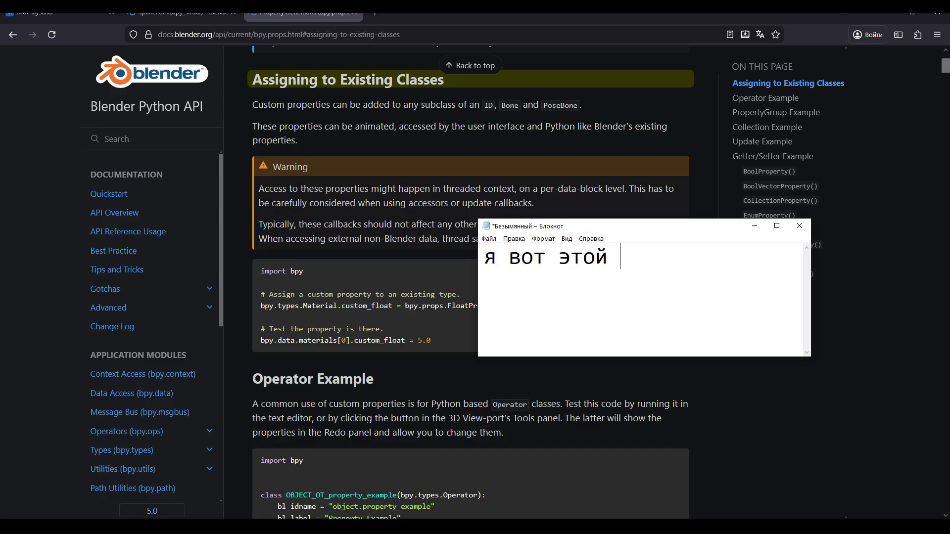
pyautogui.write('хуйни')
pyautogui.write('ро')
pyautogui.press('BackSpace')
pyautogui.press('BackSpace')
pyautogui.moveTo(520, 225)
pyautogui.mouseDown()
pyautogui.moveTo(558, 304)
pyautogui.moveTo(664, 272)
pyautogui.mouseUp()
pyautogui.write('производителя')
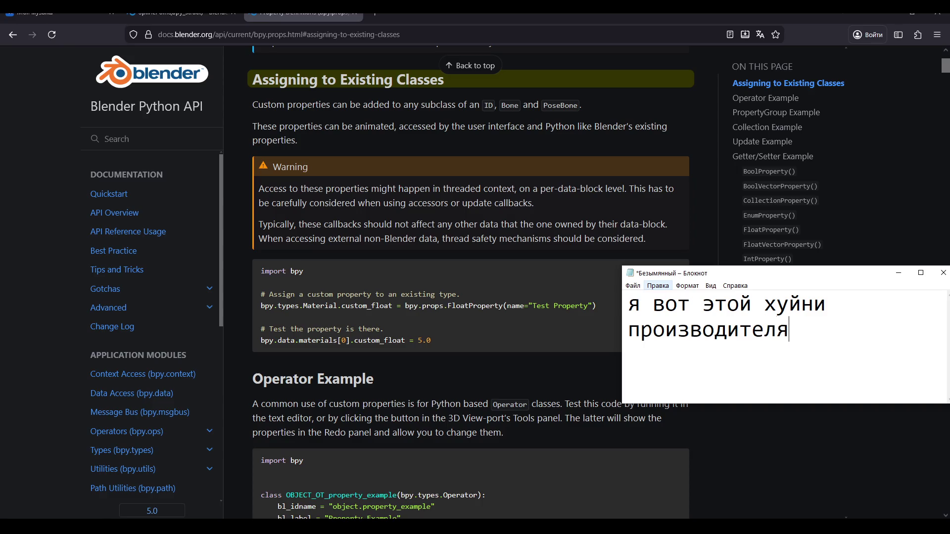
pyautogui.write(' шатал')
pyautogui.press('Return')
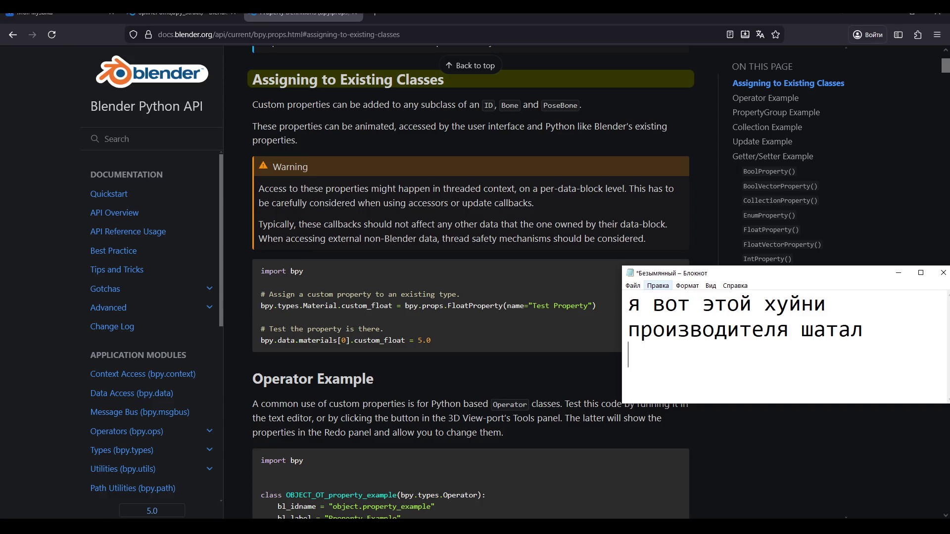
pyautogui.write('Б')
pyautogui.press('BackSpace')
pyautogui.write('<')
# Finish the remark 'как функция в класс ложится а не как переменная' and enlarge the window
pyautogui.moveTo(668, 277); pyautogui.dragTo(648, 226)
pyautogui.write('она не ')
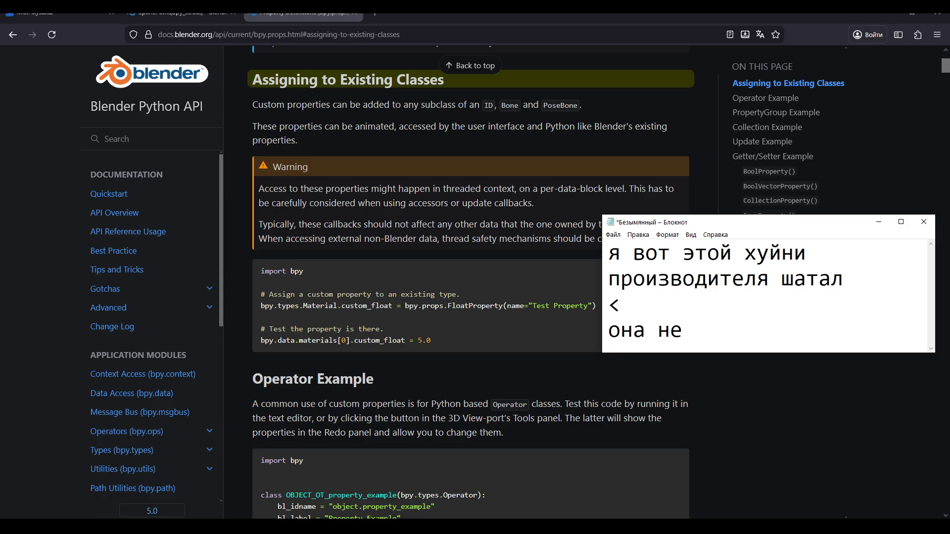
pyautogui.write('работа')
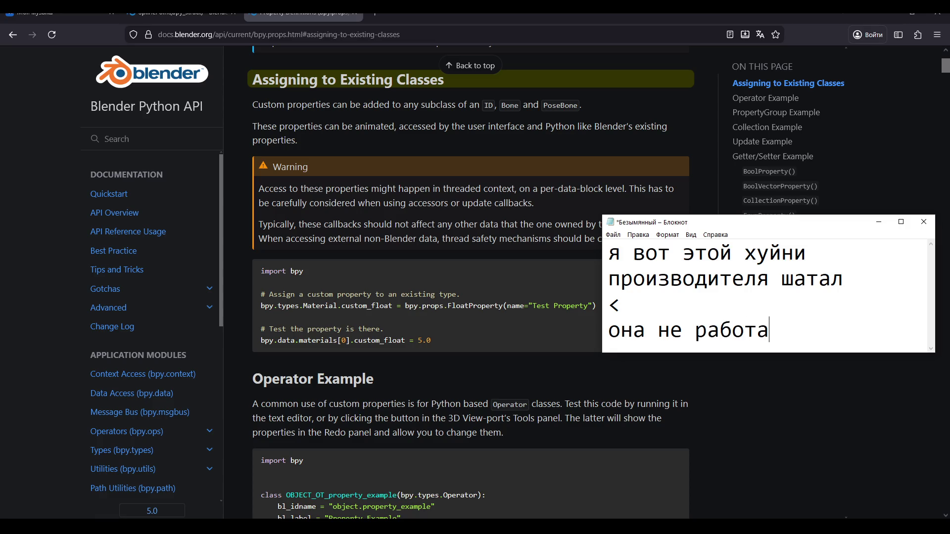
pyautogui.write('ет а')
pyautogui.press('BackSpace')
pyautogui.press('BackSpace')
pyautogui.press('BackSpace')
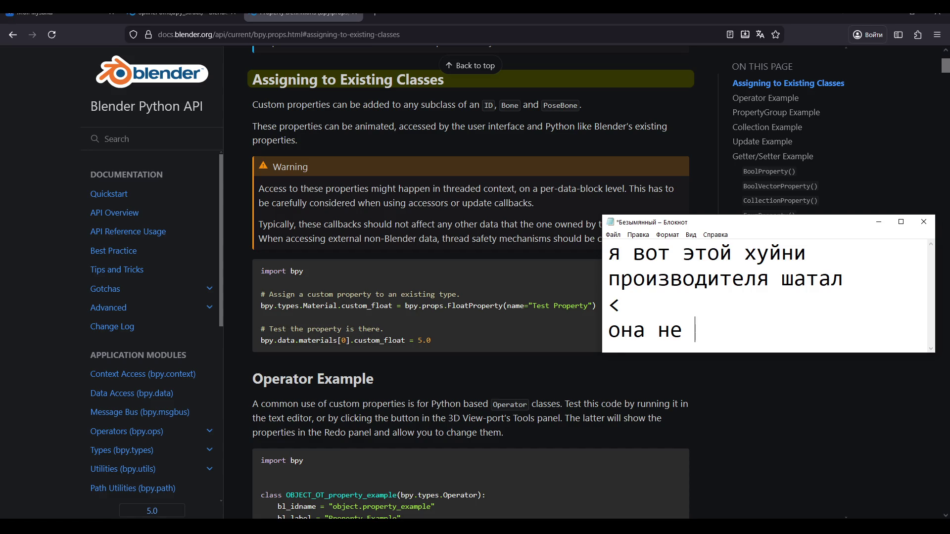
pyautogui.write('а как ф')
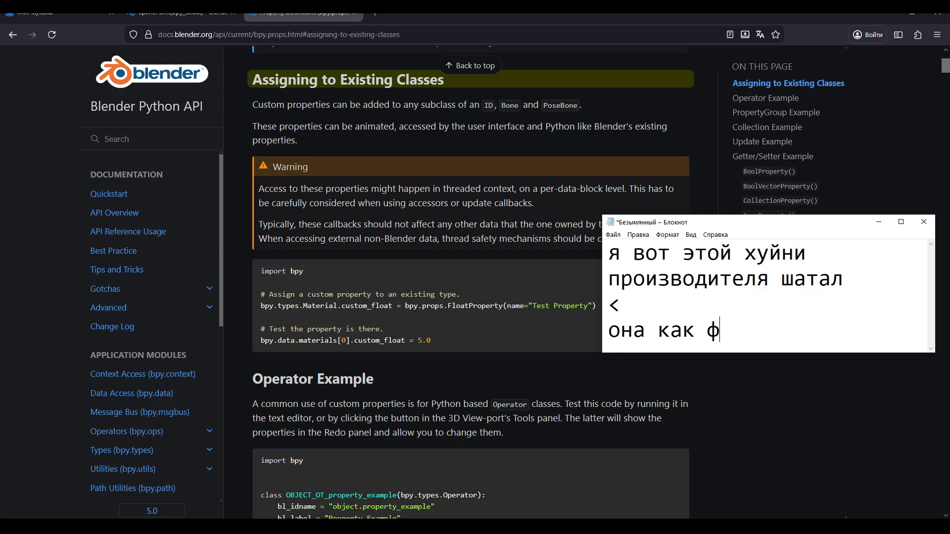
pyautogui.write('угк')
pyautogui.press('BackSpace')
pyautogui.press('BackSpace')
pyautogui.write('нкц')
pyautogui.write('ия в клас')
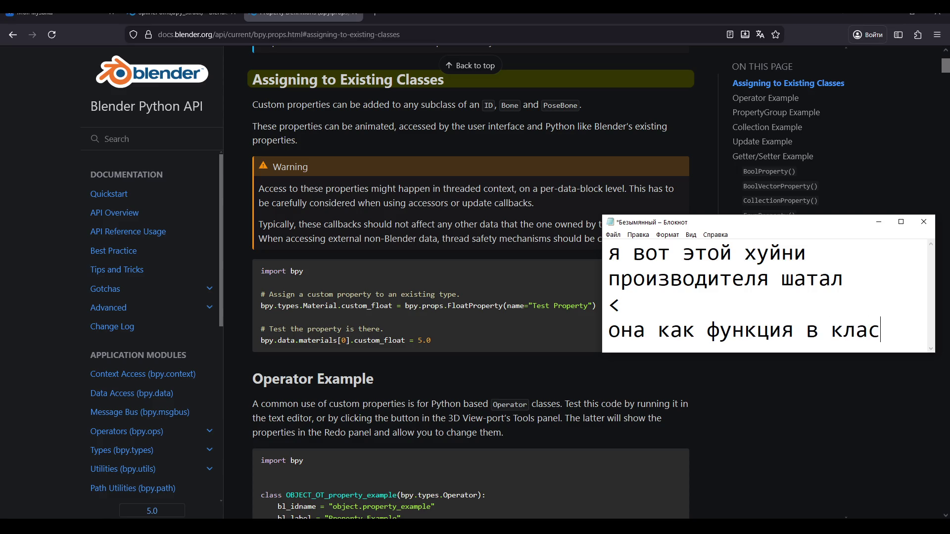
pyautogui.write('с ложится а ')
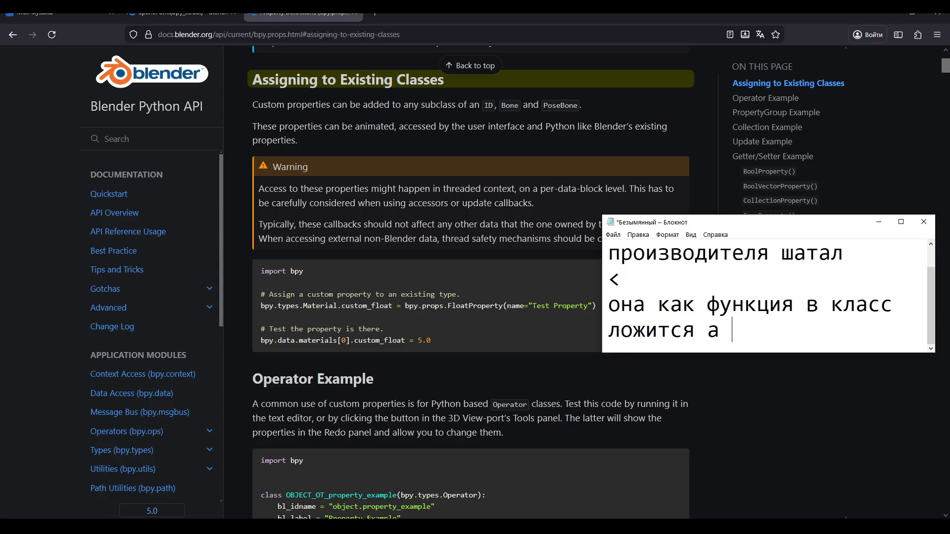
pyautogui.write('не как пере')
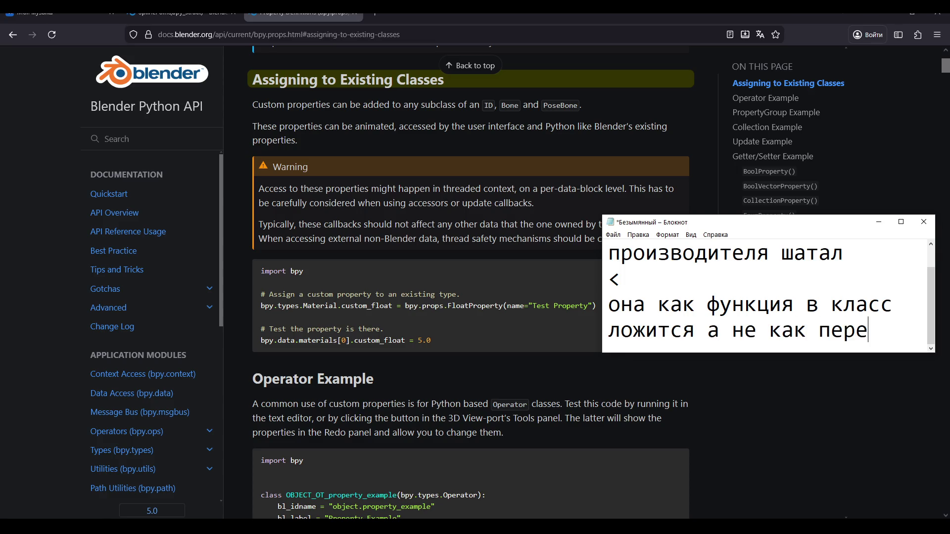
pyautogui.write('менная')
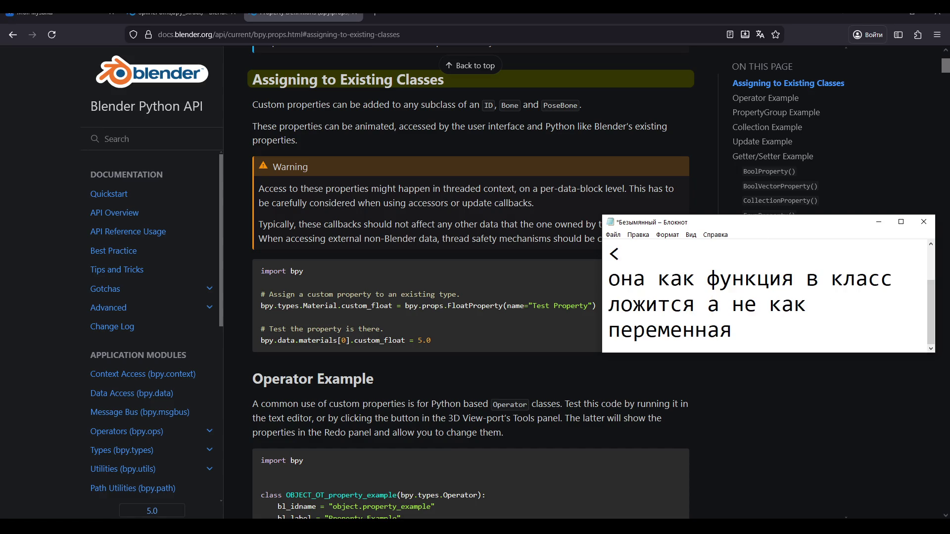
pyautogui.moveTo(603, 216)
pyautogui.mouseDown()
pyautogui.moveTo(607, 148)
pyautogui.moveTo(648, 234)
pyautogui.mouseUp()
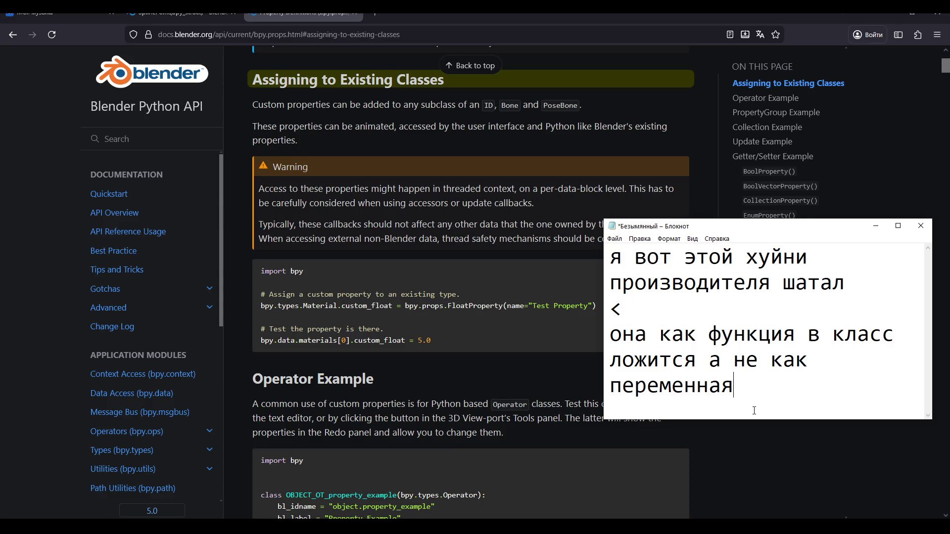
# Replace the note text with 'Нужно вот так делать' and a '<' line, moving it over the code
pyautogui.moveTo(391, 516)
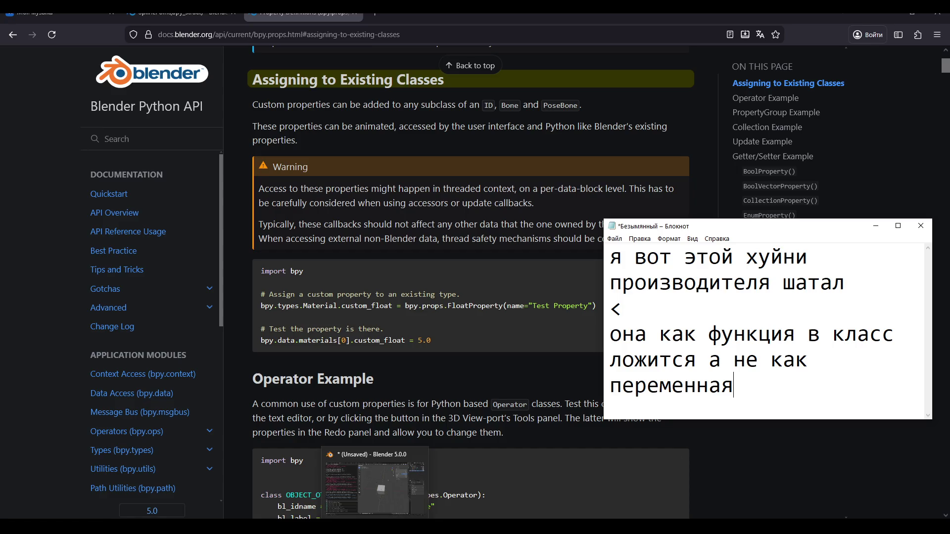
pyautogui.scroll(-6, 442, 357)
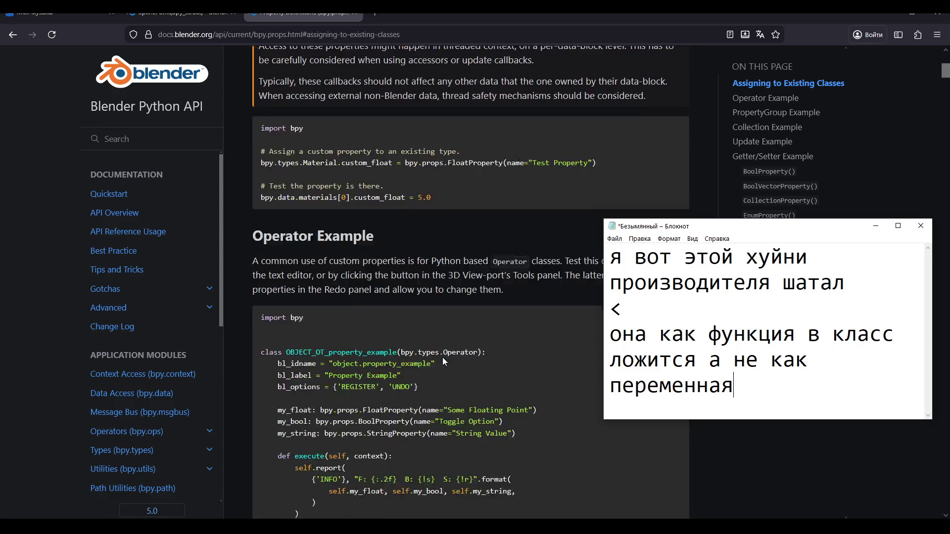
pyautogui.scroll(1, 443, 357)
pyautogui.hotkey('ctrl', 'a')
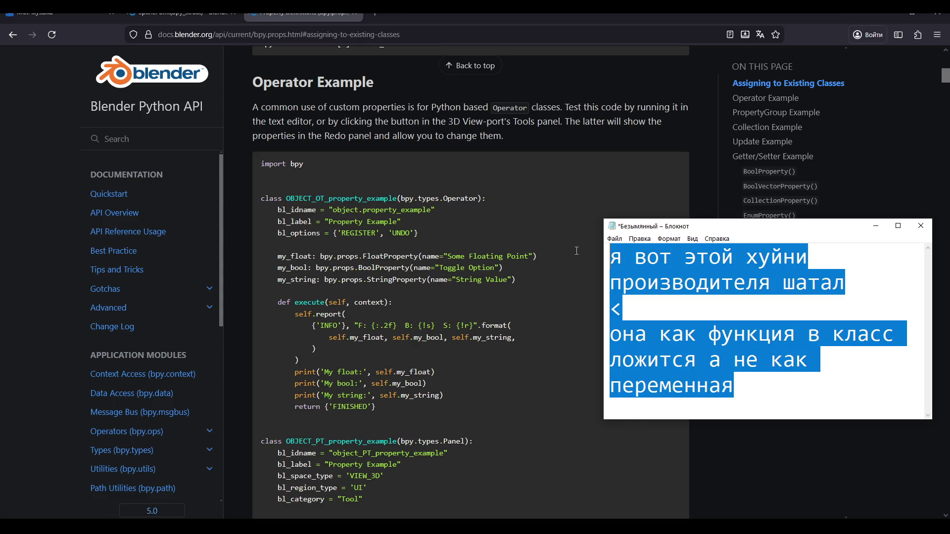
pyautogui.press('BackSpace')
pyautogui.scroll(1, 486, 289)
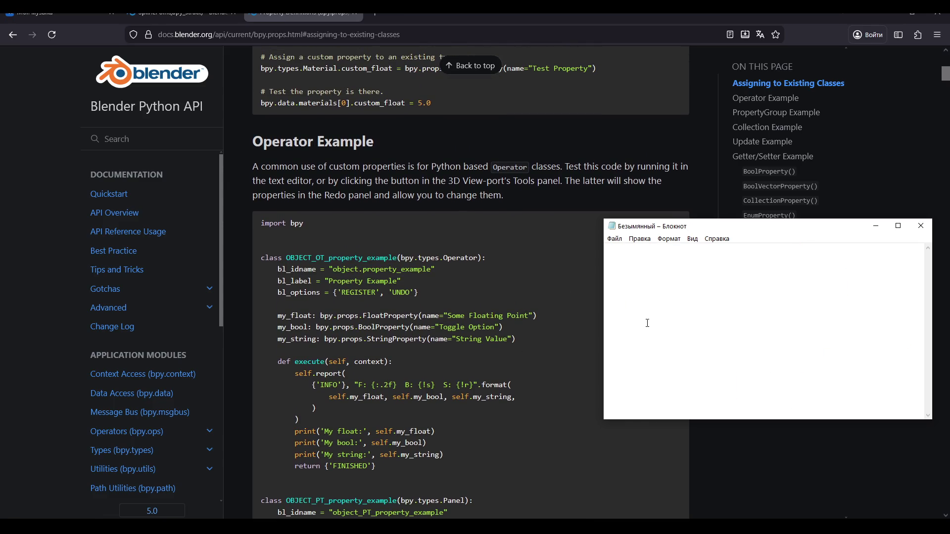
pyautogui.write('Нуж')
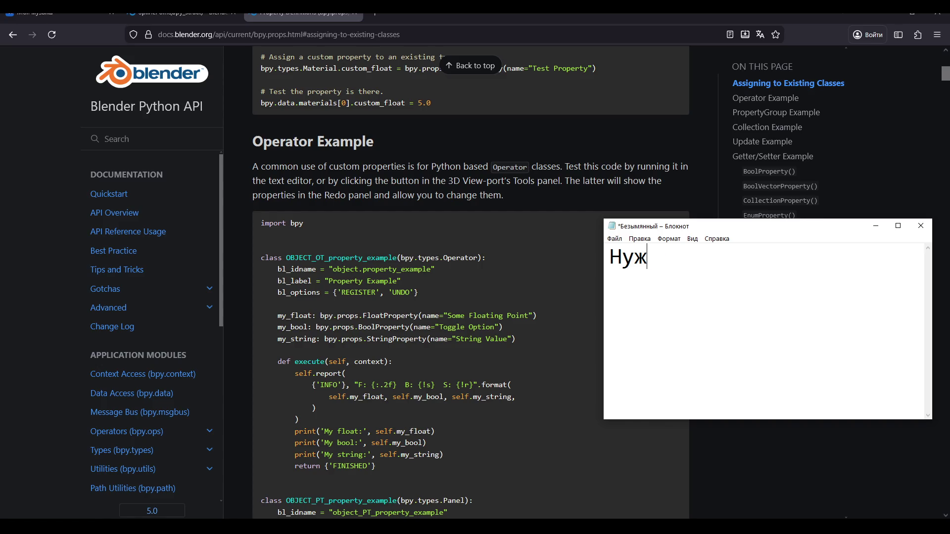
pyautogui.write('но вот та')
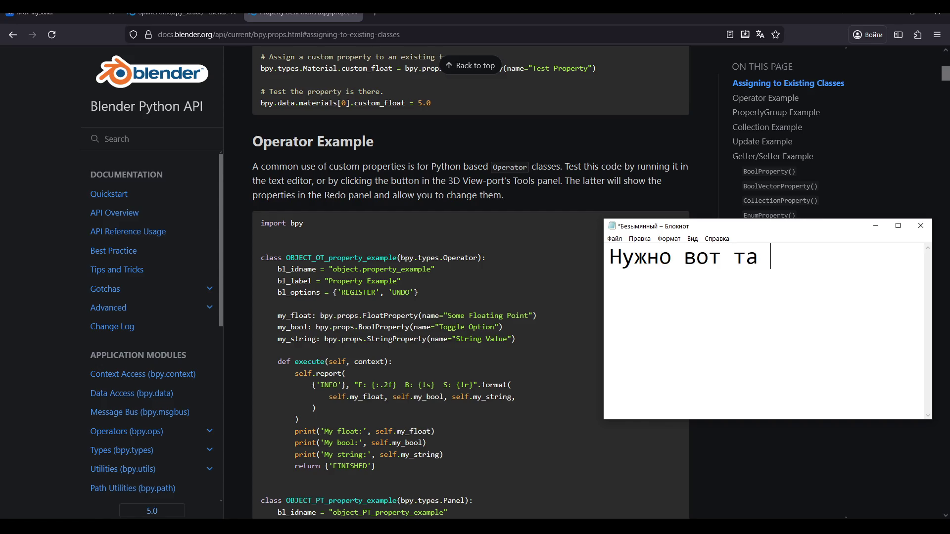
pyautogui.write('к делать')
pyautogui.press('Return')
pyautogui.press('super+space')
pyautogui.write('<')
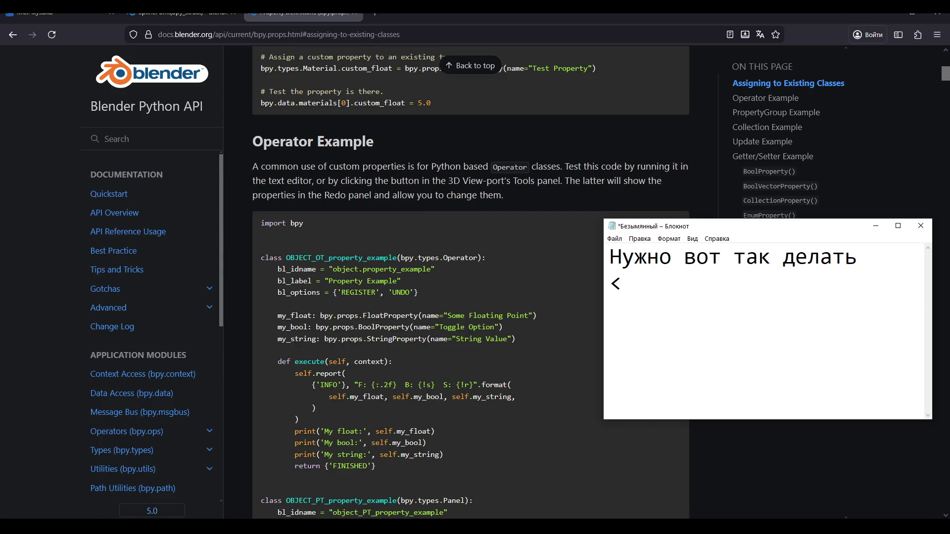
pyautogui.moveTo(640, 227)
pyautogui.mouseDown()
pyautogui.moveTo(535, 251)
pyautogui.moveTo(344, 271)
pyautogui.moveTo(544, 249)
pyautogui.mouseUp()
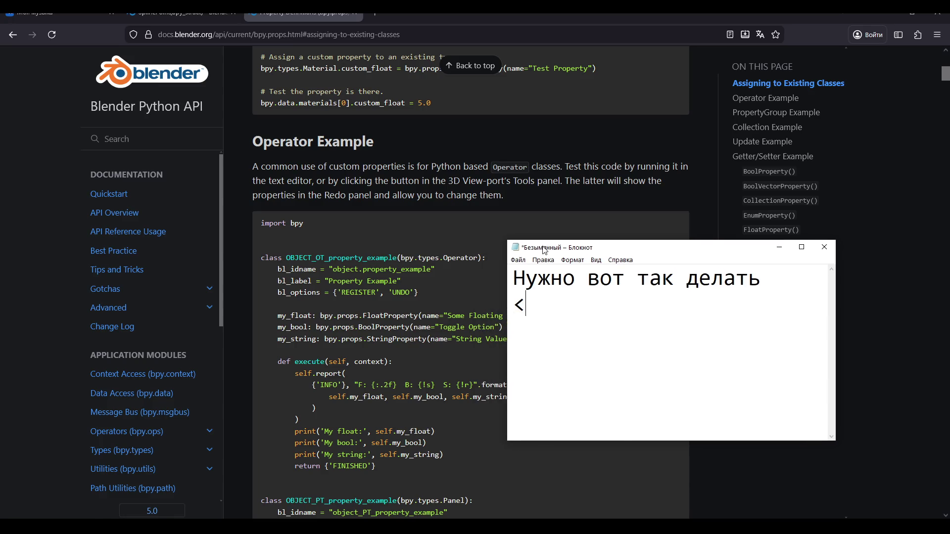
# Rewrite the note as a Russian remark that this was how it worked before 5.0
pyautogui.hotkey('ctrl', 'a')
pyautogui.press('BackSpace')
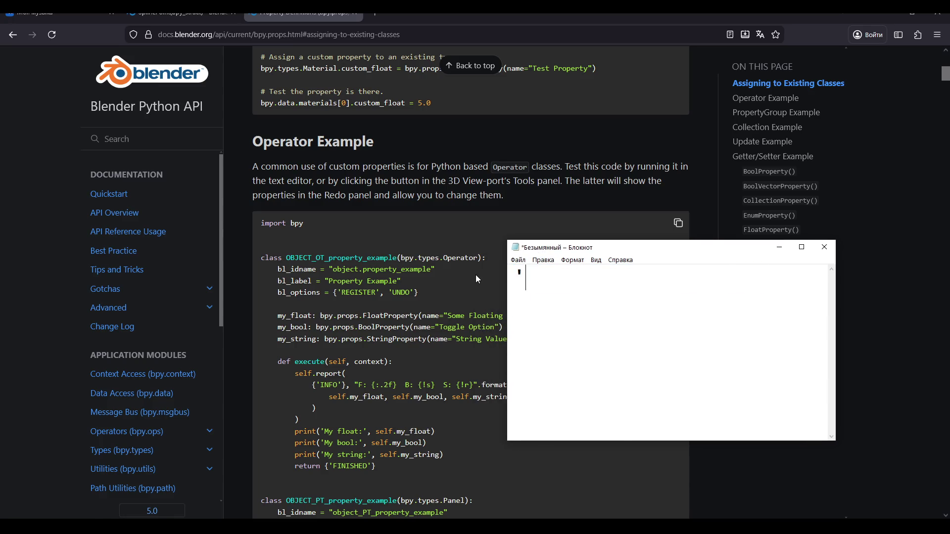
pyautogui.write('это до ')
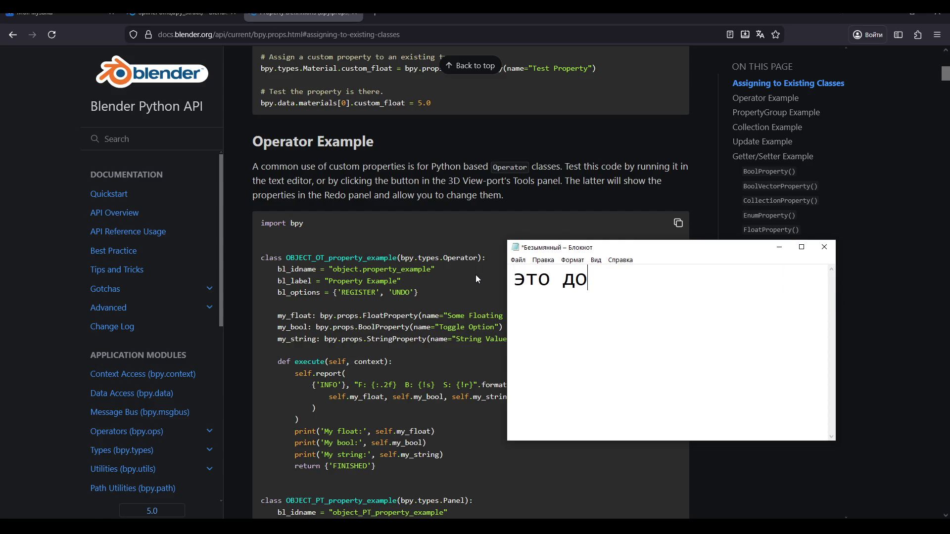
pyautogui.write('0')
pyautogui.press('BackSpace')
pyautogui.write('500')
pyautogui.press('BackSpace')
pyautogui.press('BackSpace')
pyautogui.write('6')
pyautogui.press('BackSpace')
pyautogui.write('.0 ,s')
pyautogui.press('BackSpace')
pyautogui.press('BackSpace')
pyautogui.write('было')
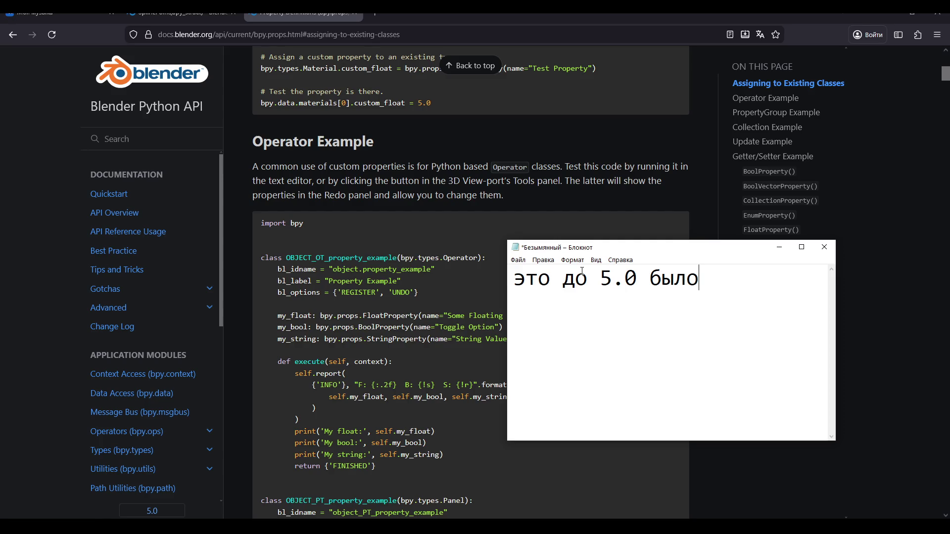
# Close Notepad and discard the note with 'Не сохранять'
pyautogui.click(824, 247)
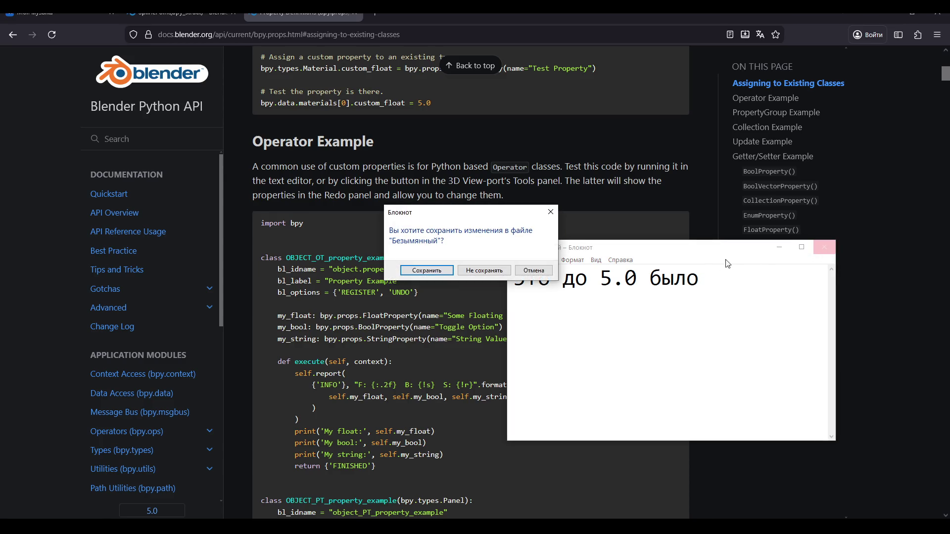
pyautogui.click(476, 269)
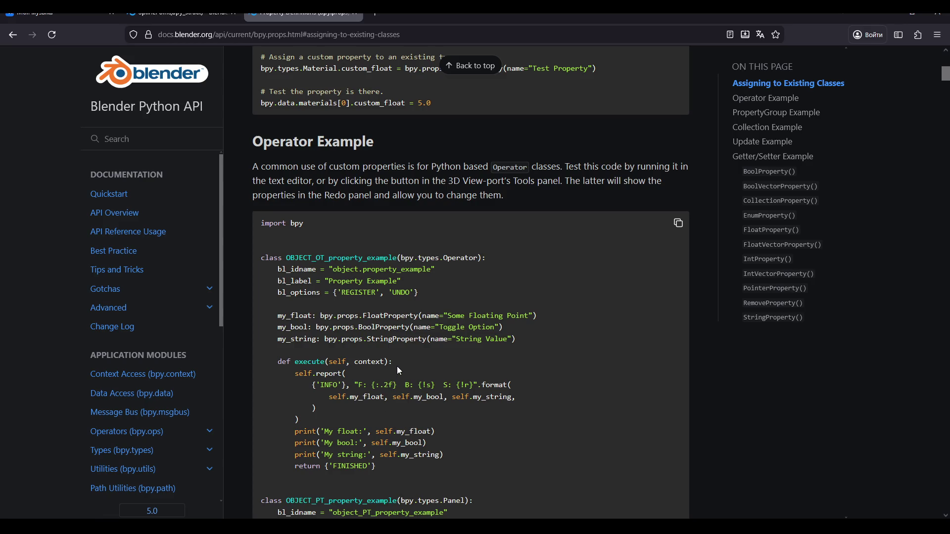
pyautogui.scroll(8, 401, 359)
# Glance at Blender, then back in the bpy.props docs highlight 'ID, Bone and PoseBone'
pyautogui.hotkey('alt', 'Tab')
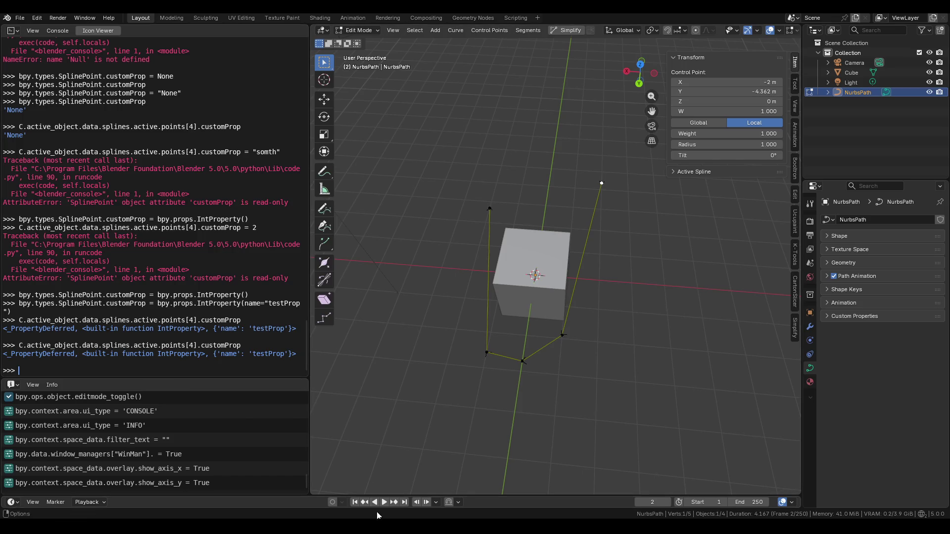
pyautogui.hotkey('alt', 'Tab')
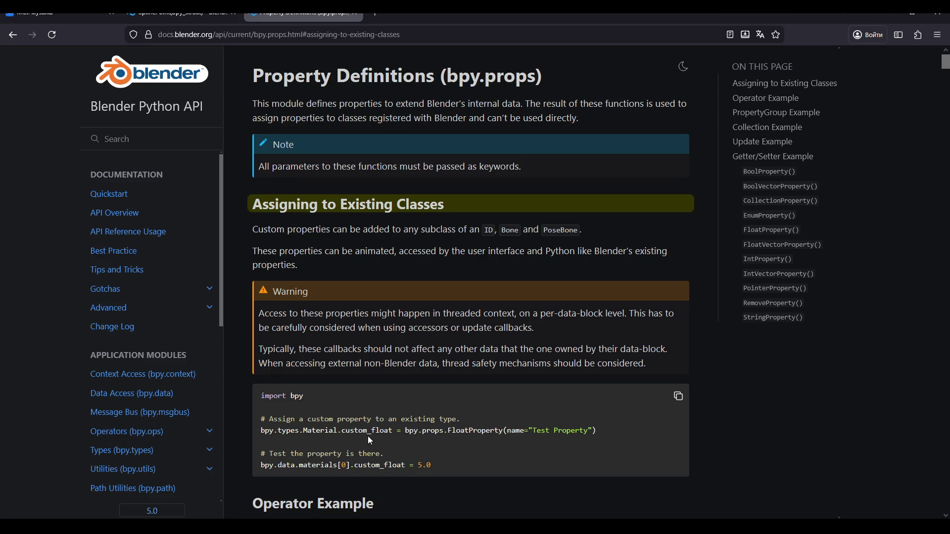
pyautogui.moveTo(514, 228); pyautogui.dragTo(583, 228)
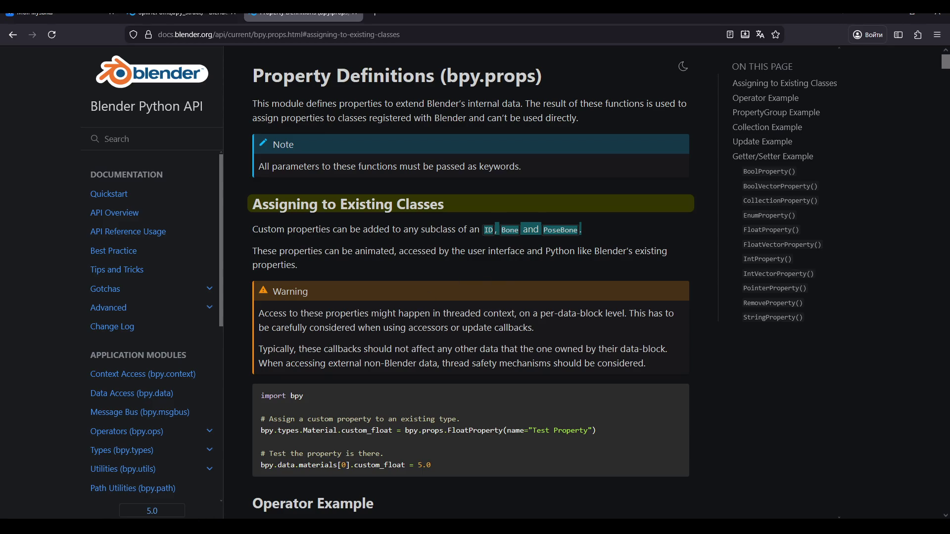
# Enlarge the note text and type 'Вспомнил где собака зарыта' / 'Он не распакуется ни в каком классе кроме этих'
pyautogui.write('a')
pyautogui.press('BackSpace')
pyautogui.hotkey('ctrl', '+')
pyautogui.hotkey('ctrl', '+')
pyautogui.hotkey('ctrl', '+')
pyautogui.write('Вспомнил где собака зары')
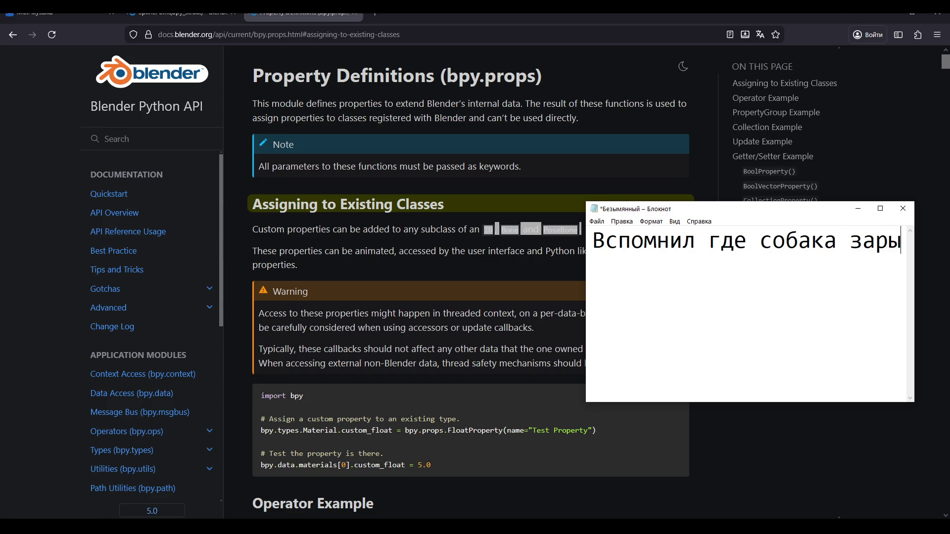
pyautogui.write('та')
pyautogui.press('Return')
pyautogui.write('Он не распа')
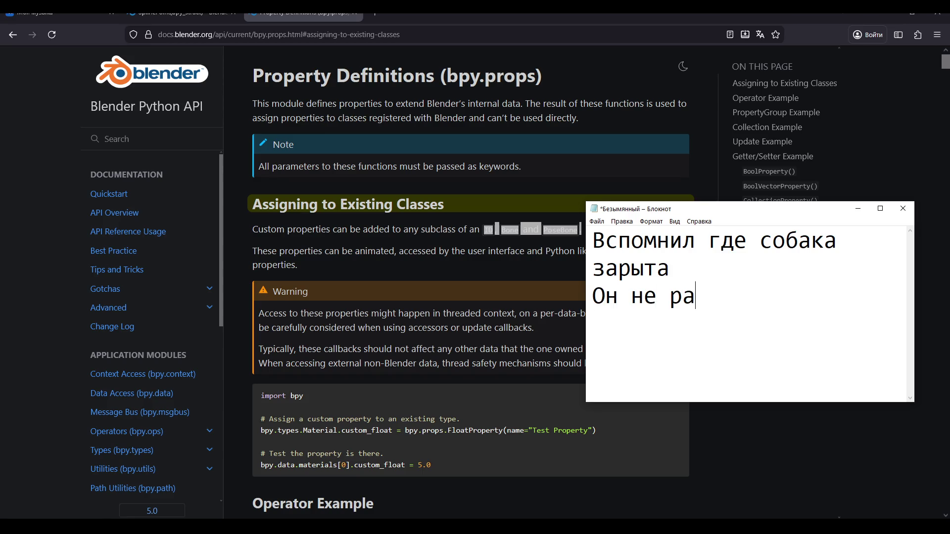
pyautogui.write('куе')
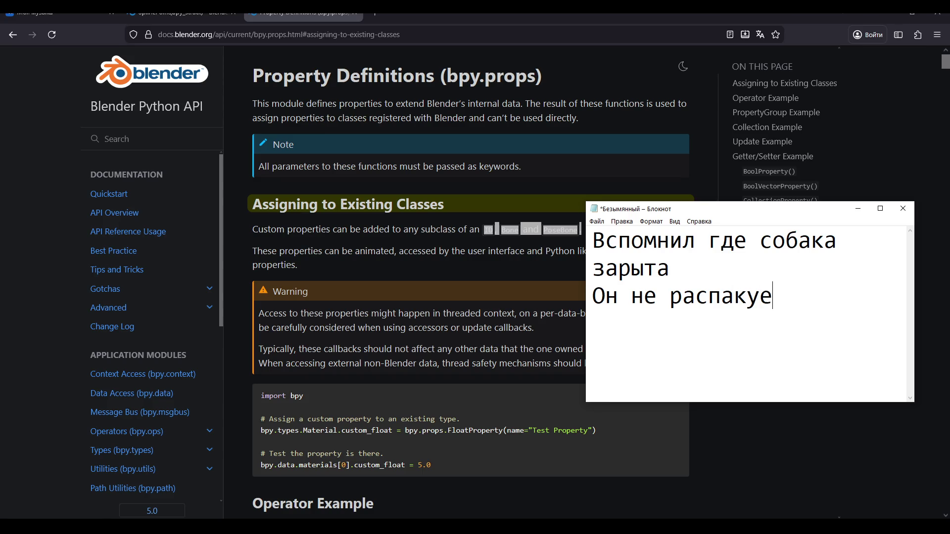
pyautogui.write('тся ни в к')
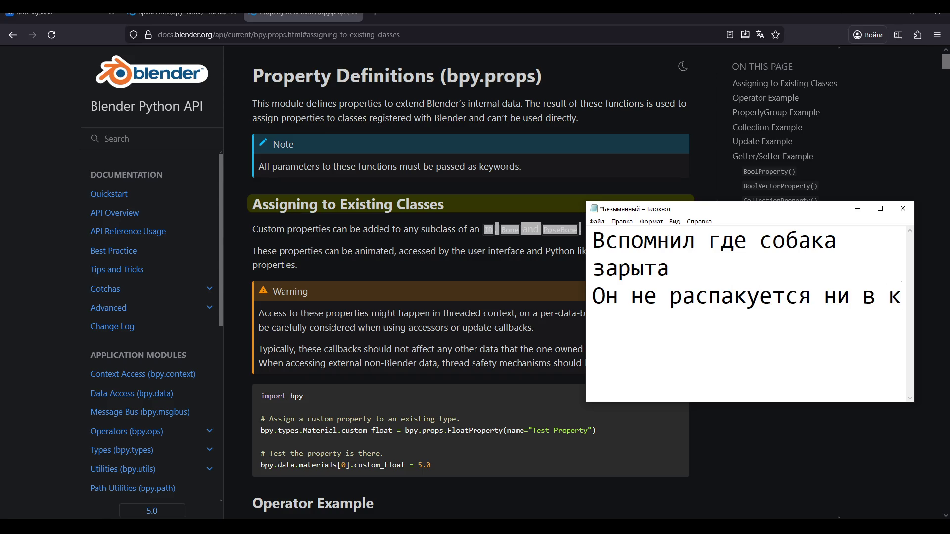
pyautogui.write('аком классе кром')
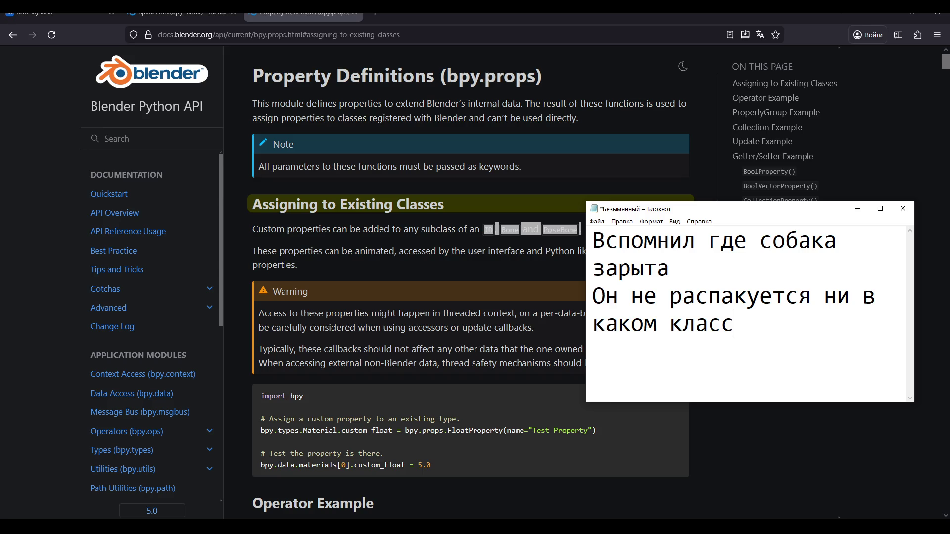
pyautogui.press('BackSpace')
pyautogui.write('е э')
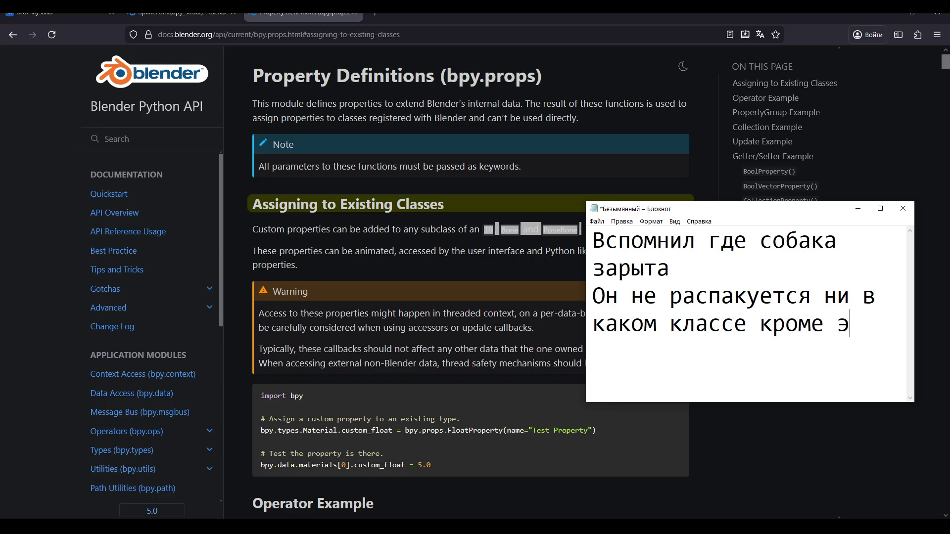
pyautogui.write('тих')
# Reposition the note window beside the docs and highlight ID, Bone and PoseBone again
pyautogui.moveTo(626, 210)
pyautogui.mouseDown()
pyautogui.moveTo(666, 186)
pyautogui.moveTo(648, 189)
pyautogui.mouseUp()
pyautogui.click(591, 234)
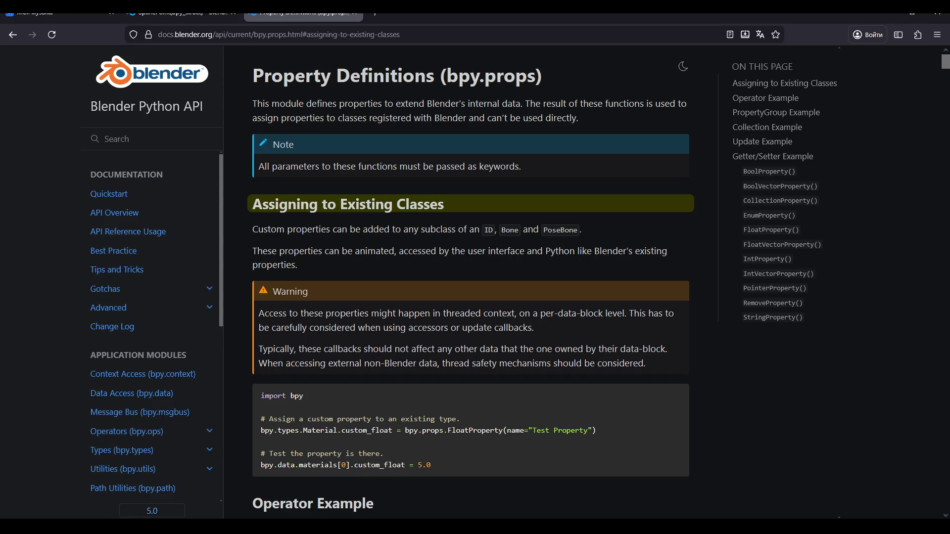
pyautogui.hotkey('alt', 'Tab')
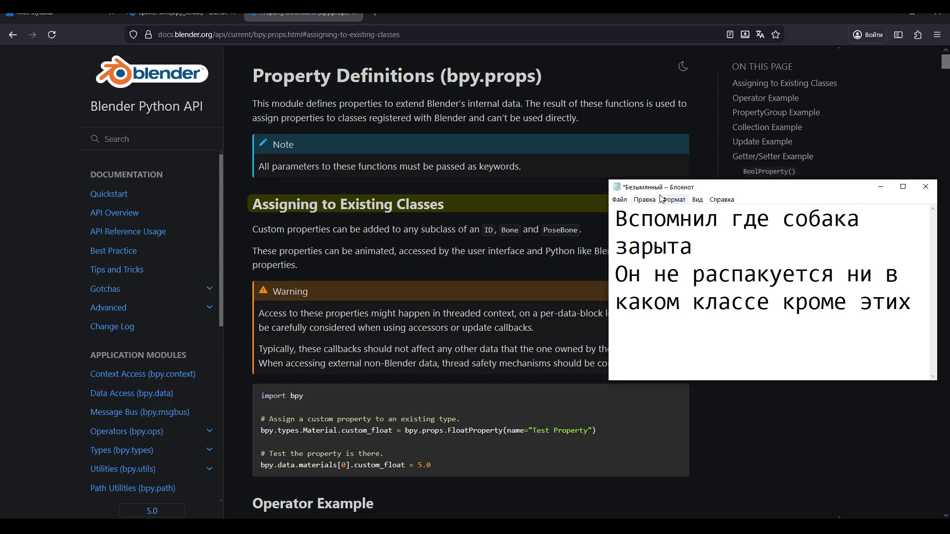
pyautogui.moveTo(662, 188)
pyautogui.mouseDown()
pyautogui.moveTo(659, 152)
pyautogui.moveTo(801, 104)
pyautogui.moveTo(802, 231)
pyautogui.mouseUp()
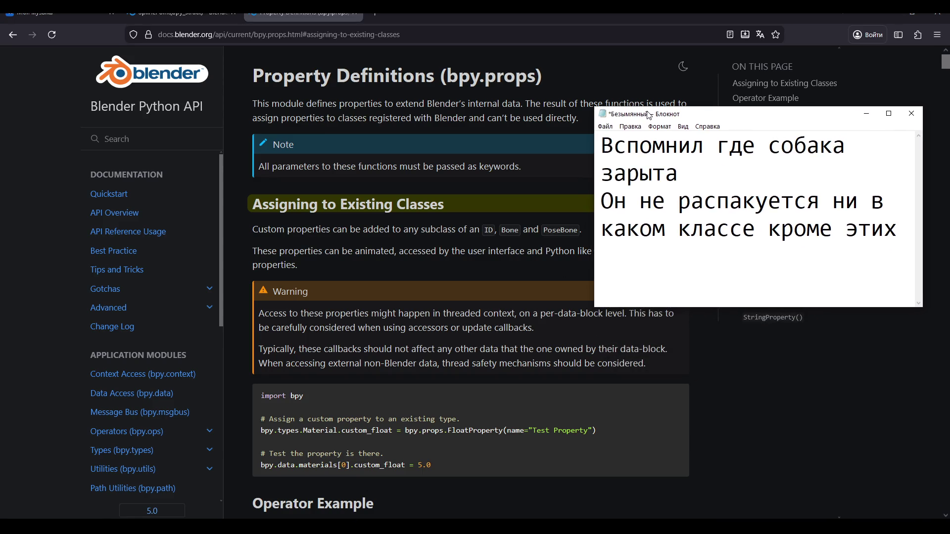
pyautogui.click(488, 230)
pyautogui.moveTo(487, 230); pyautogui.dragTo(591, 227)
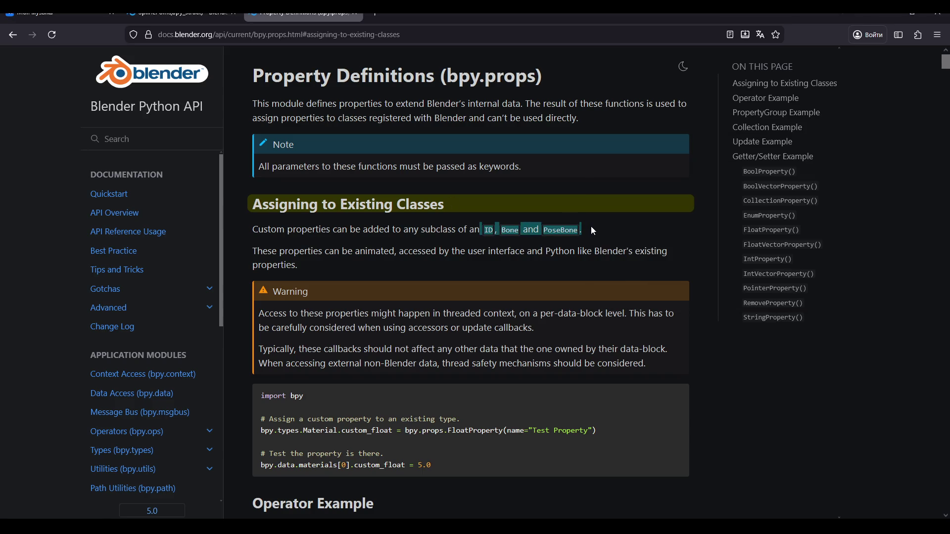
# Open the SplinePoint(bpy_struct) tab and scroll to its Inherited Properties and Inherited Functions
pyautogui.click(591, 227)
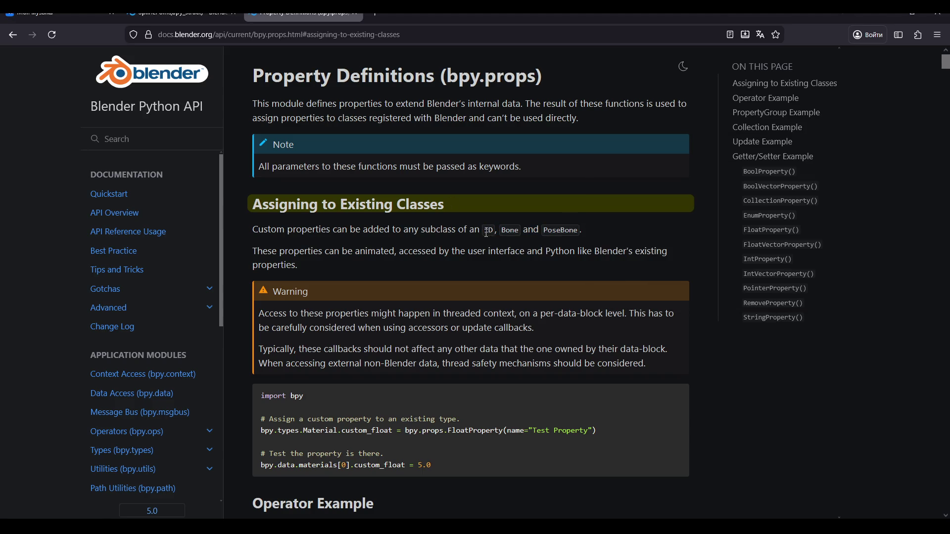
pyautogui.click(174, 19)
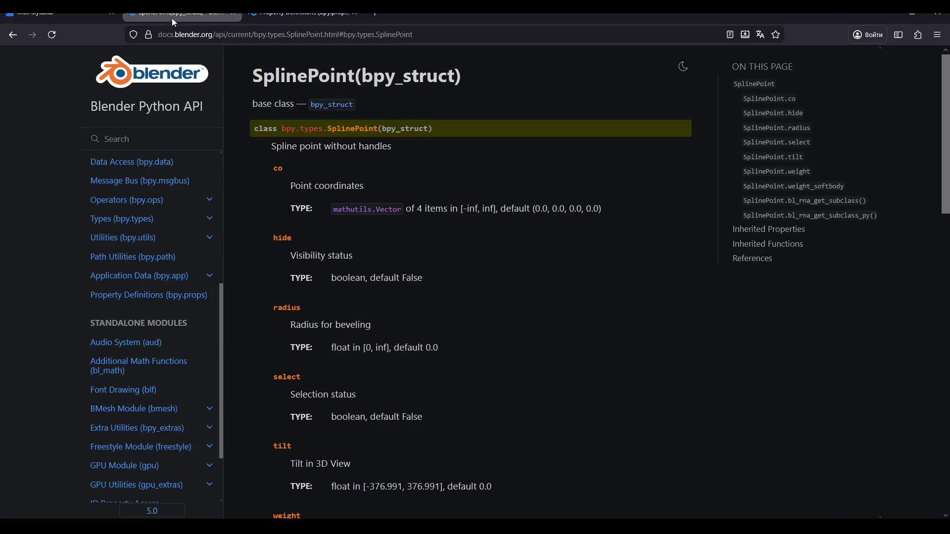
pyautogui.scroll(-15, 398, 146)
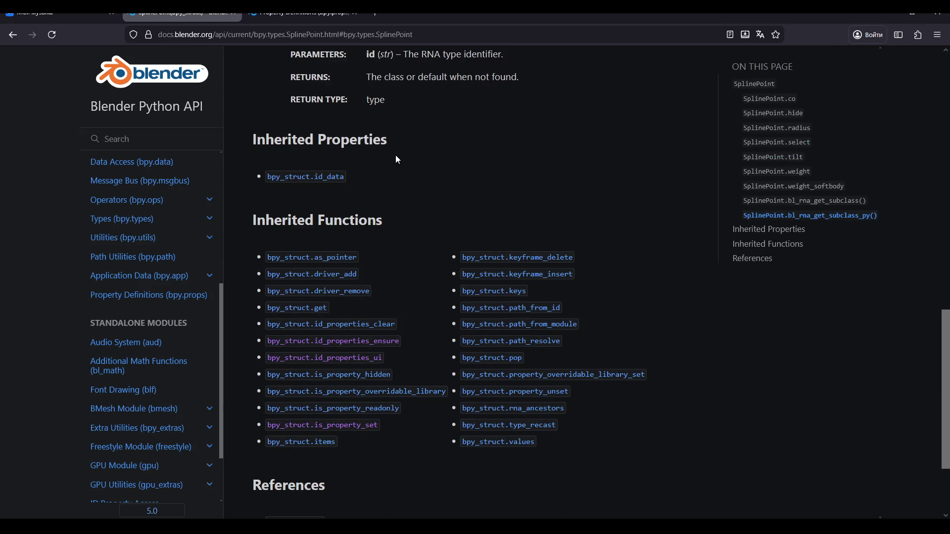
pyautogui.scroll(3, 385, 238)
pyautogui.scroll(-3, 302, 301)
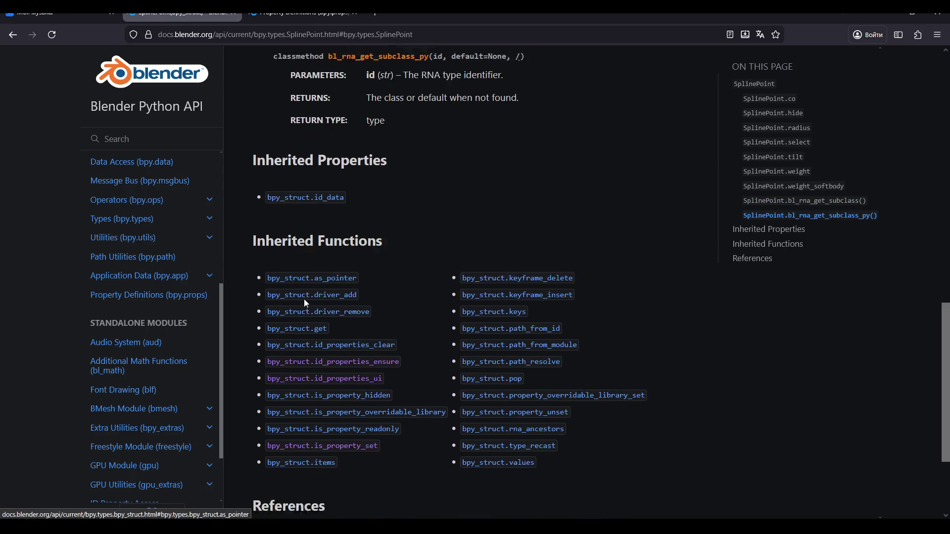
pyautogui.scroll(-3, 340, 285)
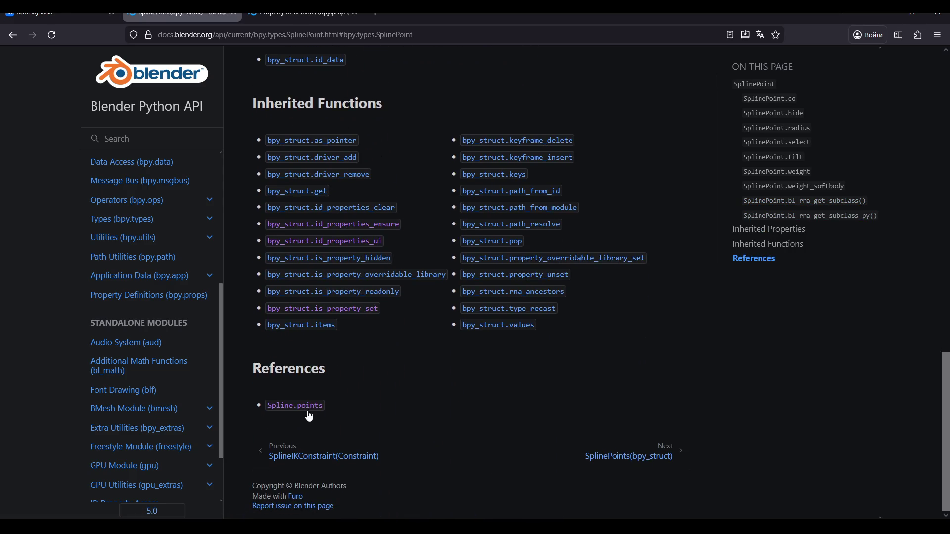
pyautogui.scroll(2, 367, 337)
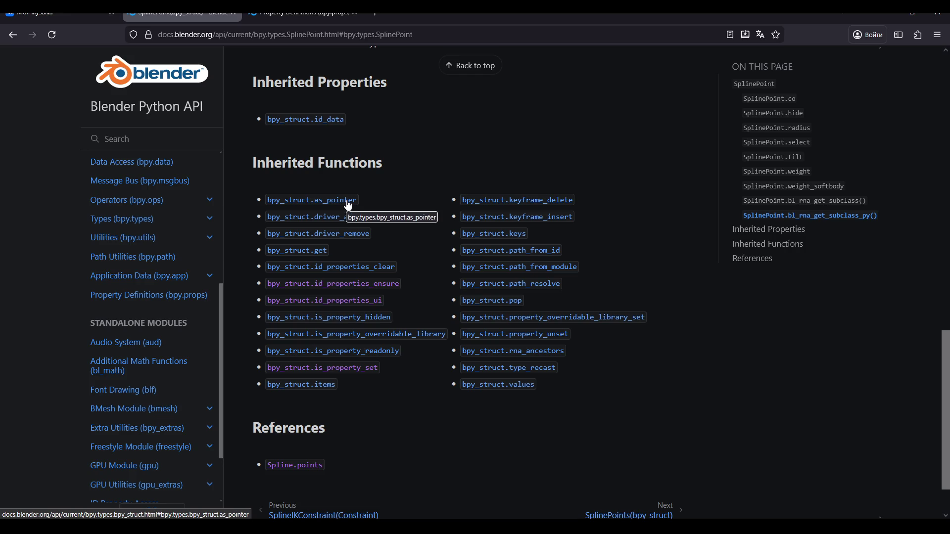
pyautogui.scroll(1, 346, 337)
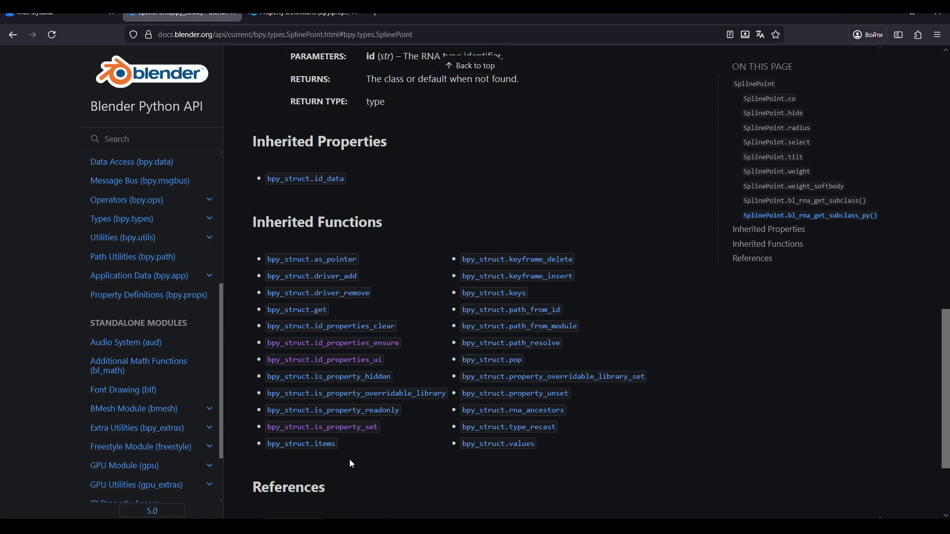
pyautogui.hotkey('alt', 'Tab')
# Replace the note with 'Да, он от ID не наследует' and hide the Notepad window
pyautogui.moveTo(781, 229); pyautogui.dragTo(580, 153)
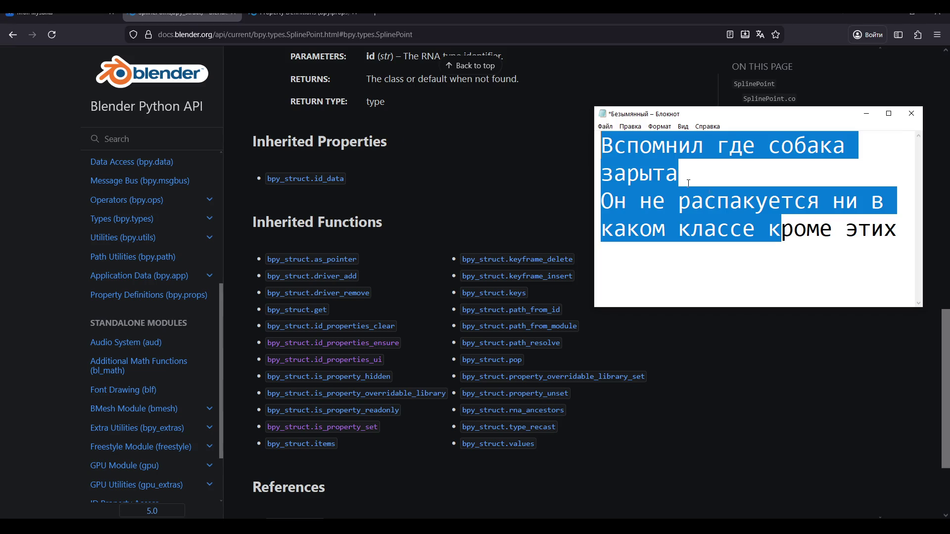
pyautogui.press('BackSpace')
pyautogui.hotkey('ctrl', 'a')
pyautogui.press('BackSpace')
pyautogui.write('Да')
pyautogui.press('BackSpace')
pyautogui.write(', он от ID не наследует')
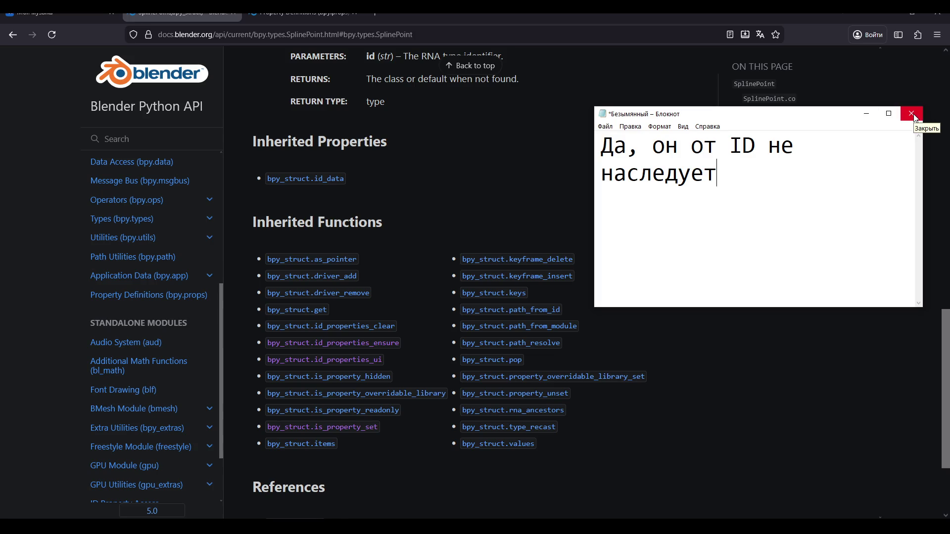
pyautogui.click(866, 113)
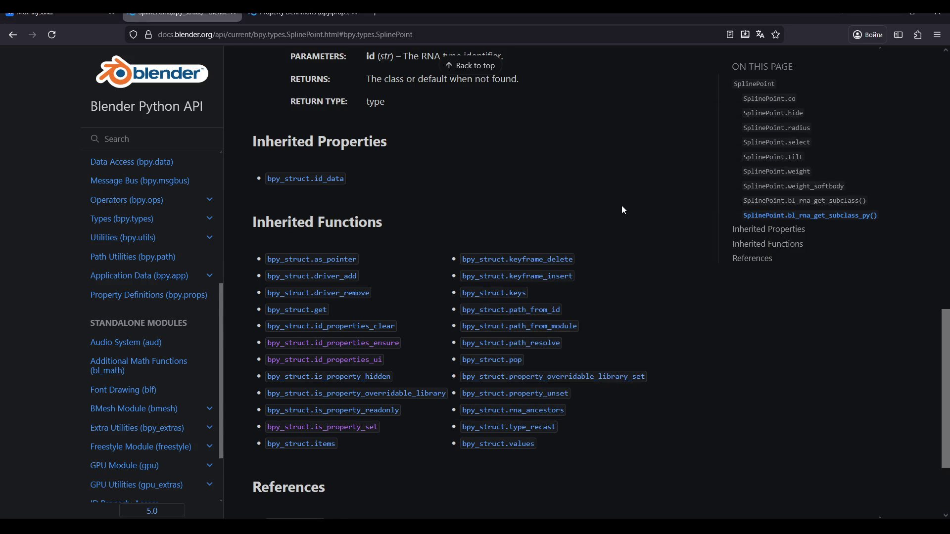
# Search for ID, open the bpy.types.ID page, then follow its subclass link to Curve
pyautogui.scroll(5, 623, 208)
pyautogui.scroll(5, 623, 210)
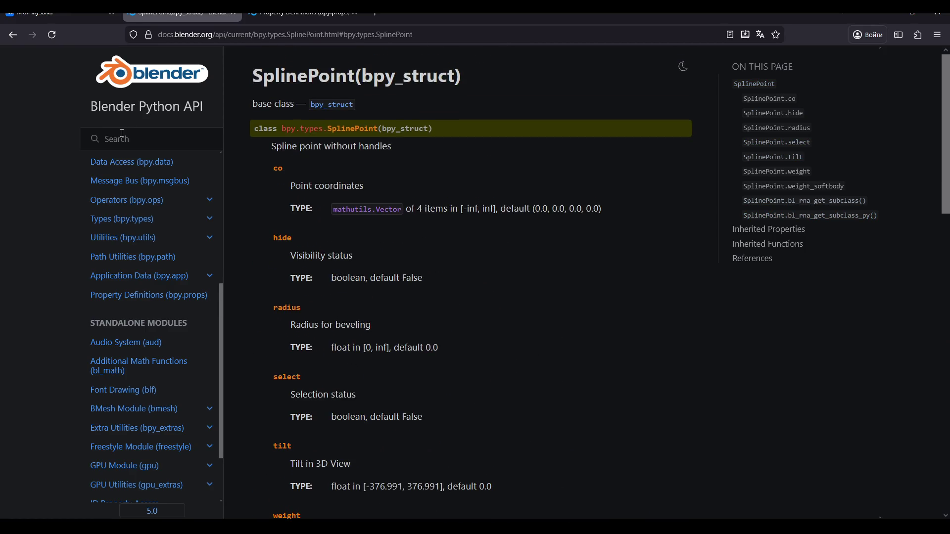
pyautogui.write('ID')
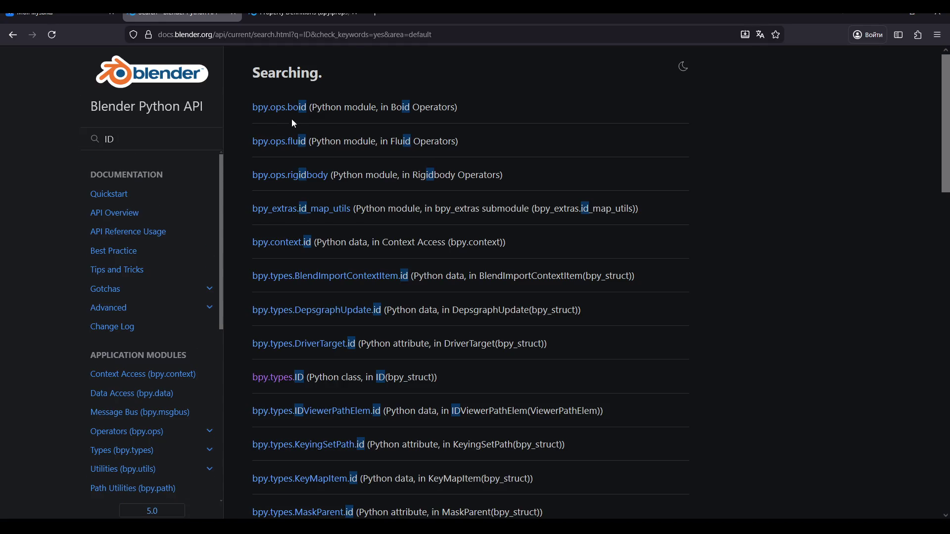
pyautogui.click(277, 378)
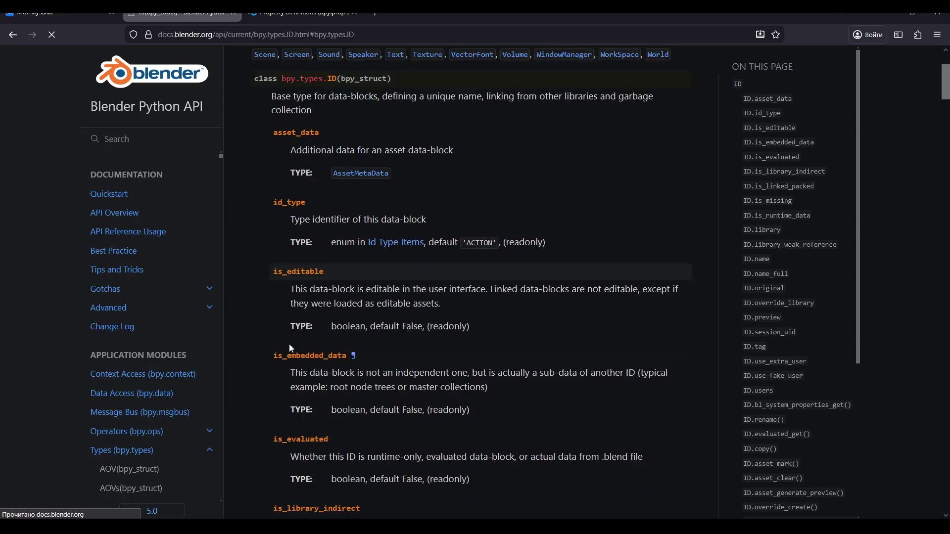
pyautogui.scroll(2, 332, 222)
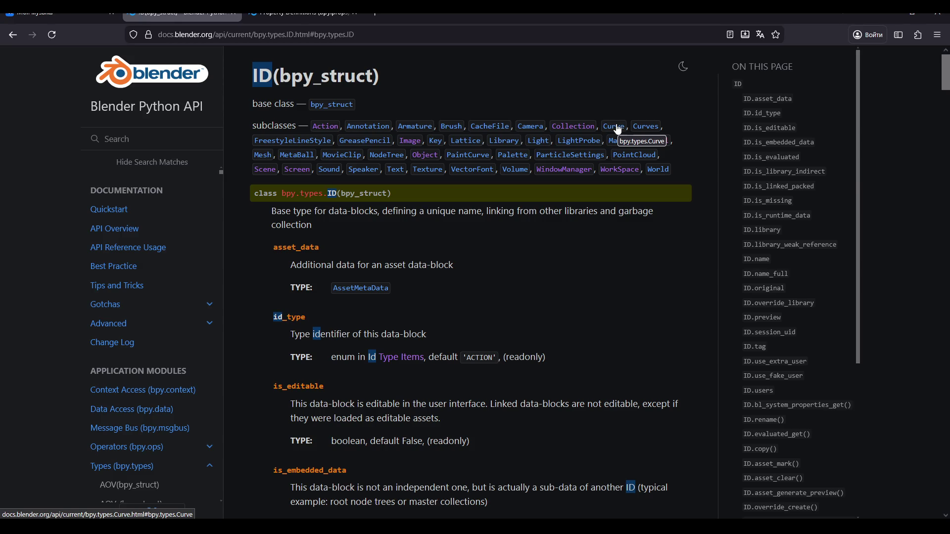
pyautogui.click(618, 129)
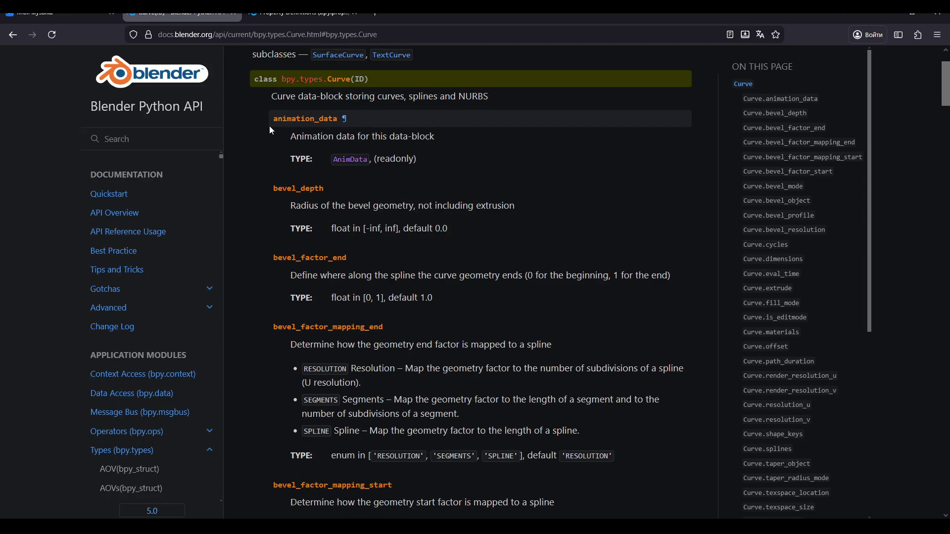
pyautogui.scroll(2, 270, 127)
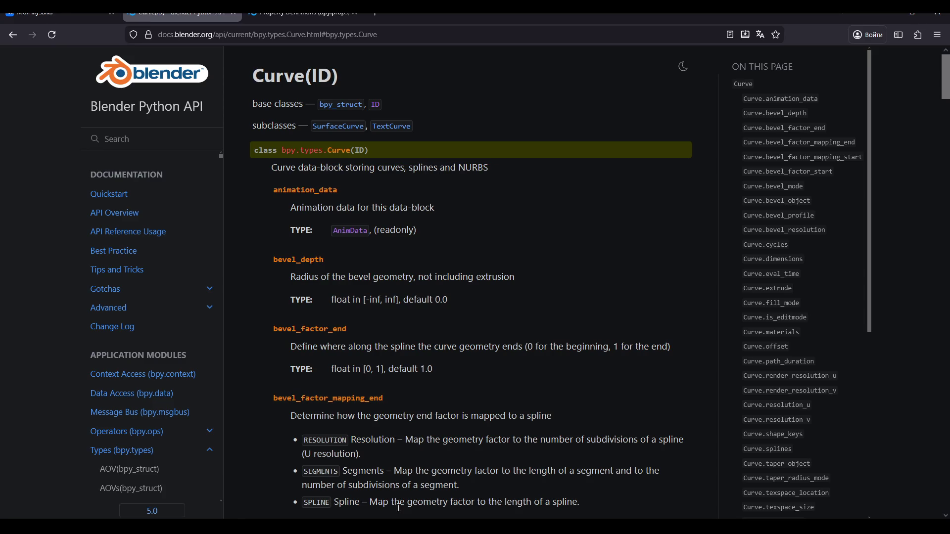
# Clear the note and type 'Я хочу сделать линейку для времени' in the Russian layout
pyautogui.hotkey('alt', 'Tab')
pyautogui.hotkey('ctrl', 'a')
pyautogui.press('BackSpace')
pyautogui.write('Z')
pyautogui.press('BackSpace')
pyautogui.press('super+space')
pyautogui.write('Я хочу сделат')
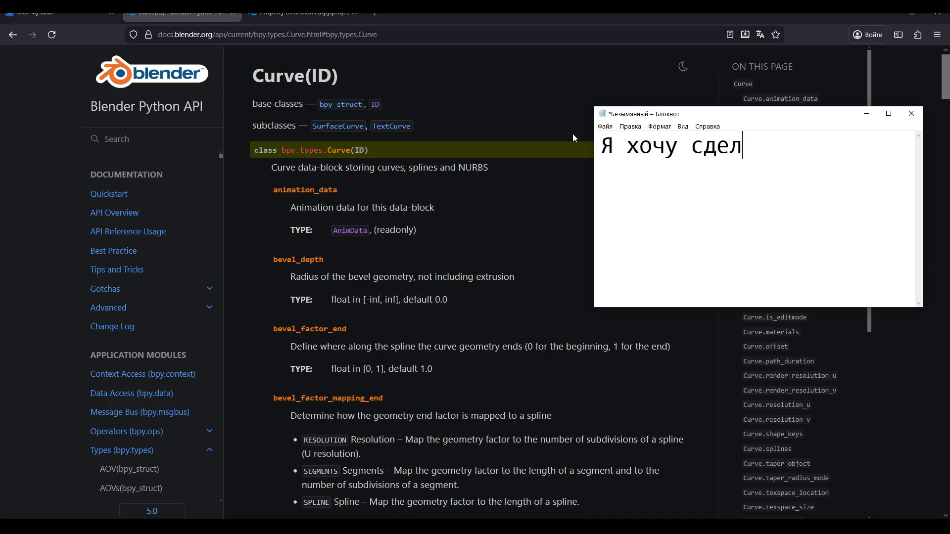
pyautogui.write('ь лине')
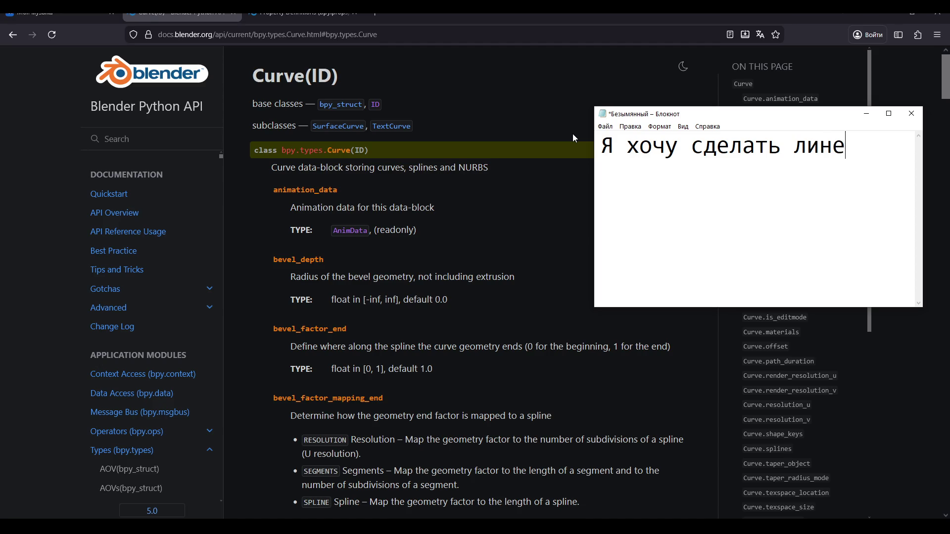
pyautogui.write('йку для времени')
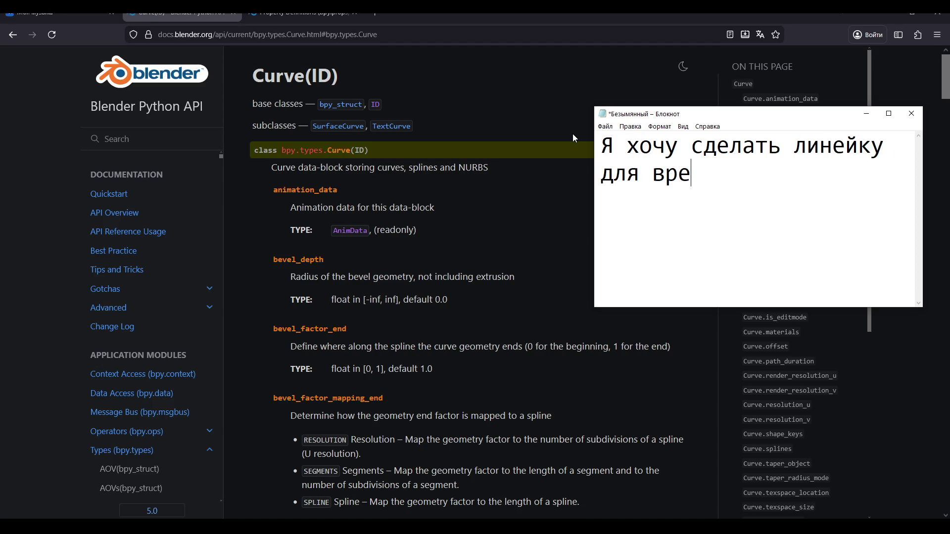
pyautogui.press('Return')
pyautogui.write('ч')
pyautogui.press('BackSpace')
pyautogui.press('BackSpace')
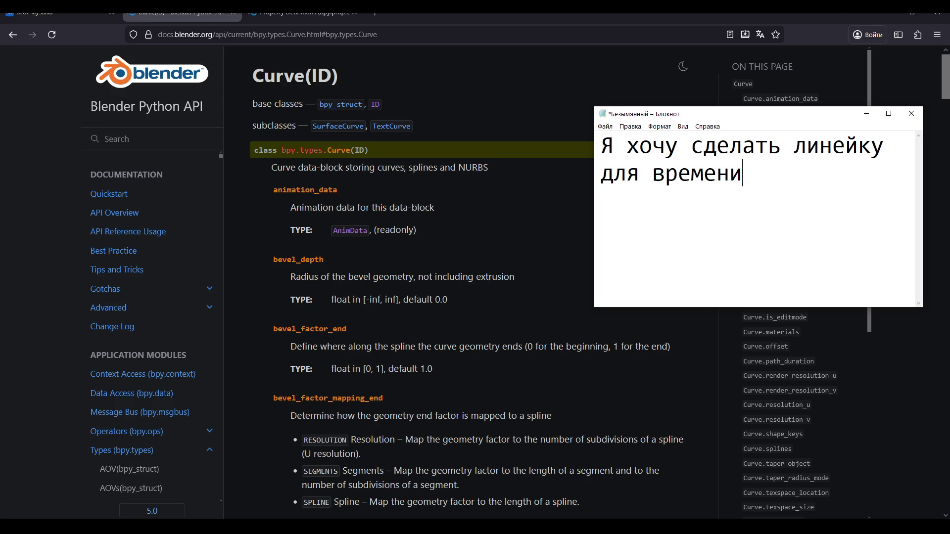
pyautogui.moveTo(375, 527)
pyautogui.press('Return')
# Add the lines 'чтобы между точками определять среднюю скорость и ускорение' and 'У меня аддон есть'
pyautogui.write('чтобы ')
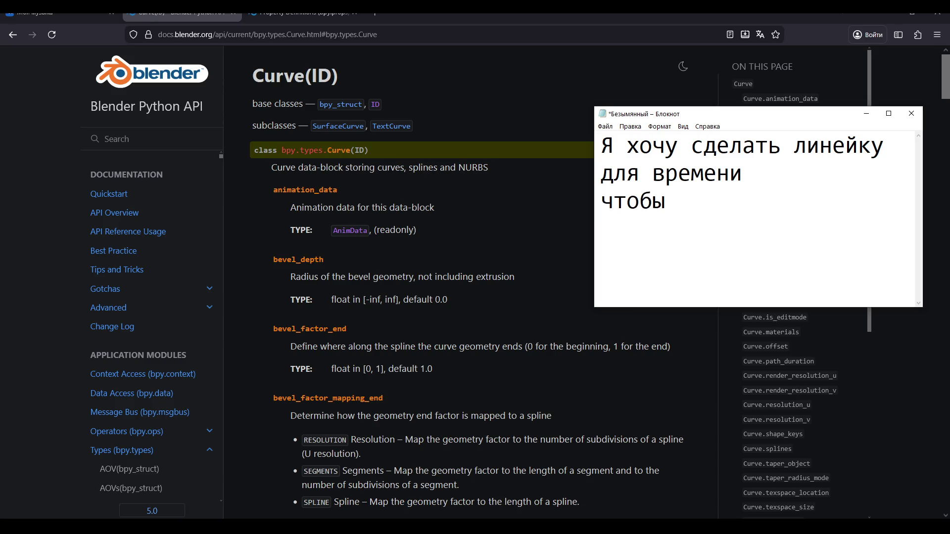
pyautogui.write('между точ')
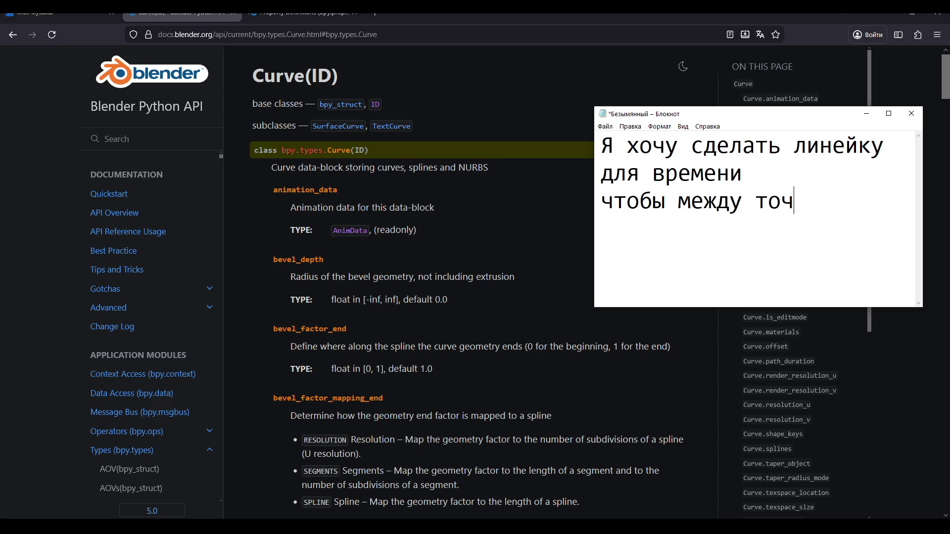
pyautogui.write('ками определ')
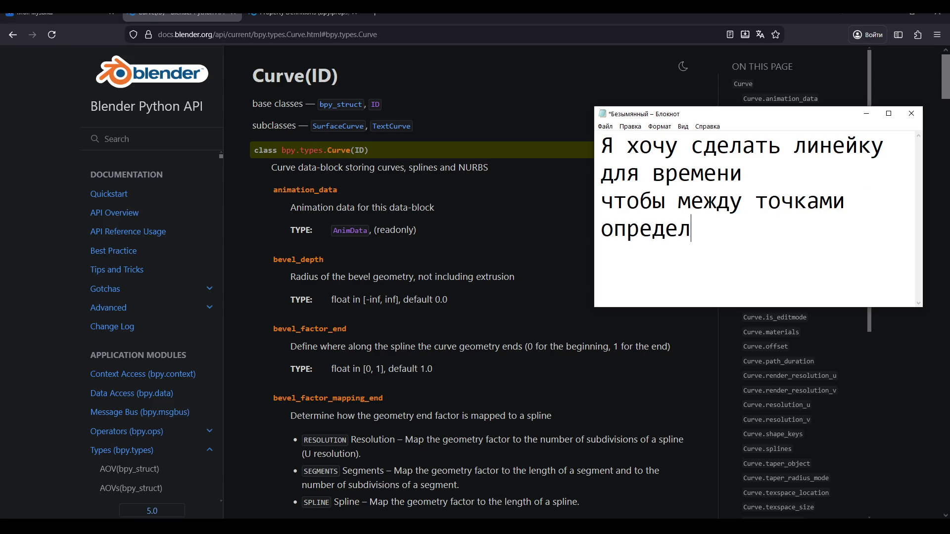
pyautogui.write('ять скорост')
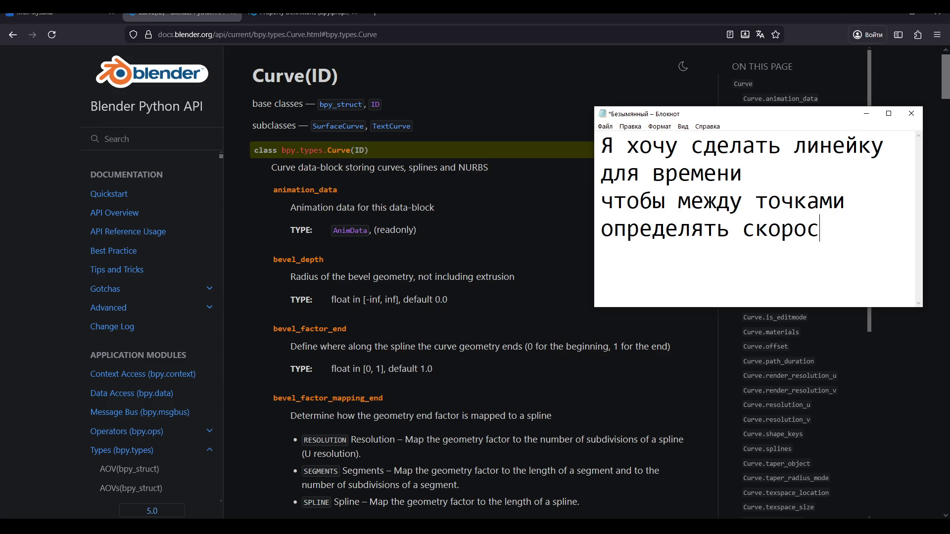
pyautogui.press('BackSpace')
pyautogui.press('BackSpace')
pyautogui.press('BackSpace')
pyautogui.write('среднюю скоп')
pyautogui.press('BackSpace')
pyautogui.write('рость и ')
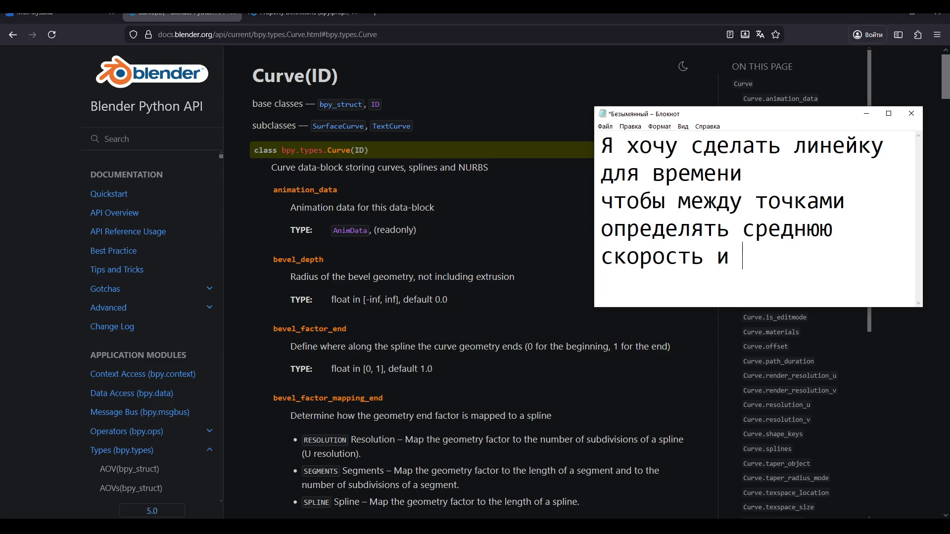
pyautogui.write('ускорение')
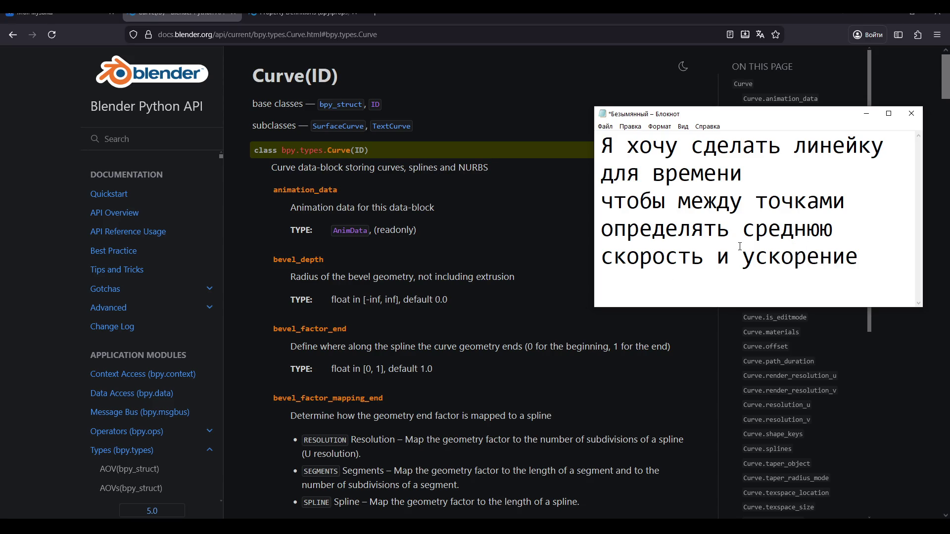
pyautogui.press('Return')
pyautogui.write('У меня ')
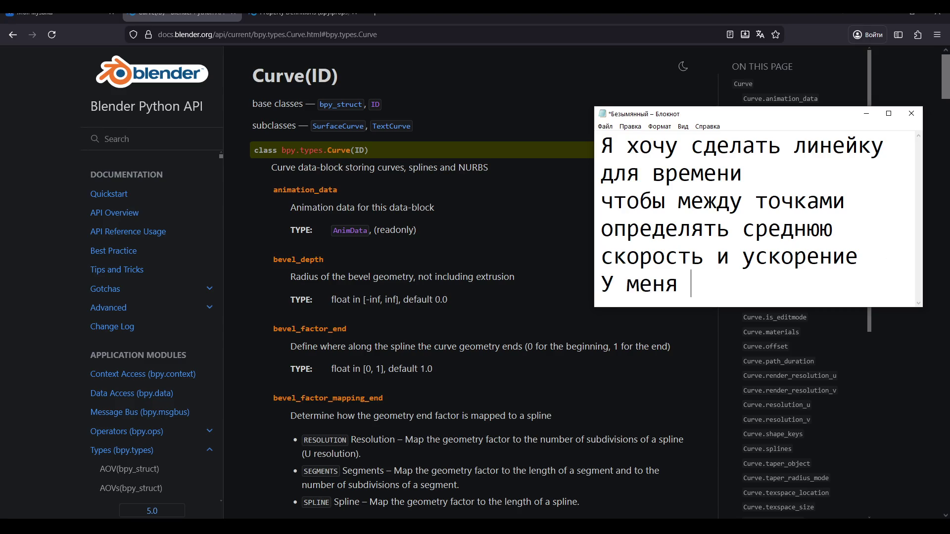
pyautogui.write('аддон есь')
pyautogui.press('BackSpace')
pyautogui.write('ть')
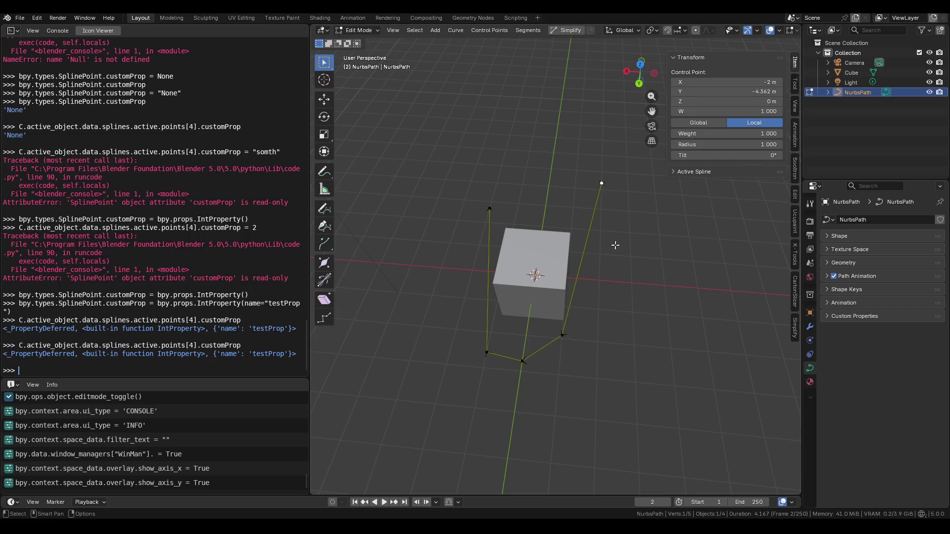
pyautogui.moveTo(569, 208)
pyautogui.mouseDown(button='middle')
pyautogui.moveTo(615, 201)
pyautogui.moveTo(609, 216)
pyautogui.moveTo(518, 197)
pyautogui.moveTo(416, 197)
pyautogui.mouseUp(button='middle')
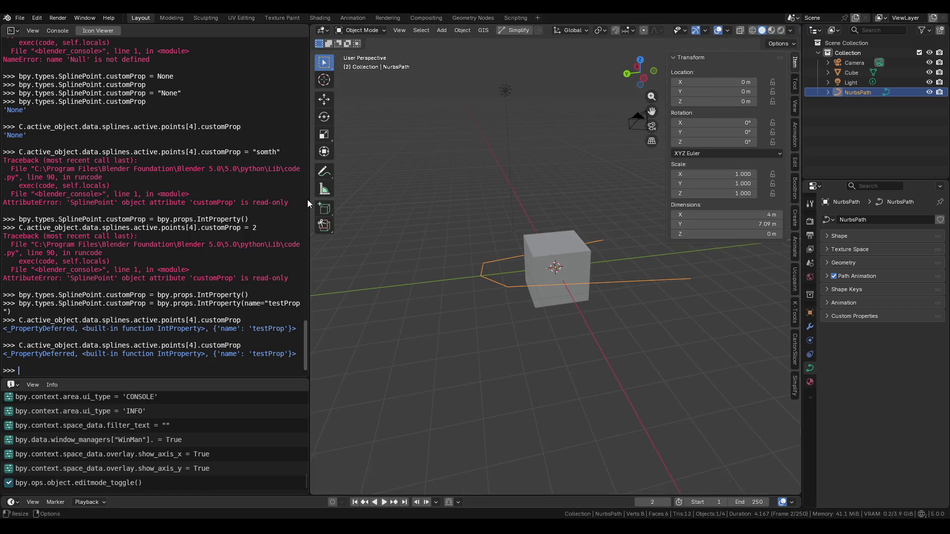
# Widen the 3D viewport and collapse the Curve Info, Curve Edit, Geoscene, View and 3D Cursor sidebar sections
pyautogui.moveTo(313, 195); pyautogui.dragTo(240, 195)
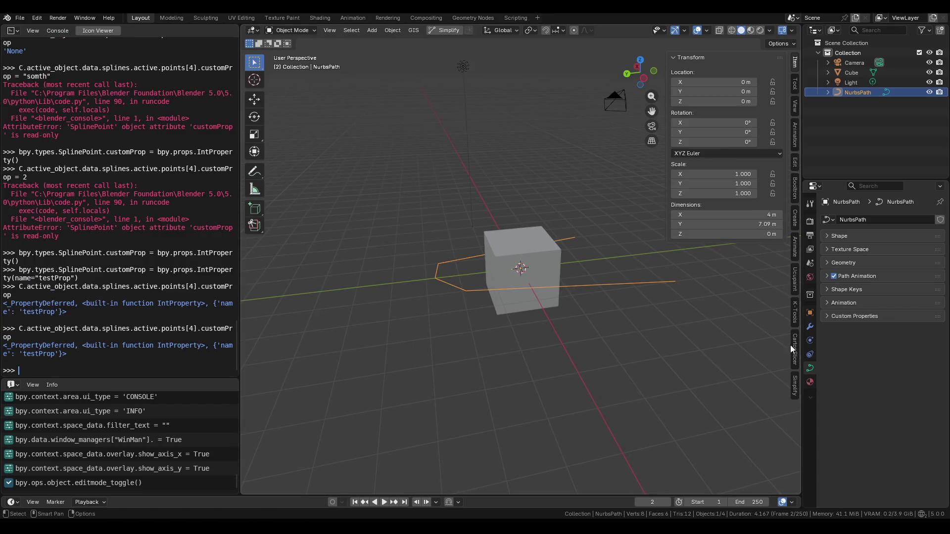
pyautogui.click(795, 162)
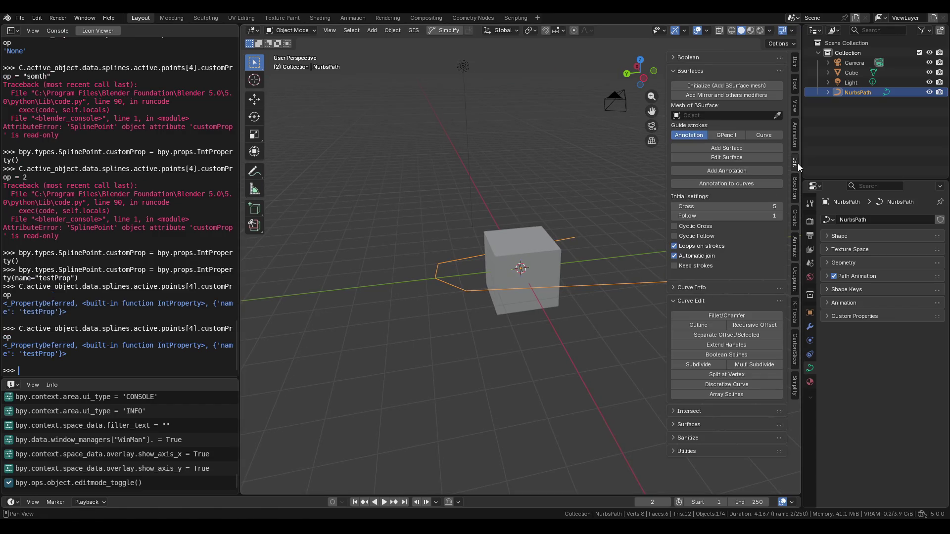
pyautogui.click(705, 83)
pyautogui.click(692, 98)
pyautogui.click(796, 64)
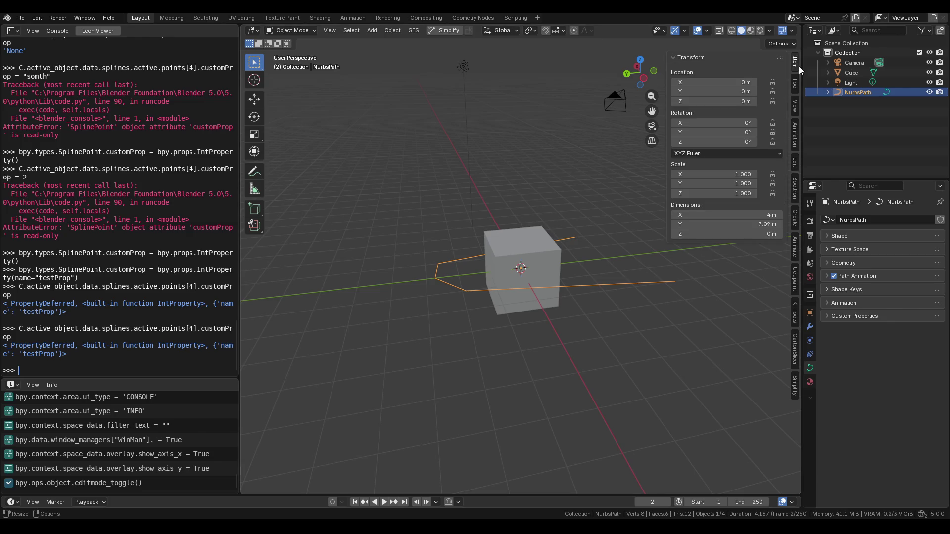
pyautogui.click(795, 108)
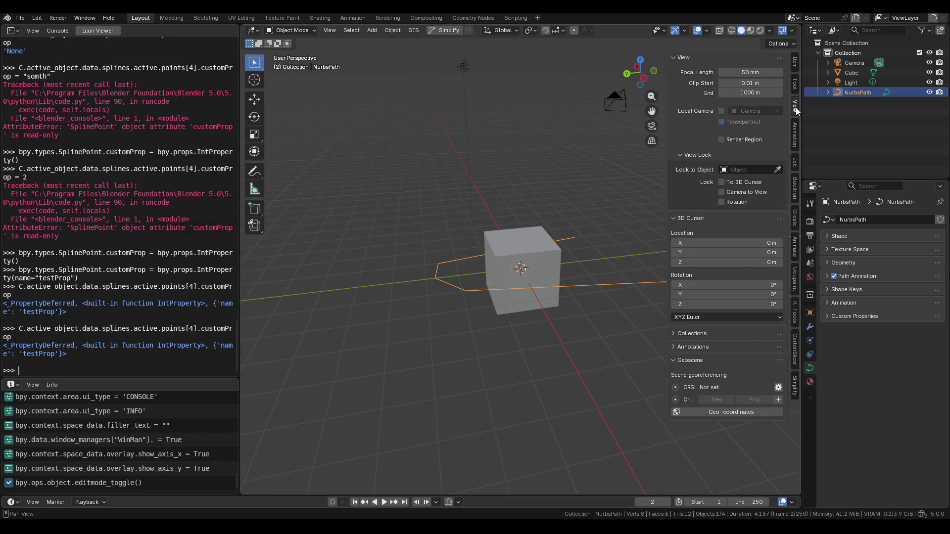
pyautogui.click(708, 357)
pyautogui.click(680, 59)
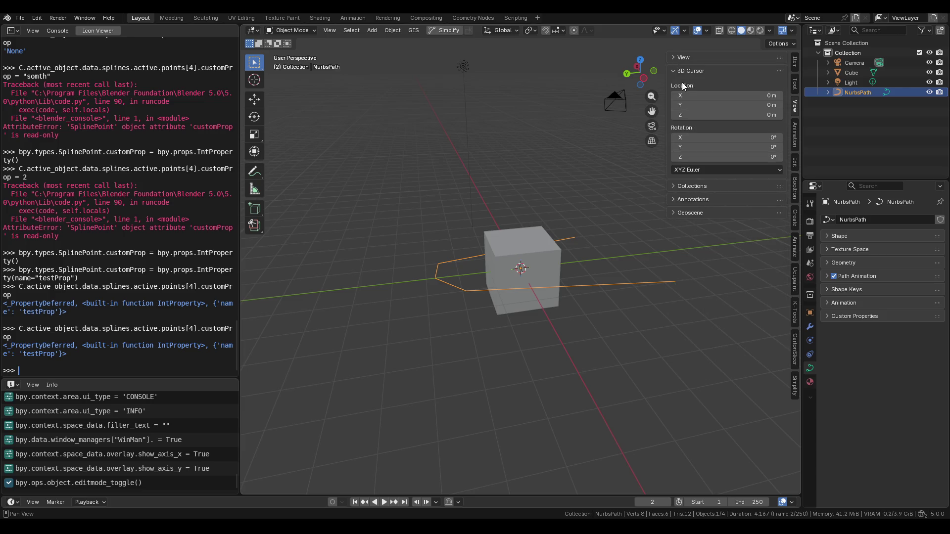
pyautogui.click(687, 72)
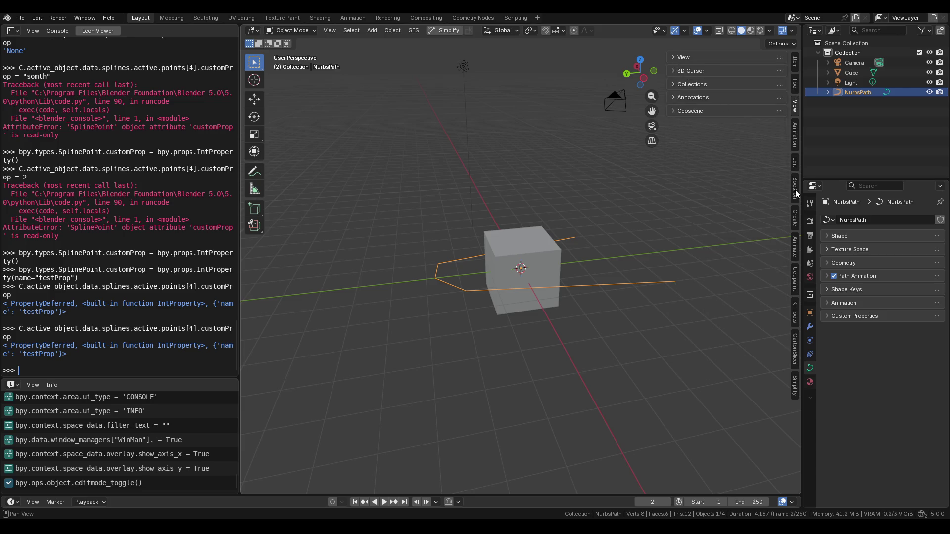
# In the Motion Inspector sidebar tab, collapse Global Transform, enable Motion Inspector and select the cube
pyautogui.click(796, 250)
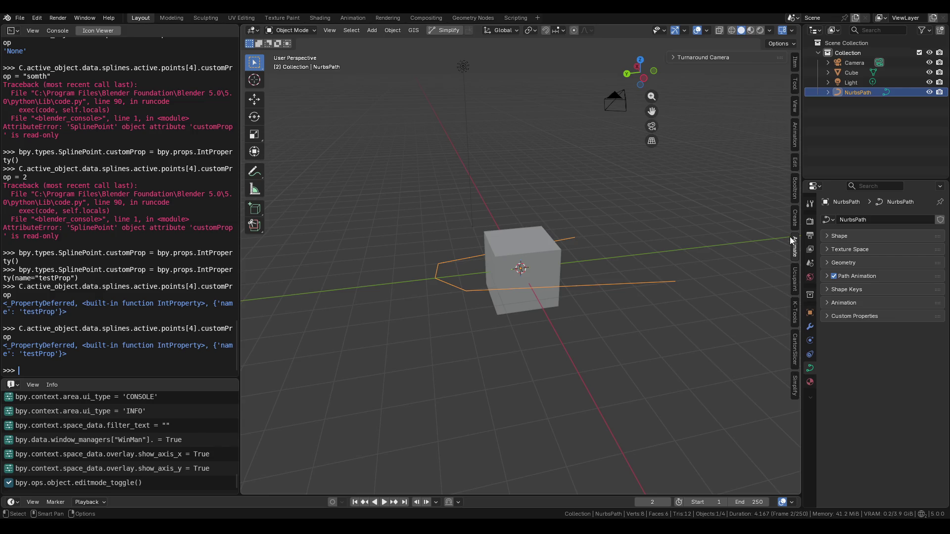
pyautogui.click(796, 143)
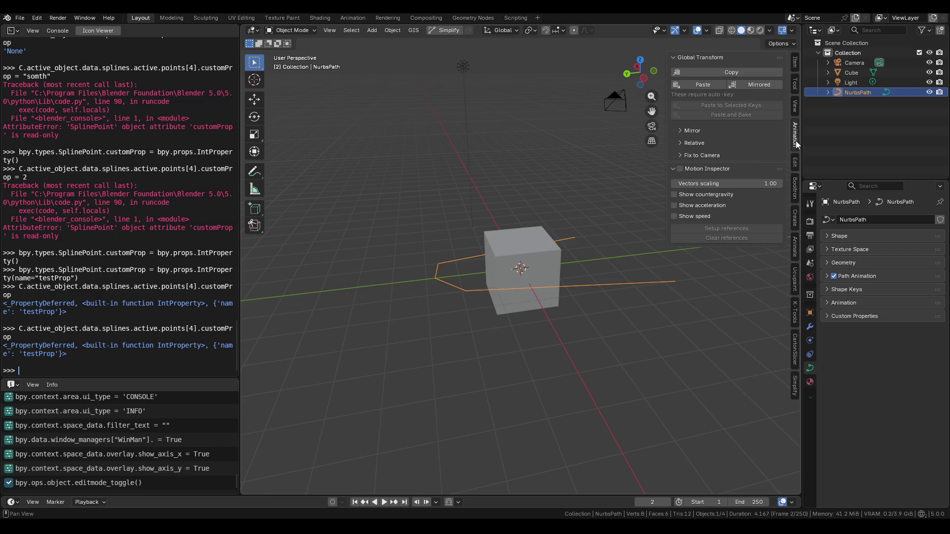
pyautogui.click(690, 55)
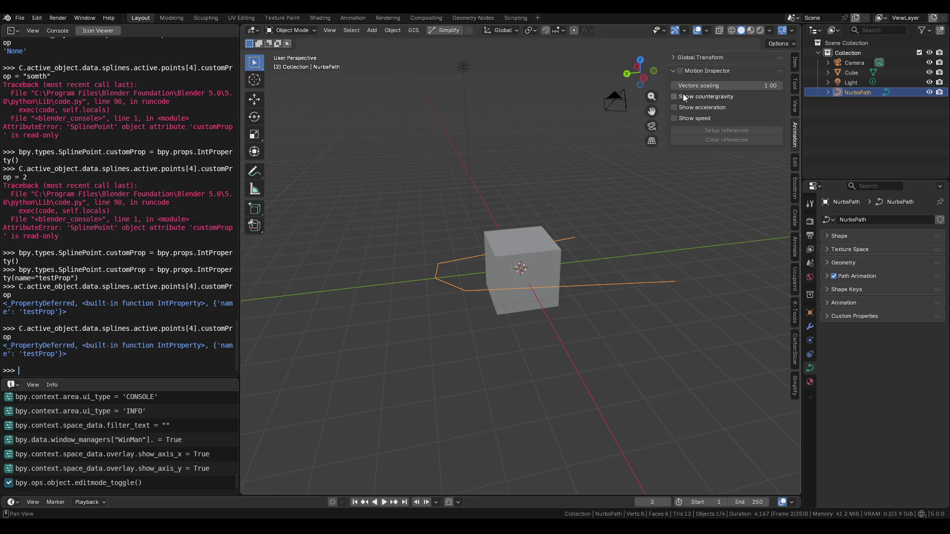
pyautogui.click(679, 71)
pyautogui.click(515, 262)
pyautogui.scroll(-3, 495, 287)
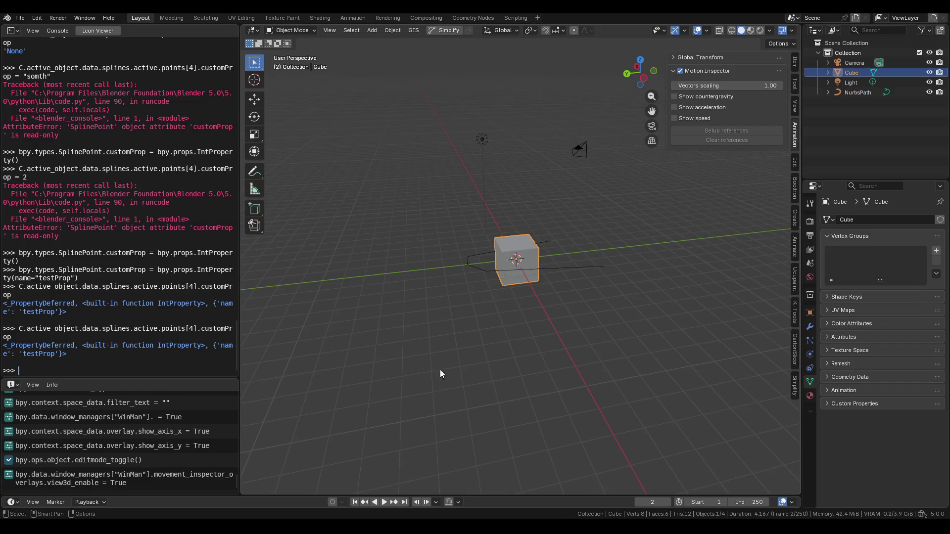
# With auto-keying on in left view, move the cube to new positions at frames 1, 20 and 63
pyautogui.moveTo(348, 493); pyautogui.dragTo(341, 392)
pyautogui.click(332, 399)
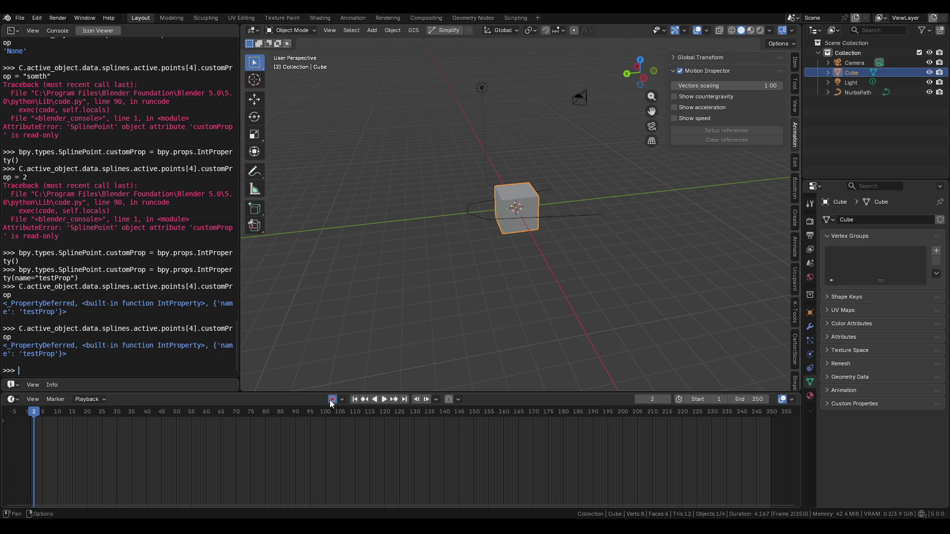
pyautogui.click(643, 78)
pyautogui.moveTo(522, 209)
pyautogui.mouseDown()
pyautogui.moveTo(487, 252)
pyautogui.moveTo(437, 146)
pyautogui.mouseUp()
pyautogui.click(84, 421)
pyautogui.moveTo(130, 421); pyautogui.dragTo(135, 414)
pyautogui.moveTo(437, 147)
pyautogui.mouseDown()
pyautogui.moveTo(603, 144)
pyautogui.moveTo(588, 266)
pyautogui.mouseUp()
pyautogui.click(214, 415)
pyautogui.moveTo(197, 410); pyautogui.dragTo(51, 420)
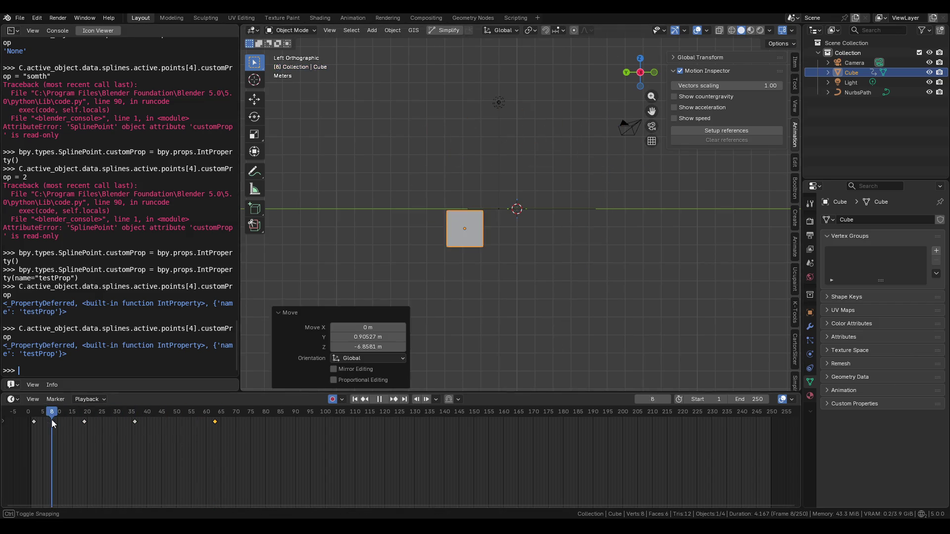
# Create the reference copies and show the acceleration and speed vectors while playing the animation
pyautogui.press('space')
pyautogui.click(702, 131)
pyautogui.click(693, 97)
pyautogui.click(685, 107)
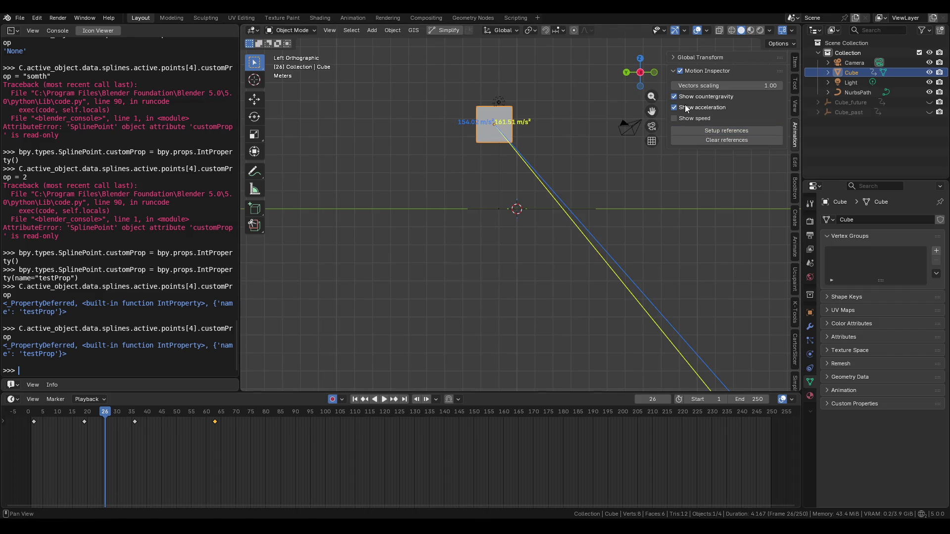
pyautogui.press('space')
pyautogui.press('space')
pyautogui.moveTo(167, 419)
pyautogui.mouseDown()
pyautogui.moveTo(87, 417)
pyautogui.moveTo(41, 431)
pyautogui.mouseUp()
pyautogui.press('space')
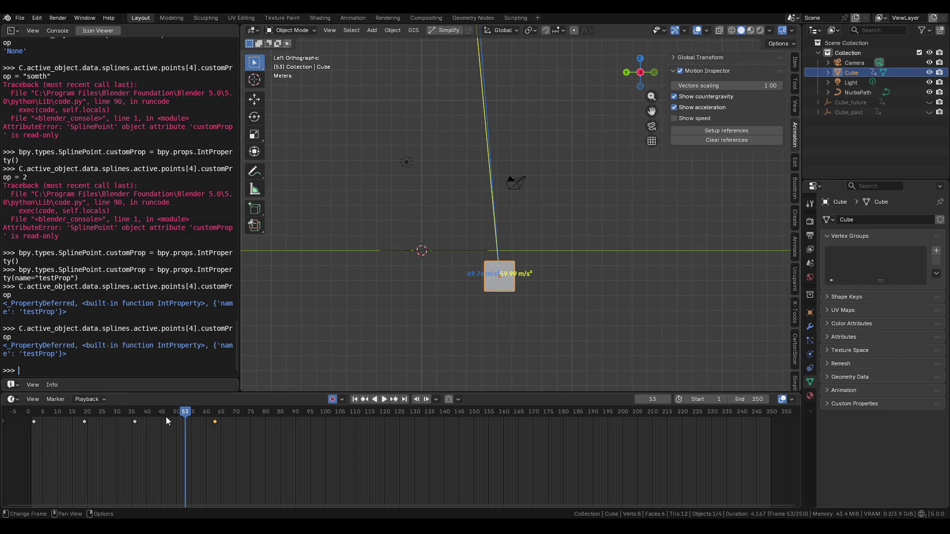
pyautogui.click(123, 416)
pyautogui.click(704, 118)
pyautogui.click(702, 98)
pyautogui.press('space')
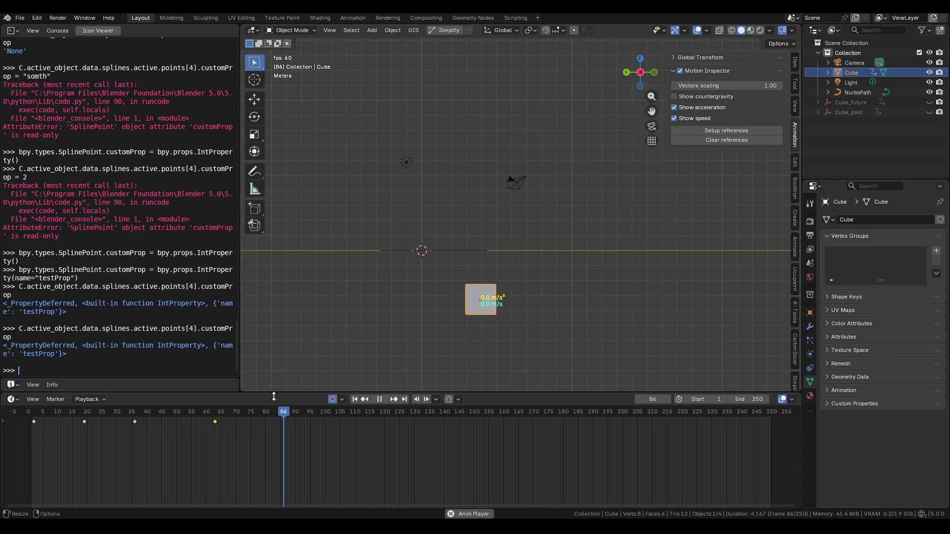
pyautogui.press('space')
# Select all the cube's keyframes and view its curves in a maximized Graph Editor
pyautogui.rightClick(486, 236)
pyautogui.click(426, 256)
pyautogui.hotkey('ctrl', 'space')
pyautogui.hotkey('ctrl', 'space')
pyautogui.hotkey('ctrl', 'Tab')
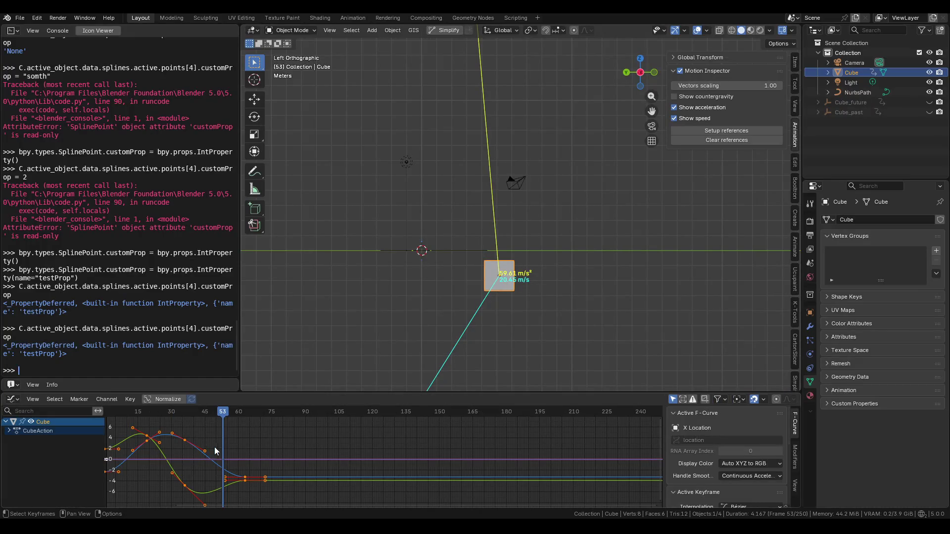
pyautogui.moveTo(223, 452); pyautogui.dragTo(308, 449, button='middle')
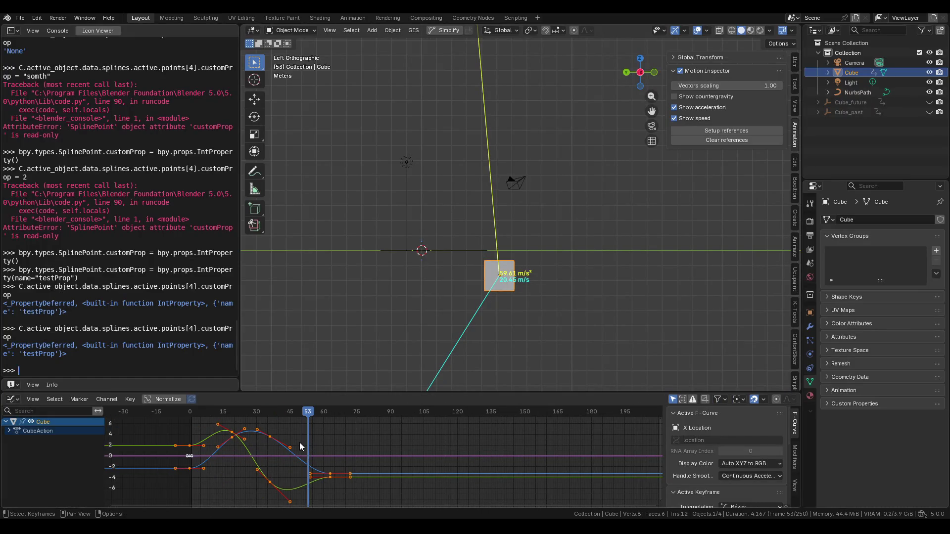
# Insert keyframes on the cube's curves at frame 53 and change their handle type
pyautogui.rightClick(297, 442)
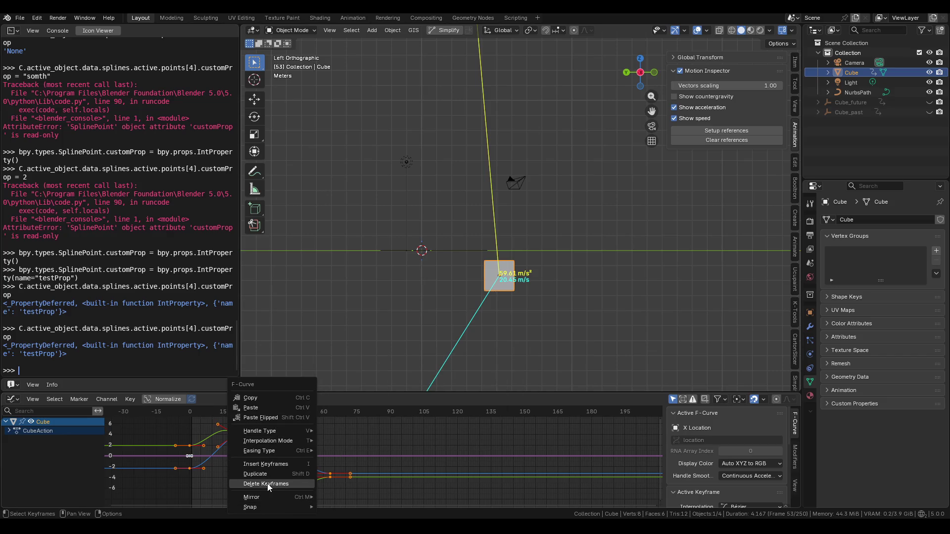
pyautogui.click(269, 463)
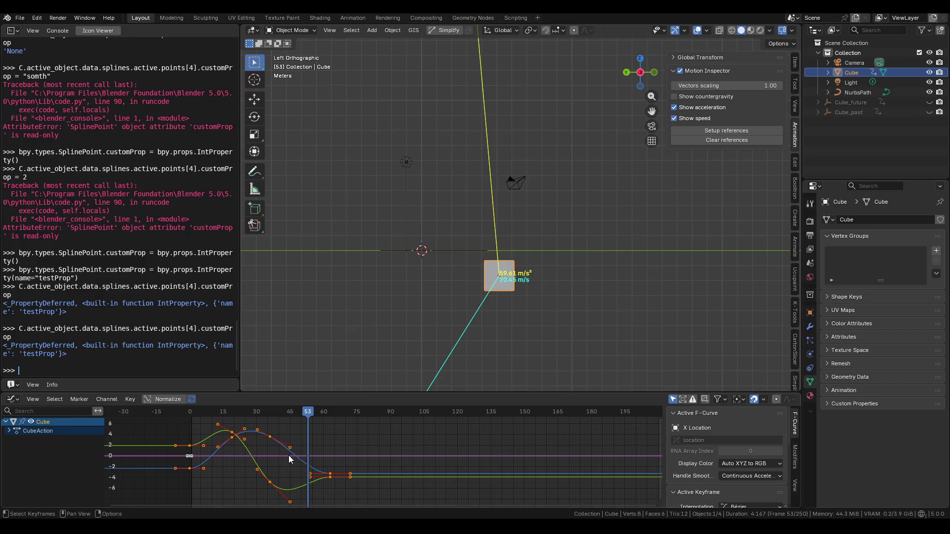
pyautogui.press('v')
pyautogui.click(270, 489)
# Play the animation from the start, stop at frame 1, and switch back to the Timeline
pyautogui.click(192, 409)
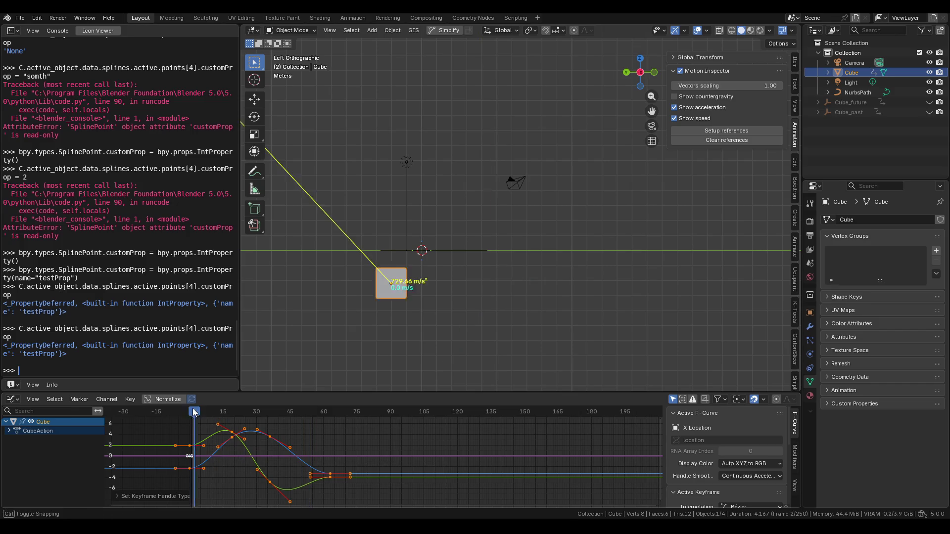
pyautogui.press('space')
pyautogui.press('Escape')
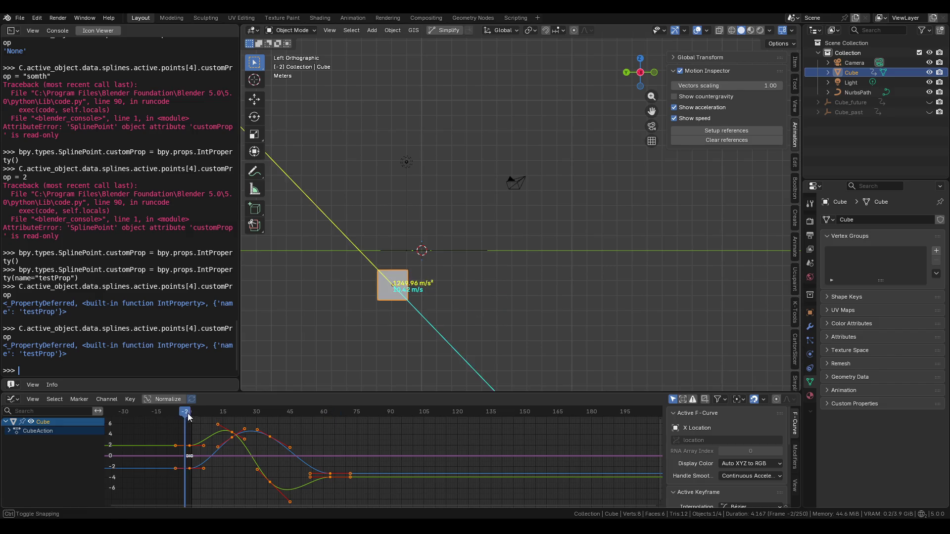
pyautogui.hotkey('shift', 'F12')
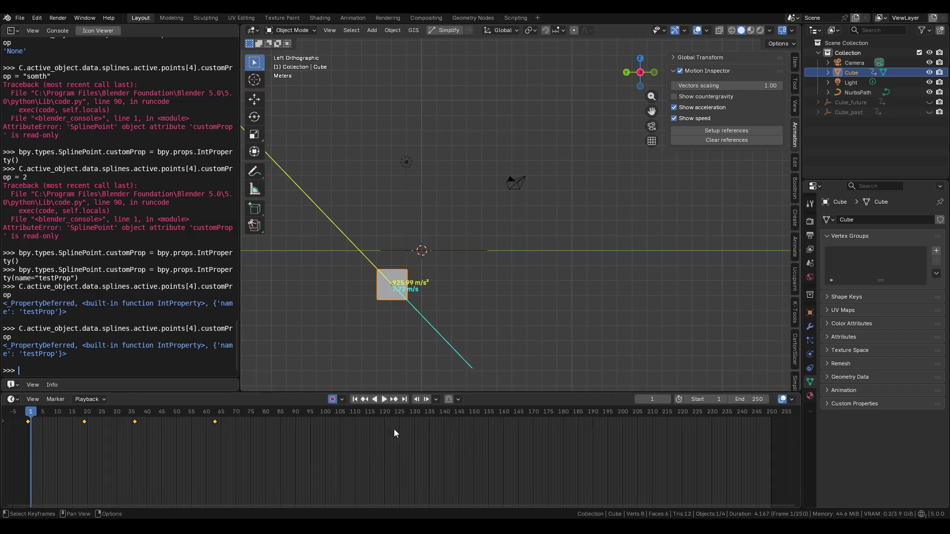
# Clear the old note and write that it computes speed and acceleration from the animation
pyautogui.hotkey('alt', 'Tab')
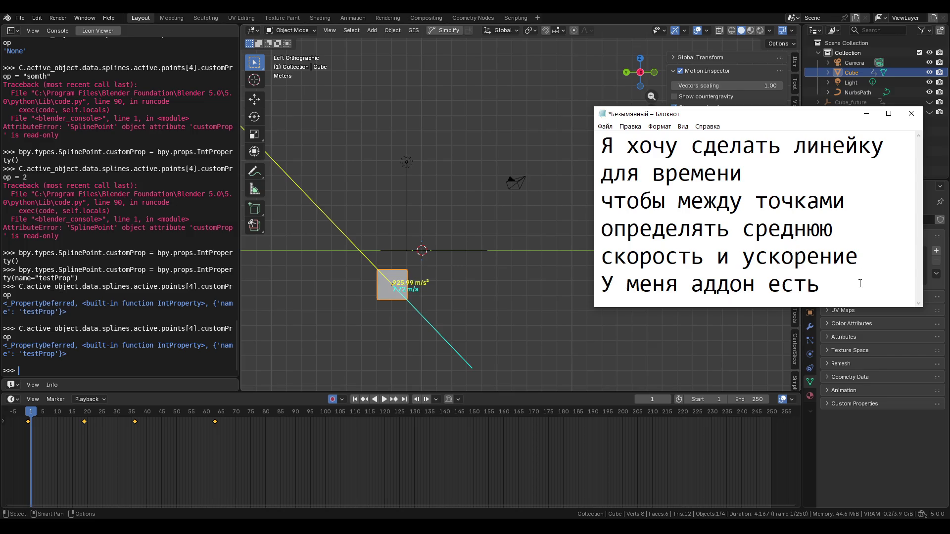
pyautogui.hotkey('ctrl', 'a')
pyautogui.press('BackSpace')
pyautogui.write('К')
pyautogui.press('BackSpace')
pyautogui.write('Лг')
pyautogui.press('BackSpace')
pyautogui.press('BackSpace')
pyautogui.press('super+space')
pyautogui.write('K')
pyautogui.press('BackSpace')
pyautogui.write('J')
pyautogui.press('BackSpace')
pyautogui.write('Он и')
pyautogui.press('BackSpace')
pyautogui.write('автоматически из анимации вычисл')
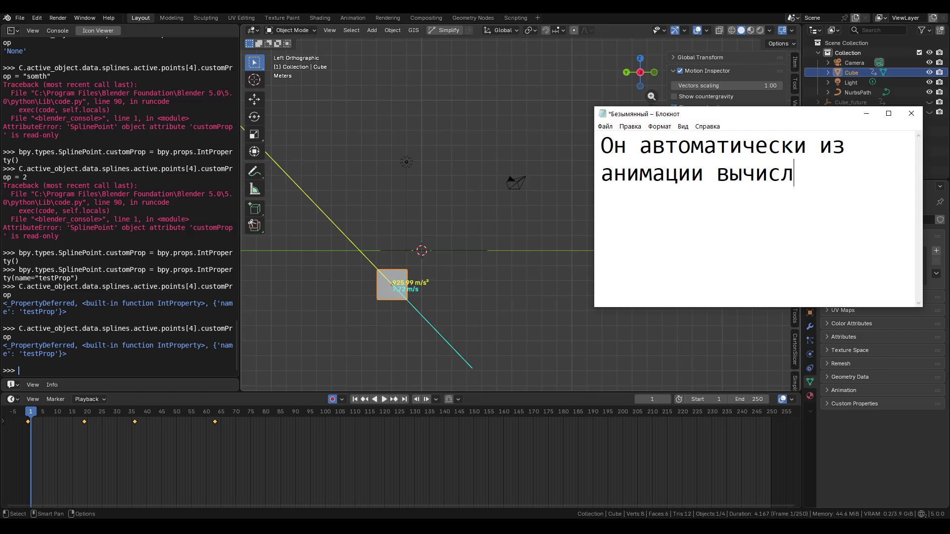
pyautogui.write('яет скорость у')
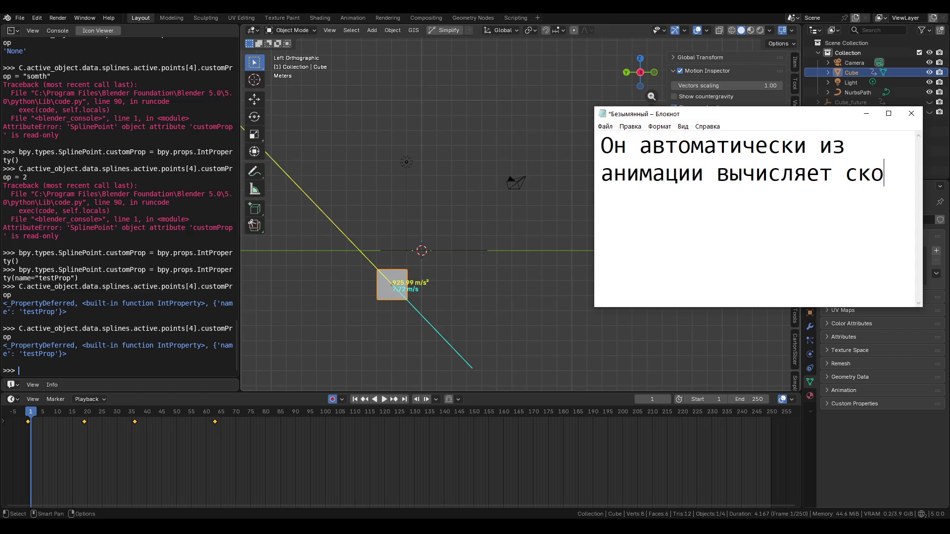
pyautogui.write('ск')
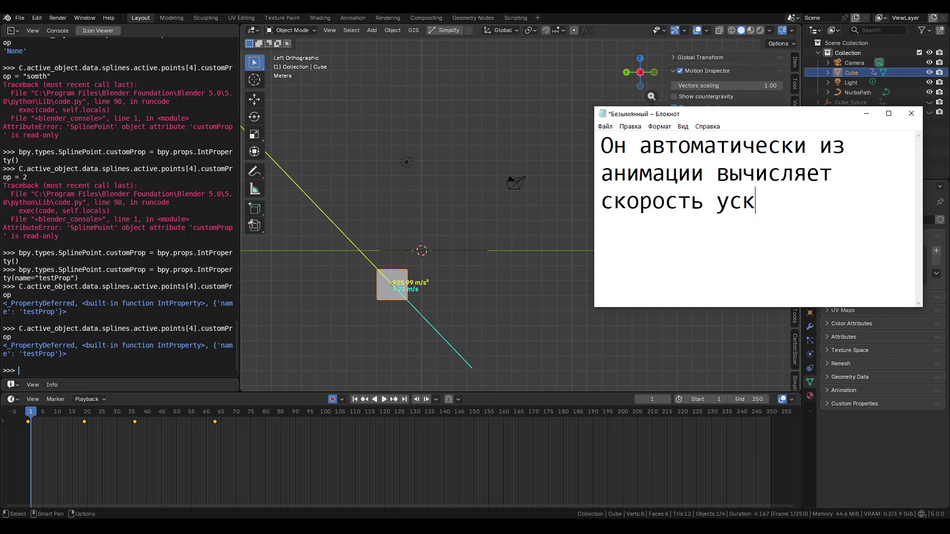
pyautogui.write('орение и т.д')
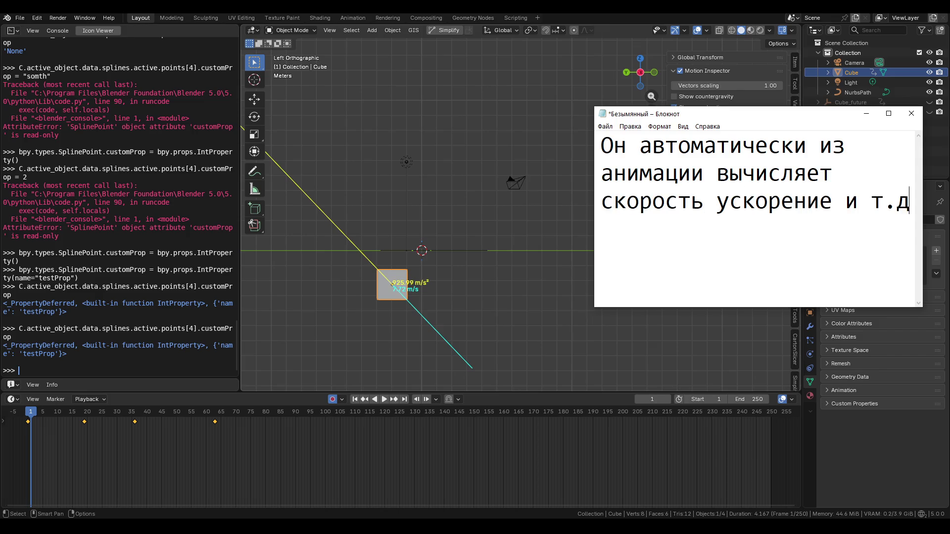
pyautogui.write('. но я хочу')
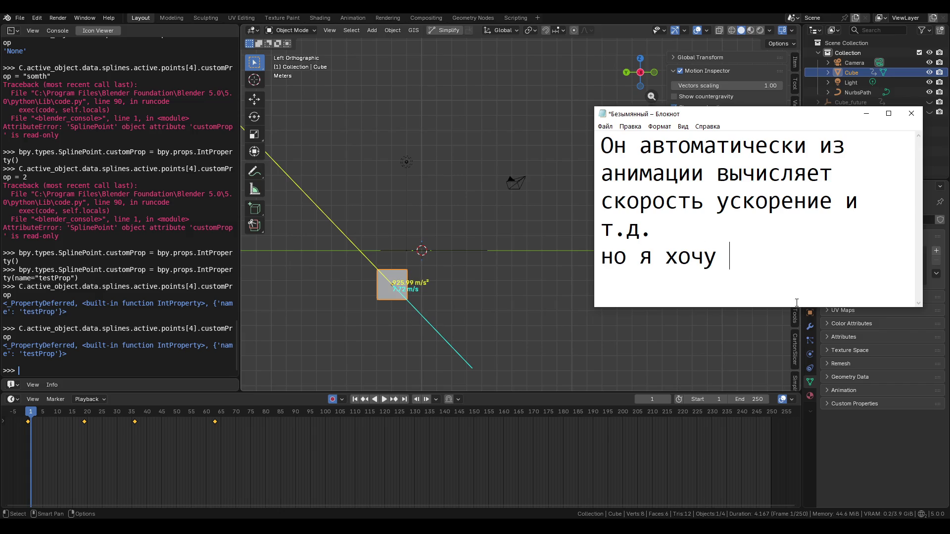
# Make the Notepad window taller and add wanting to place and edit points in advance
pyautogui.moveTo(775, 308); pyautogui.dragTo(775, 434)
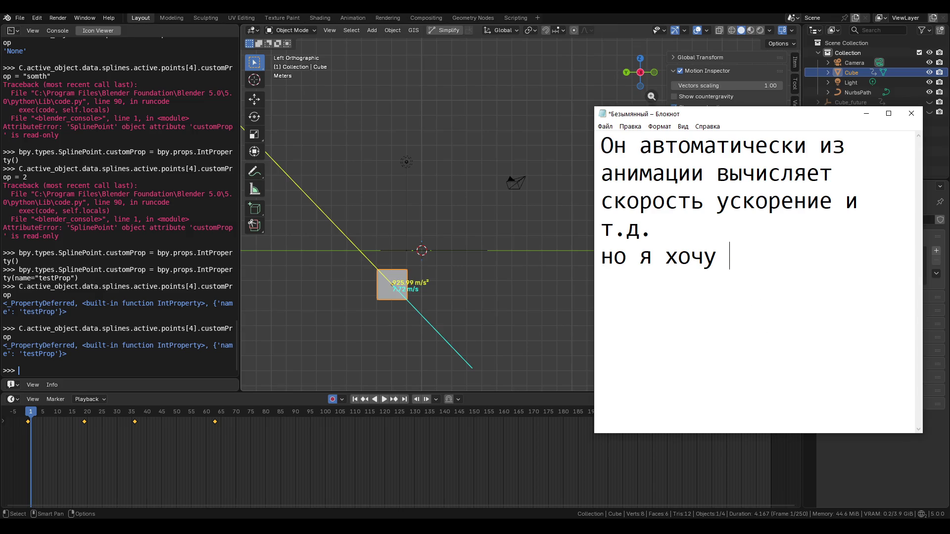
pyautogui.write('заран')
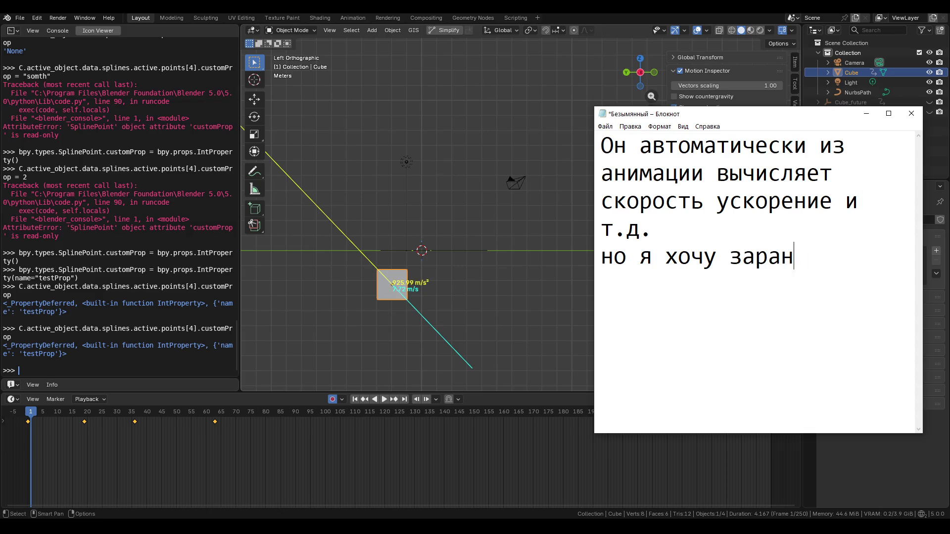
pyautogui.write('ее проставит')
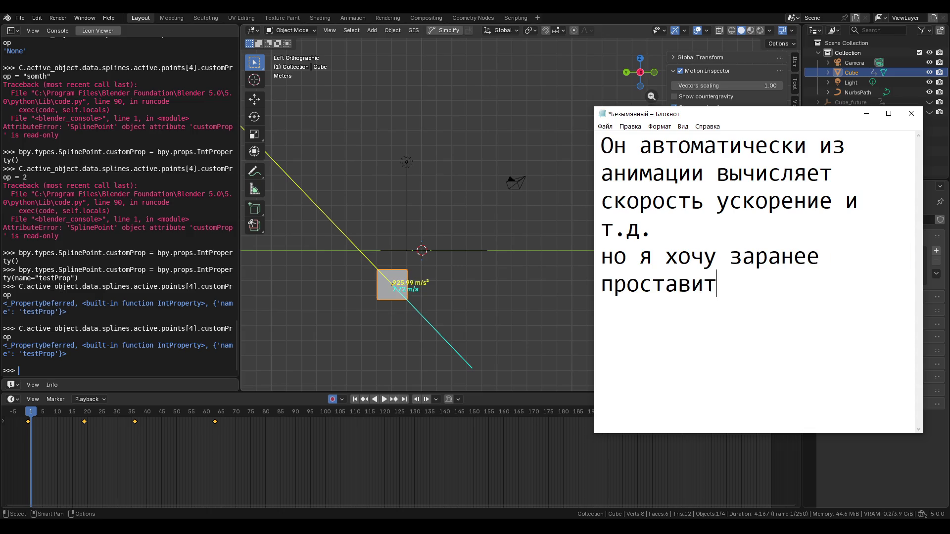
pyautogui.write('ь точки')
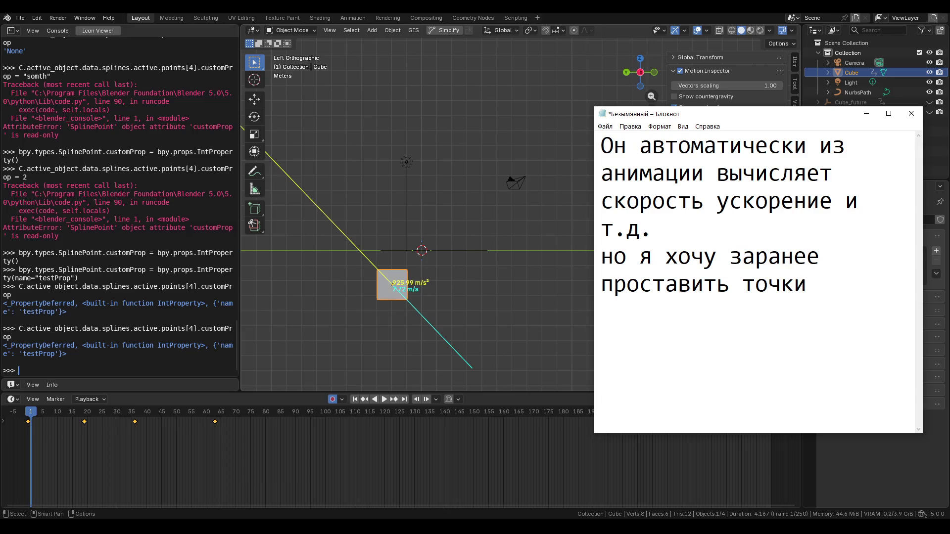
pyautogui.write(', чтобы не')
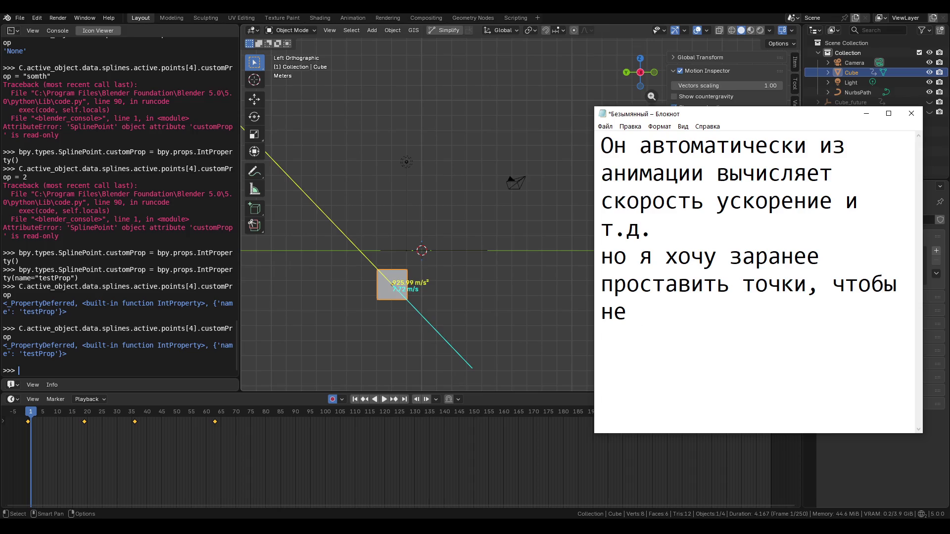
pyautogui.write(' двигать')
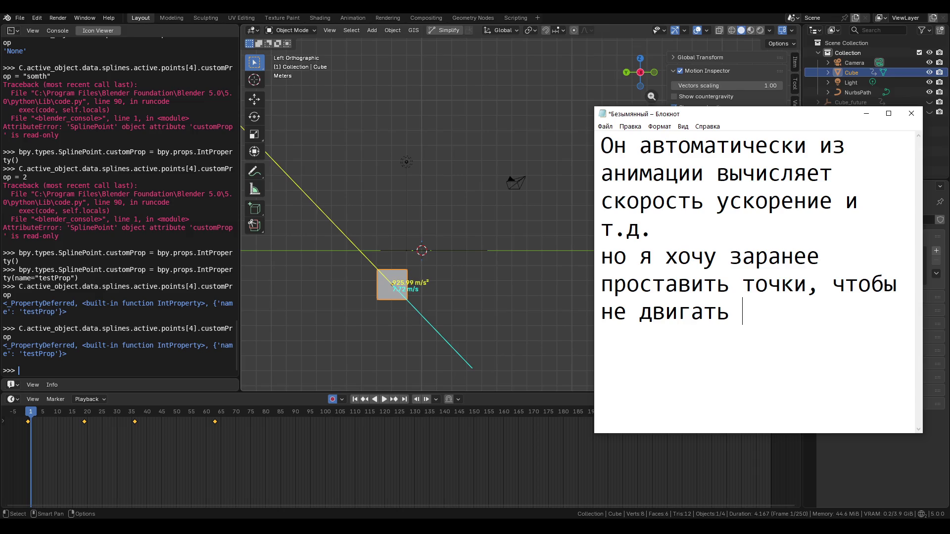
pyautogui.write(' плейбек')
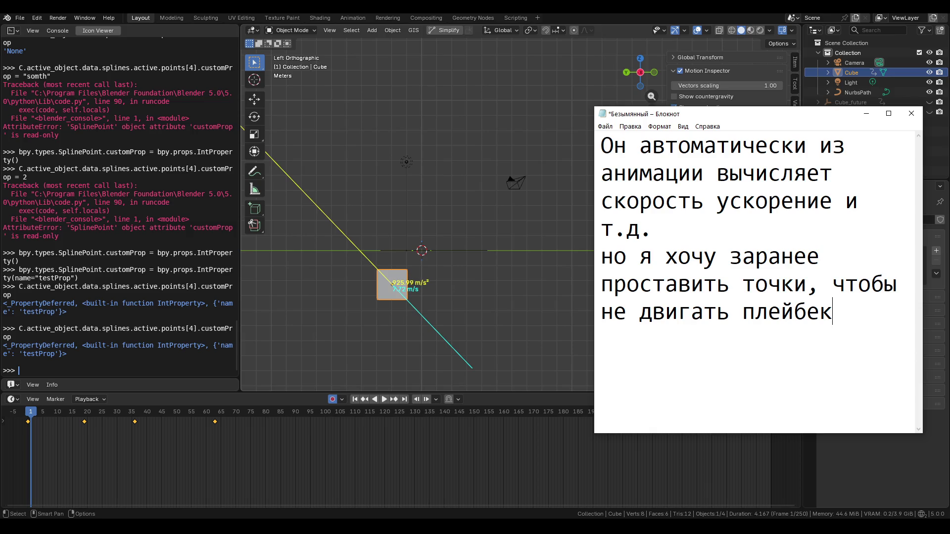
pyautogui.write(', и редактиро')
pyautogui.write('ва')
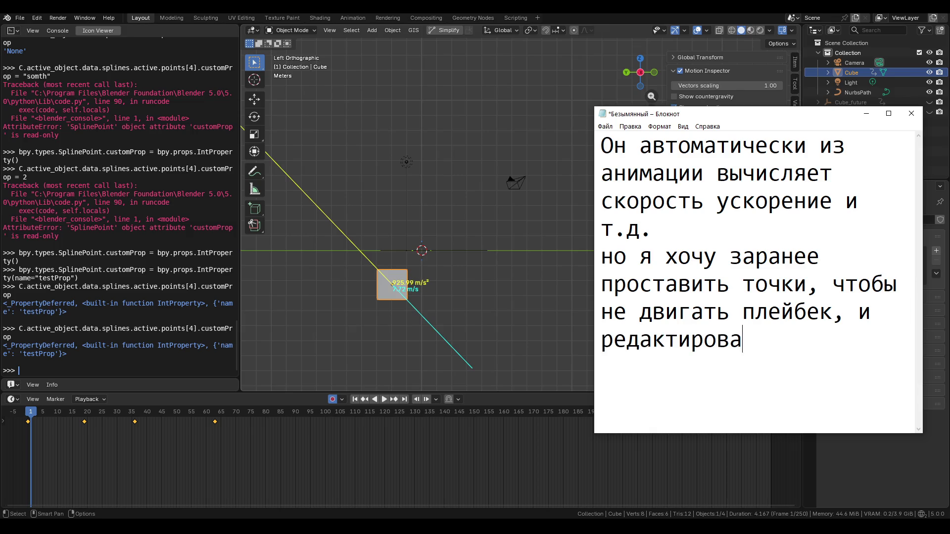
pyautogui.write('ть эти точки сами')
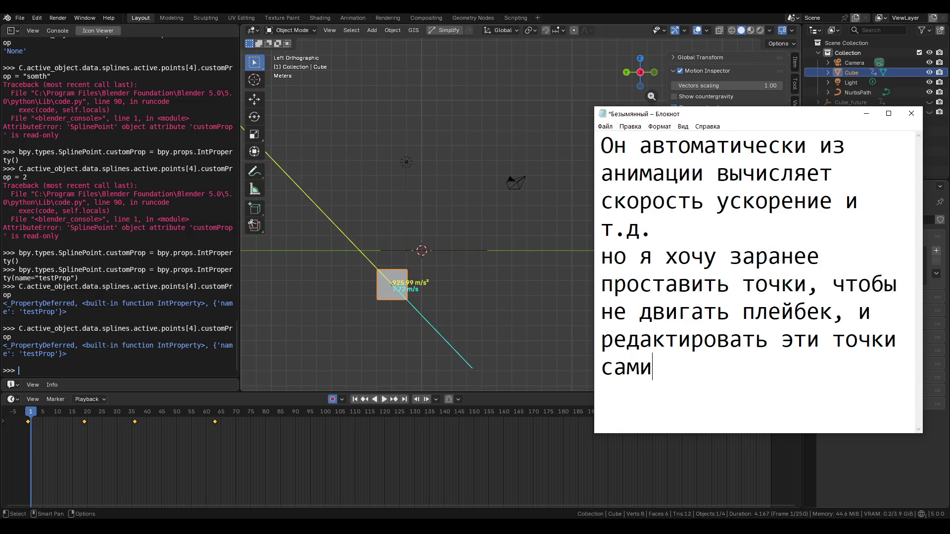
pyautogui.press('BackSpace')
pyautogui.press('BackSpace')
pyautogui.press('BackSpace')
# Replace the whole note with 'да под реализм'
pyautogui.hotkey('ctrl', 'a')
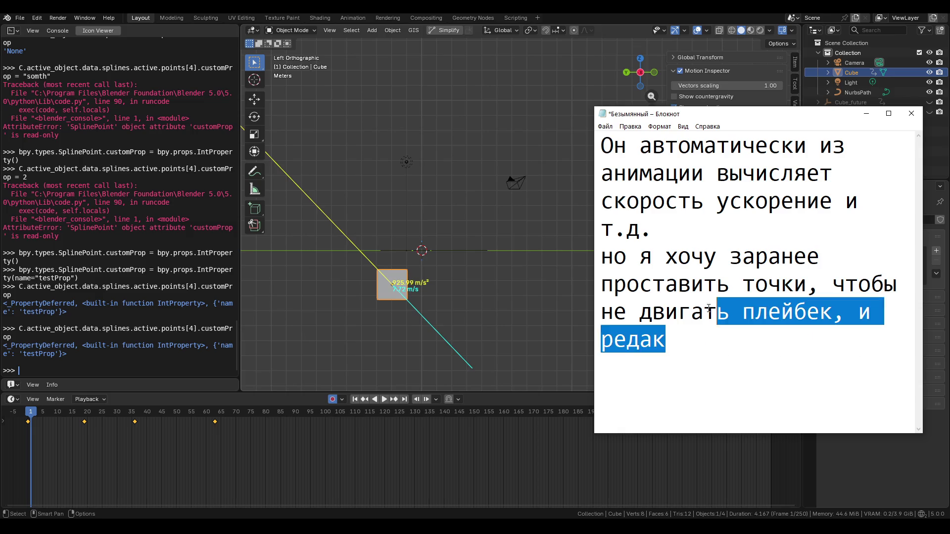
pyautogui.press('BackSpace')
pyautogui.write('да под реализм')
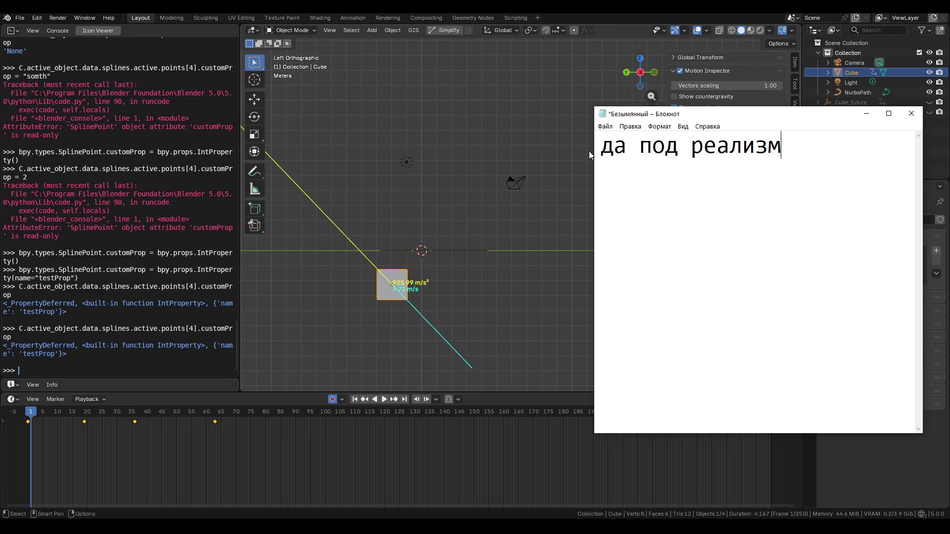
# Add the sentence 'Через путь удобнее будет всё контролировать' to the note
pyautogui.press('BackSpace')
pyautogui.write('Через путь удобнее бу')
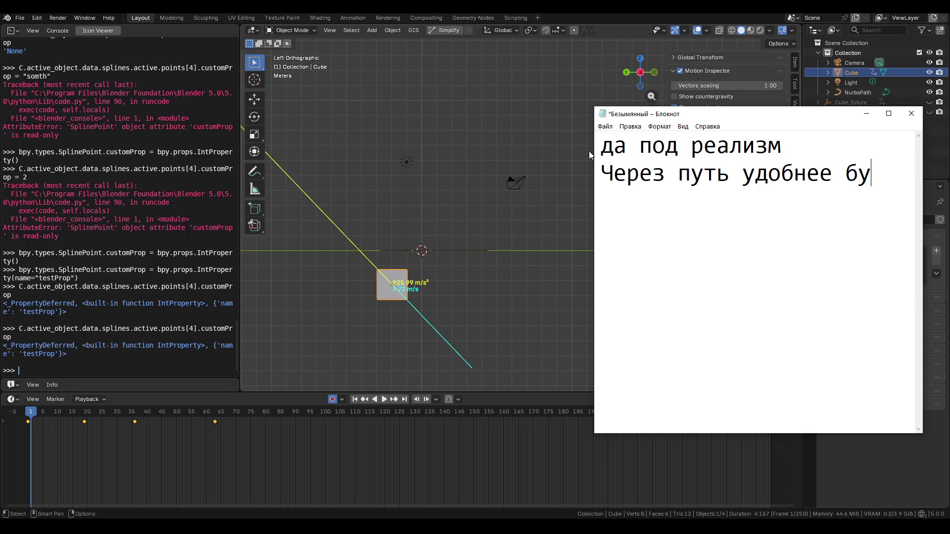
pyautogui.write('дет это с')
pyautogui.press('BackSpace')
pyautogui.write('всё конт')
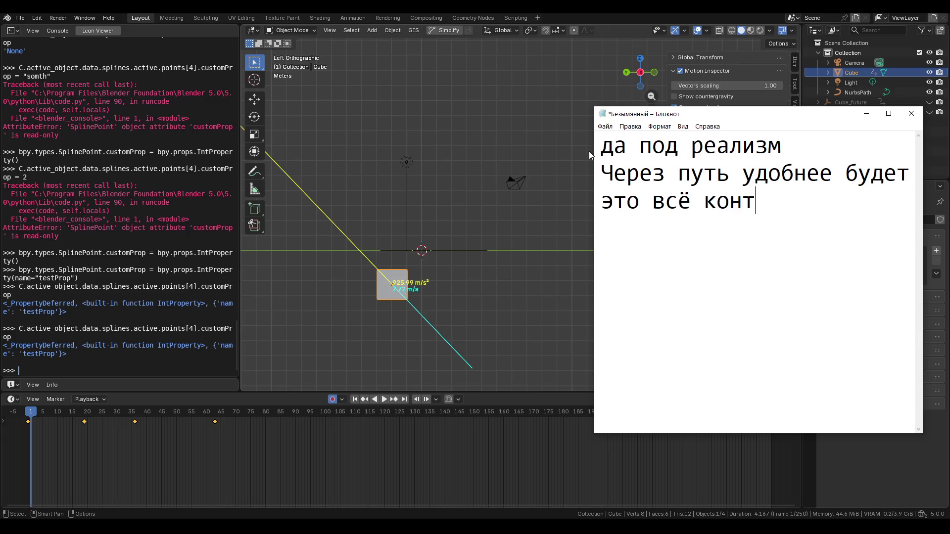
pyautogui.write('ролировать')
# Add lines saying it only shows vectors and numbers, ending 'сдвигать каждый раз и смотреть'
pyautogui.press('Return')
pyautogui.write('Пока оно про')
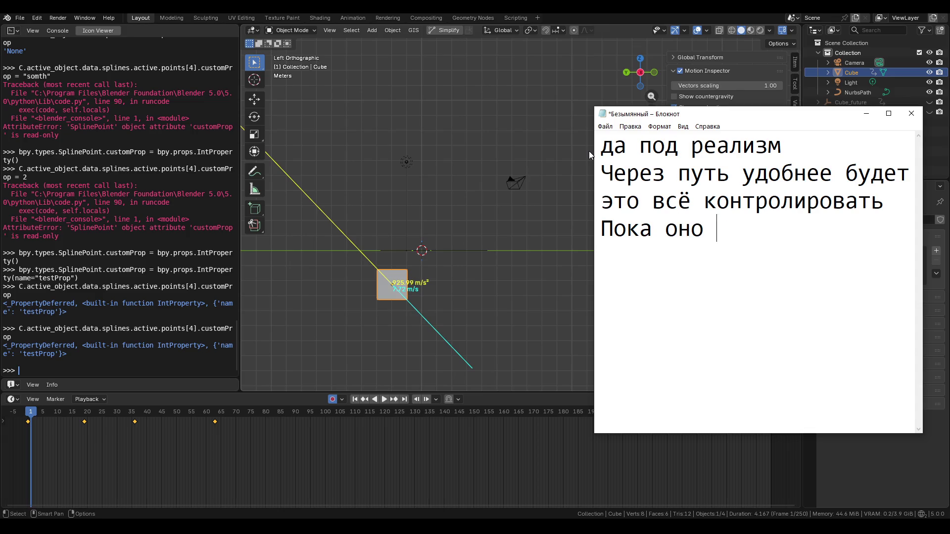
pyautogui.write('сто в')
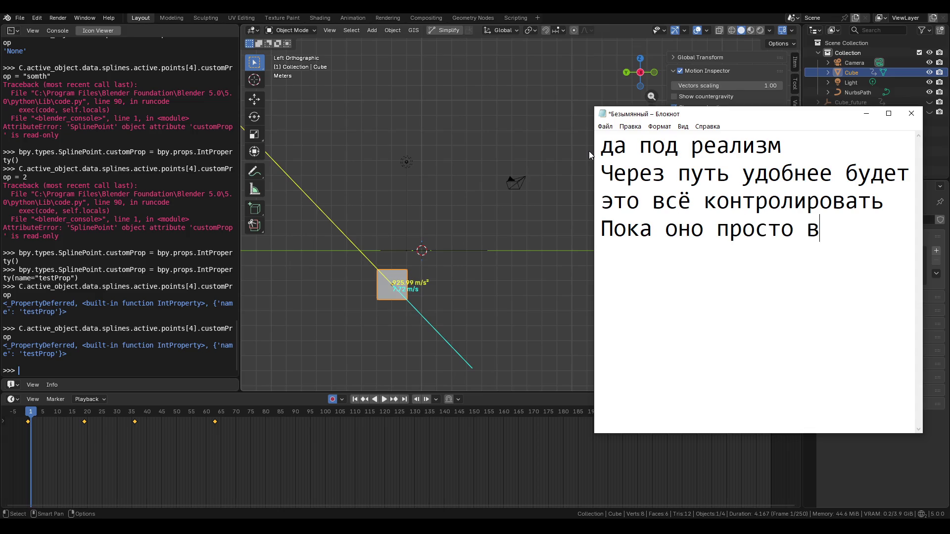
pyautogui.write('ектора')
pyautogui.press('Return')
pyautogui.write('и ')
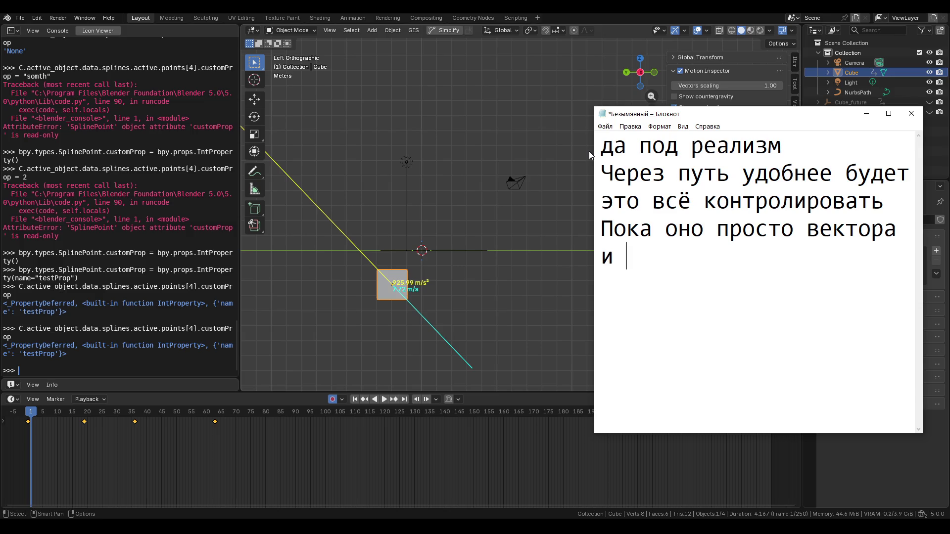
pyautogui.write('цифры показы')
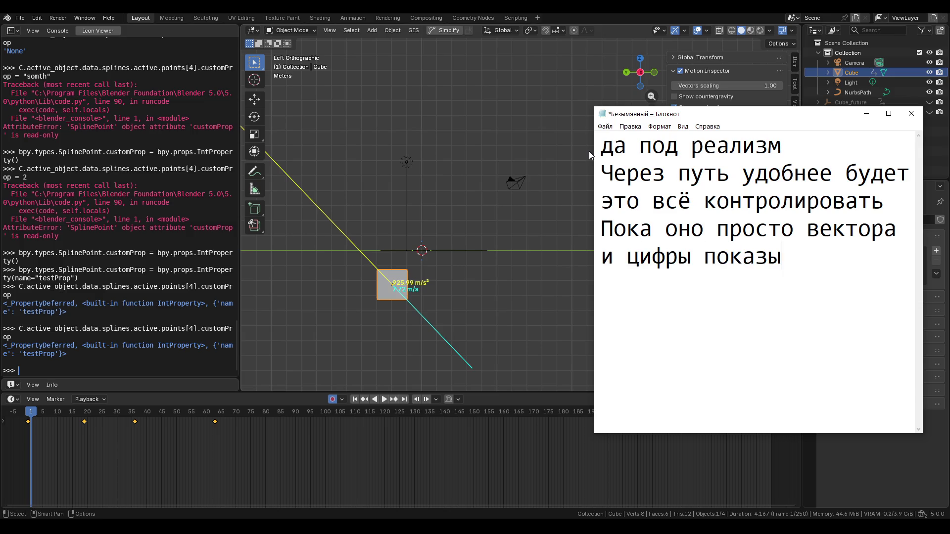
pyautogui.write('ваеа ')
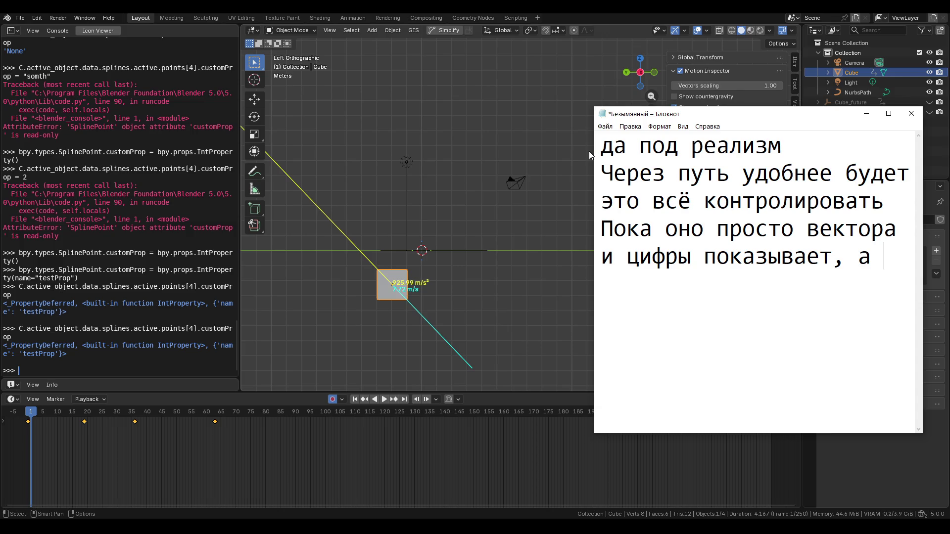
pyautogui.write('как т о т')
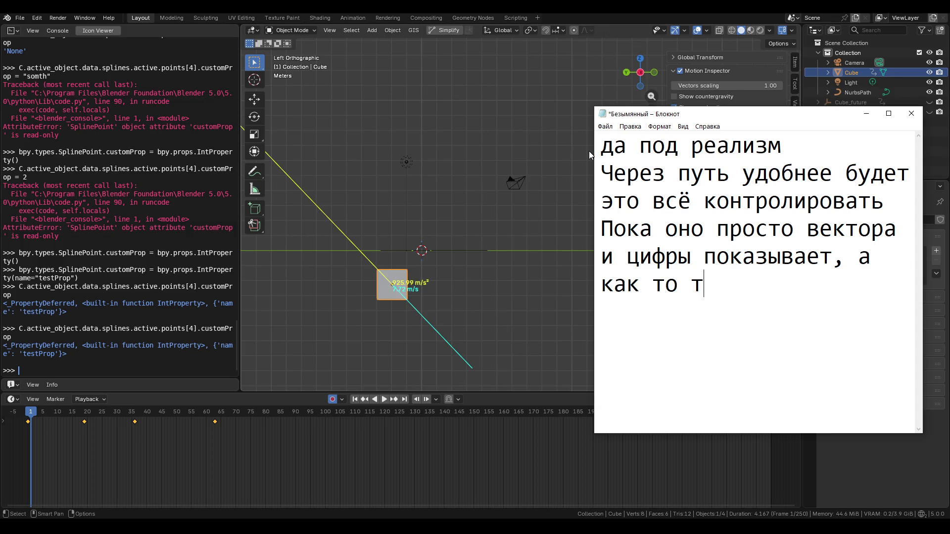
pyautogui.write('очно эт')
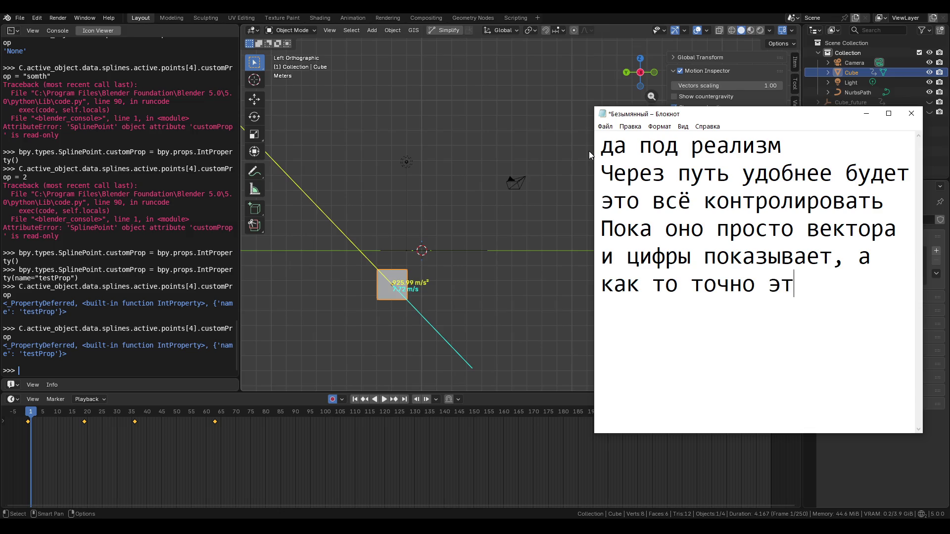
pyautogui.write('о и')
pyautogui.write('ен')
pyautogui.write('ть ')
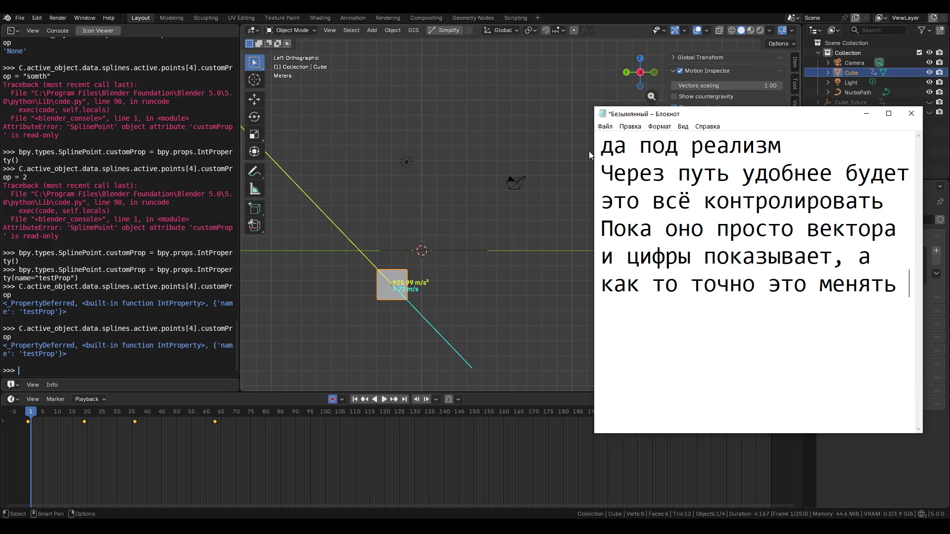
pyautogui.write('нельзя роме как п')
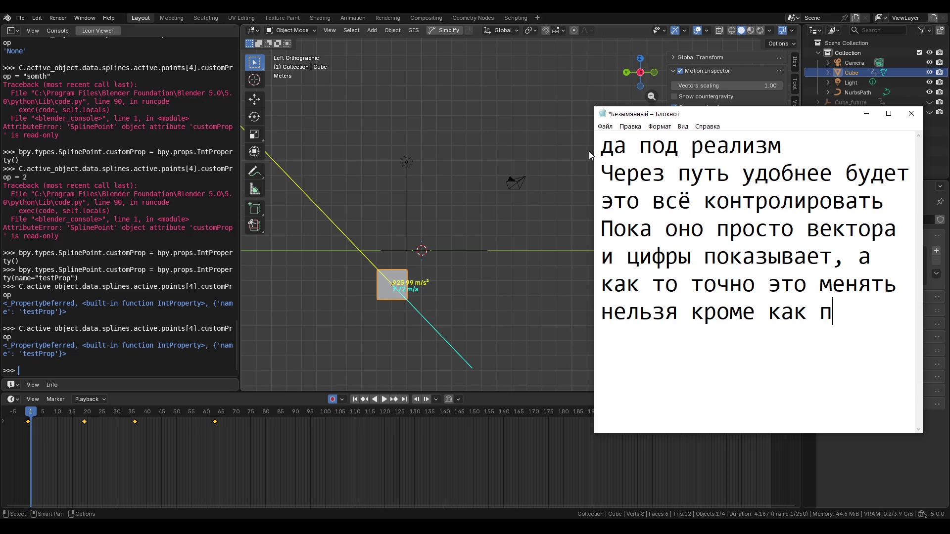
pyautogui.press('BackSpace')
pyautogui.press('BackSpace')
pyautogui.write('сдвигать каждый')
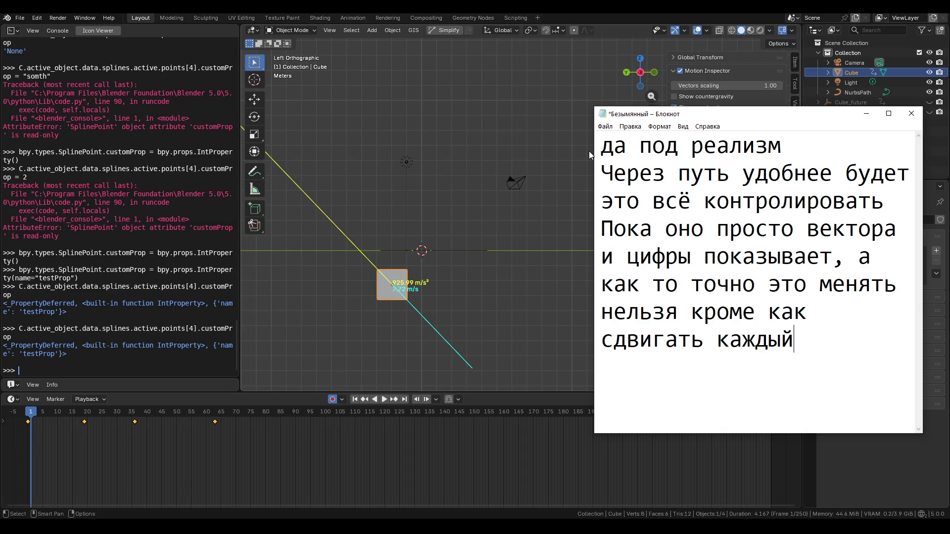
pyautogui.write(' раз и смотреть')
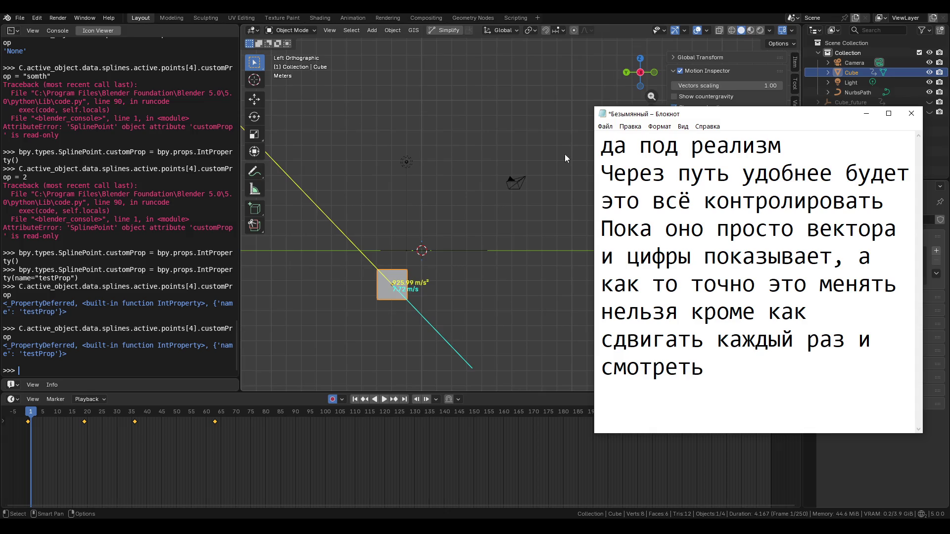
pyautogui.click(461, 211)
# Select the Cube and show its animation curves in an enlarged Graph Editor
pyautogui.click(395, 289)
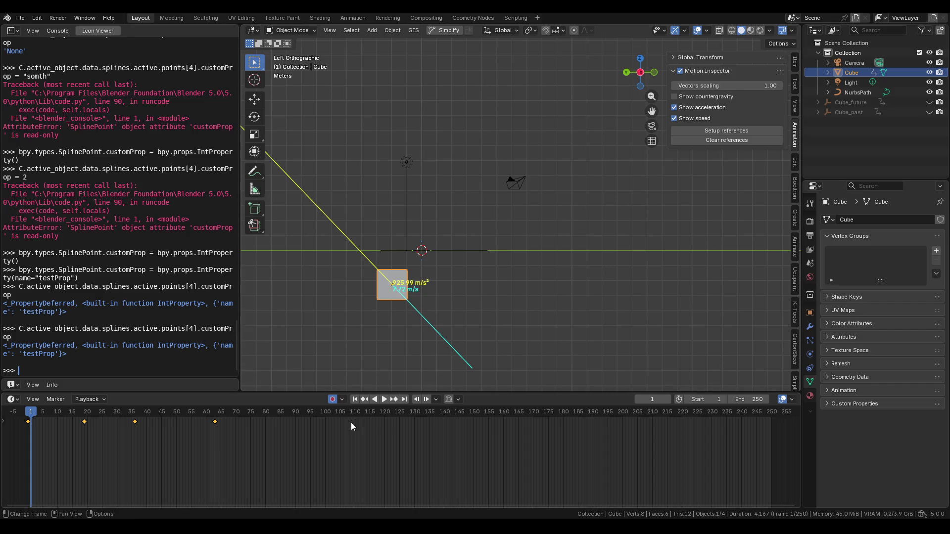
pyautogui.hotkey('ctrl', 'Tab')
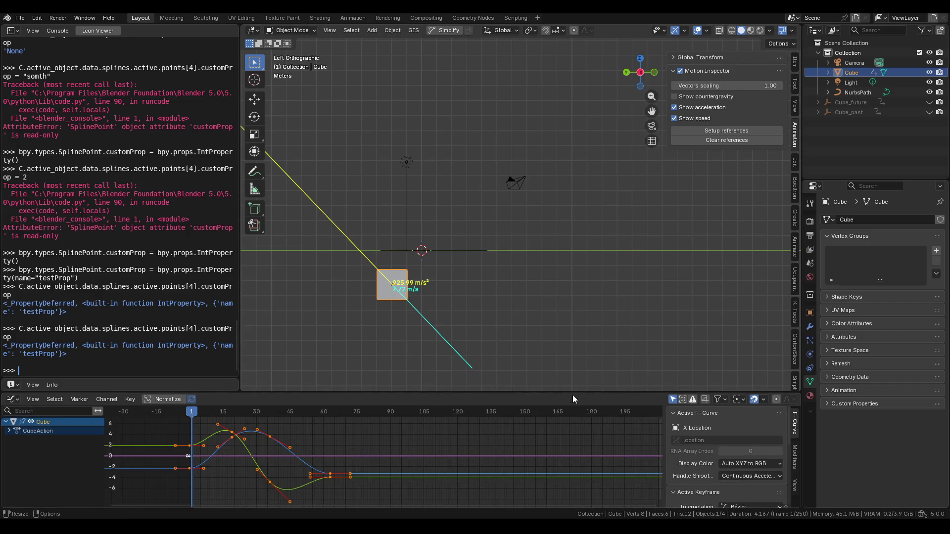
pyautogui.moveTo(572, 391)
pyautogui.mouseDown()
pyautogui.moveTo(572, 318)
pyautogui.moveTo(704, 397)
pyautogui.moveTo(633, 324)
pyautogui.moveTo(626, 298)
pyautogui.moveTo(572, 391)
pyautogui.mouseUp()
pyautogui.moveTo(119, 385); pyautogui.dragTo(119, 267)
pyautogui.moveTo(390, 392); pyautogui.dragTo(389, 328)
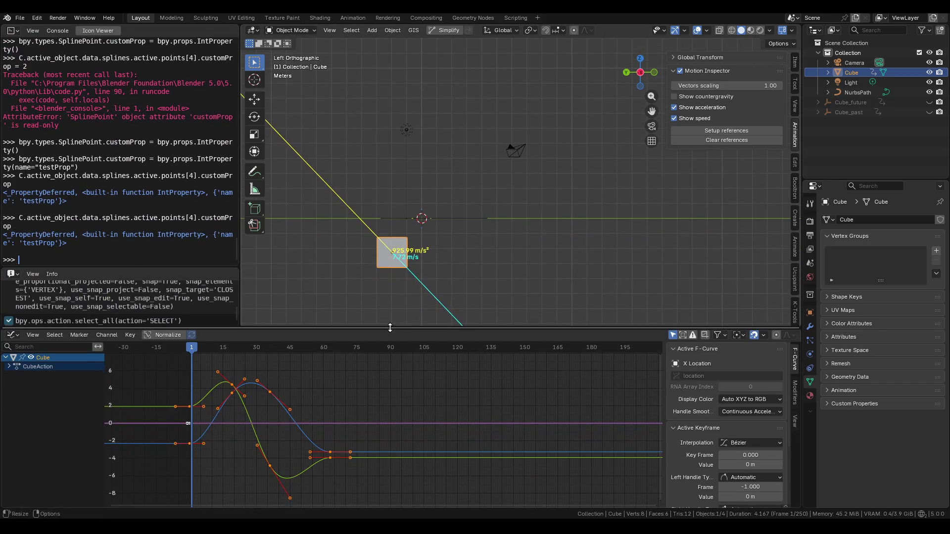
pyautogui.scroll(-4, 705, 384)
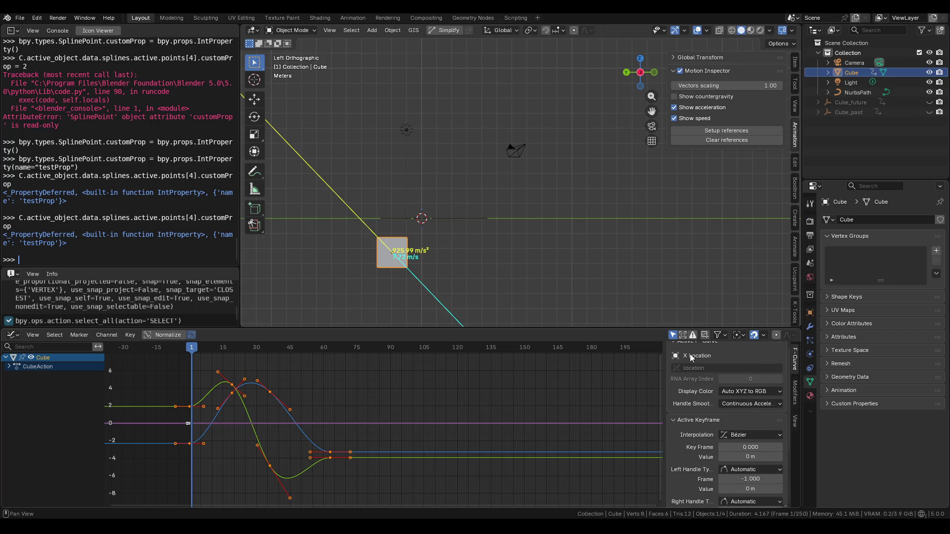
# Enable the F-Curve Inspector with acceleration and speed overlays on the green location curve
pyautogui.click(689, 355)
pyautogui.click(692, 362)
pyautogui.click(680, 376)
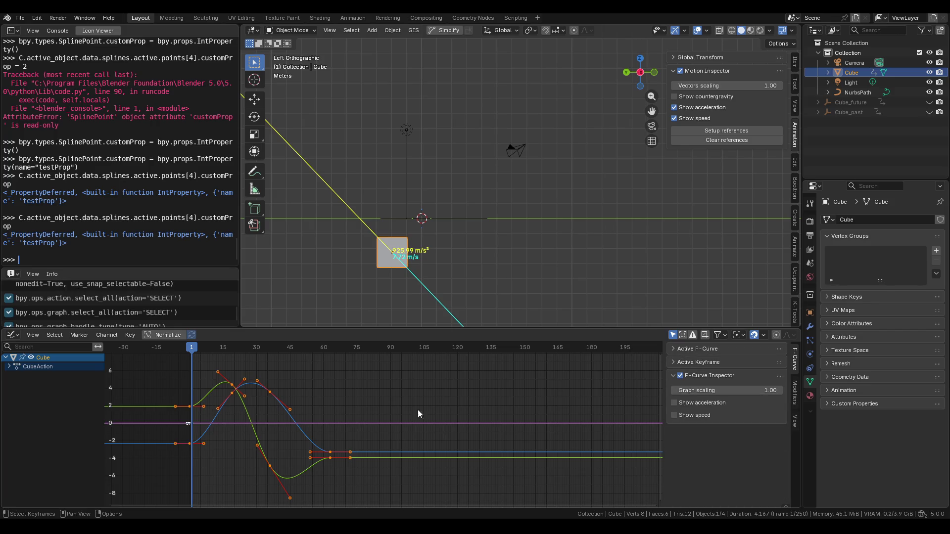
pyautogui.click(675, 403)
pyautogui.click(676, 416)
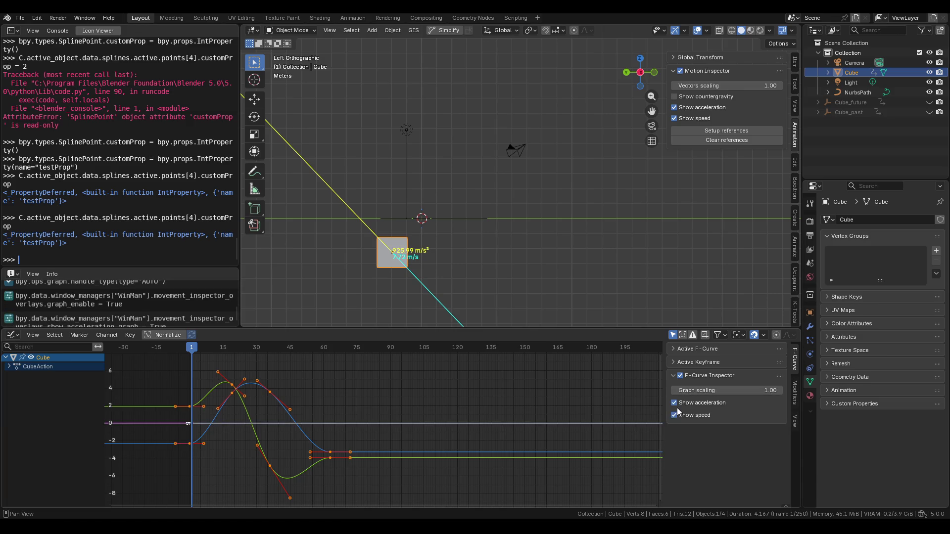
pyautogui.click(235, 390)
pyautogui.moveTo(334, 399)
pyautogui.mouseDown(button='middle')
pyautogui.moveTo(398, 421)
pyautogui.moveTo(365, 408)
pyautogui.moveTo(368, 418)
pyautogui.mouseUp(button='middle')
# Set the overlay's graph scaling to 0.10 and zoom in on the curves
pyautogui.moveTo(754, 390); pyautogui.dragTo(740, 389)
pyautogui.click(740, 390)
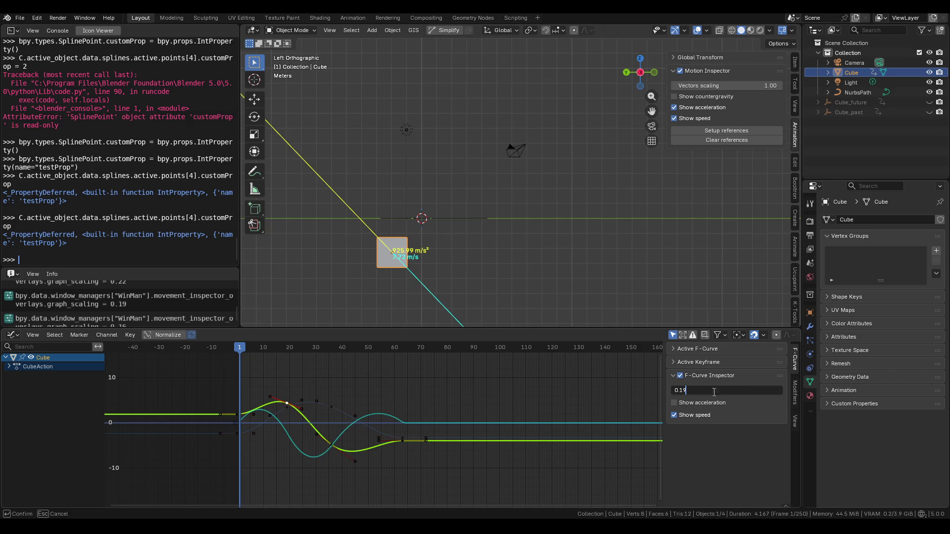
pyautogui.press('Return')
pyautogui.moveTo(293, 420)
pyautogui.keyDown('ctrl'); pyautogui.mouseDown(button='middle')
pyautogui.moveTo(302, 413)
pyautogui.moveTo(293, 419)
pyautogui.moveTo(293, 402)
pyautogui.moveTo(345, 415)
pyautogui.moveTo(307, 401)
pyautogui.mouseUp(button='middle'); pyautogui.keyUp('ctrl')
pyautogui.hotkey('alt', 'Tab')
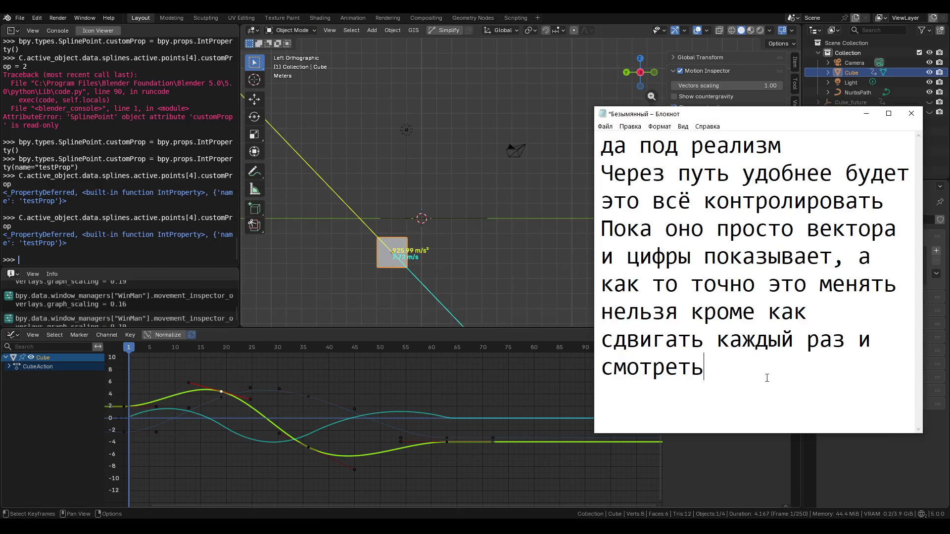
# Rewrite the note as 'хотя на кривых фича уже достаточно полезная', then pick a green-curve keyframe in Blender
pyautogui.hotkey('ctrl', 'a')
pyautogui.press('BackSpace')
pyautogui.write('хо')
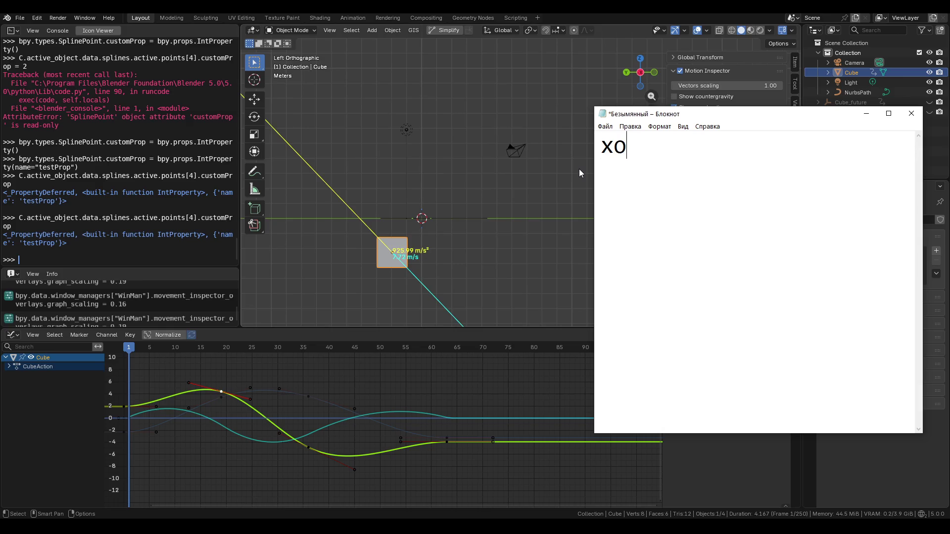
pyautogui.write('тя на кри')
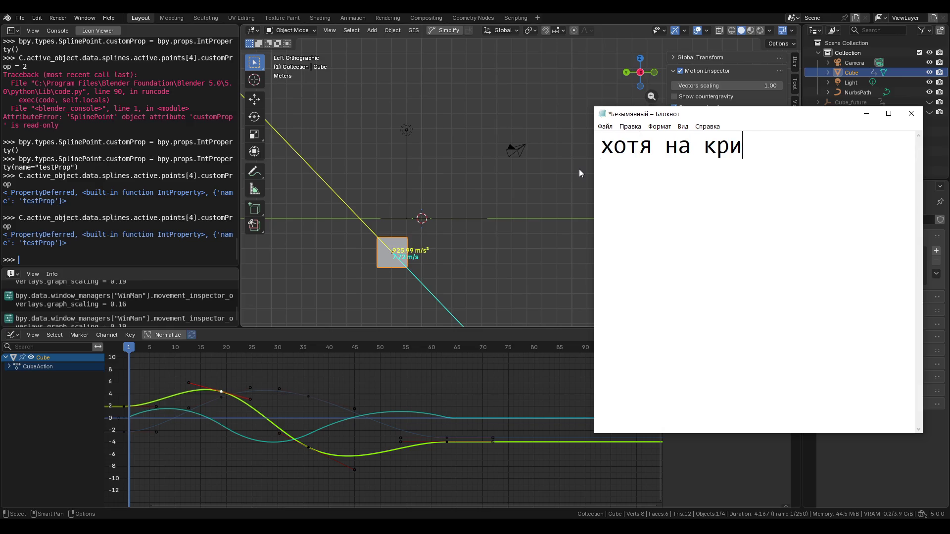
pyautogui.write('вых фича уже д')
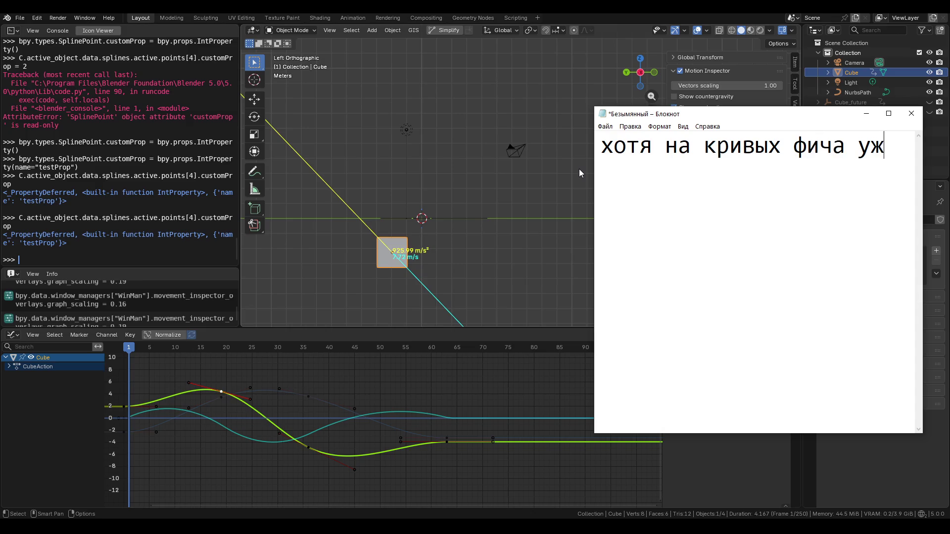
pyautogui.write('оста')
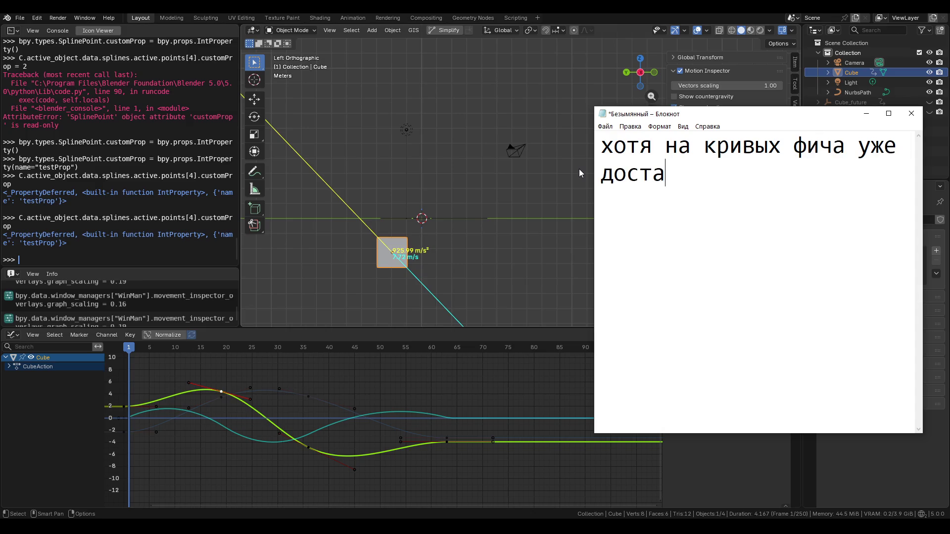
pyautogui.write('точно полезная')
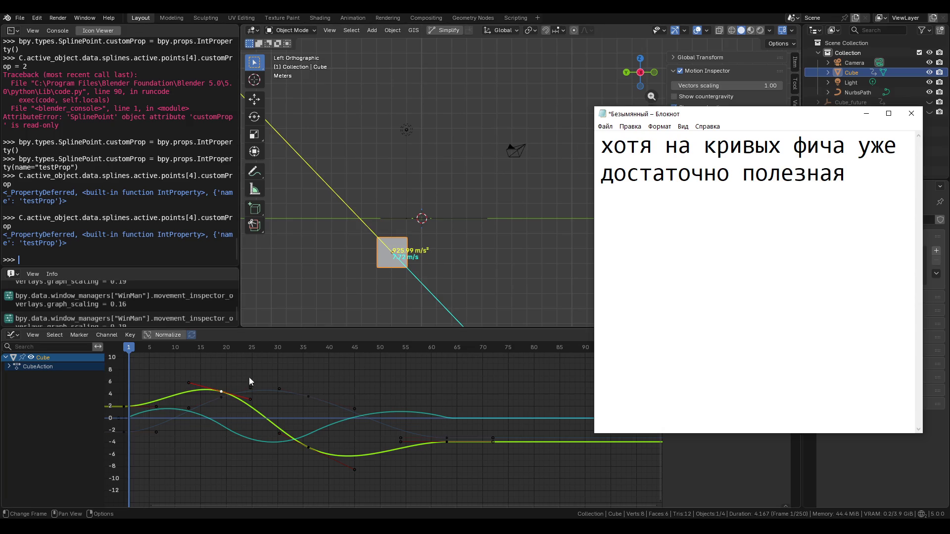
pyautogui.click(290, 439)
pyautogui.click(307, 447)
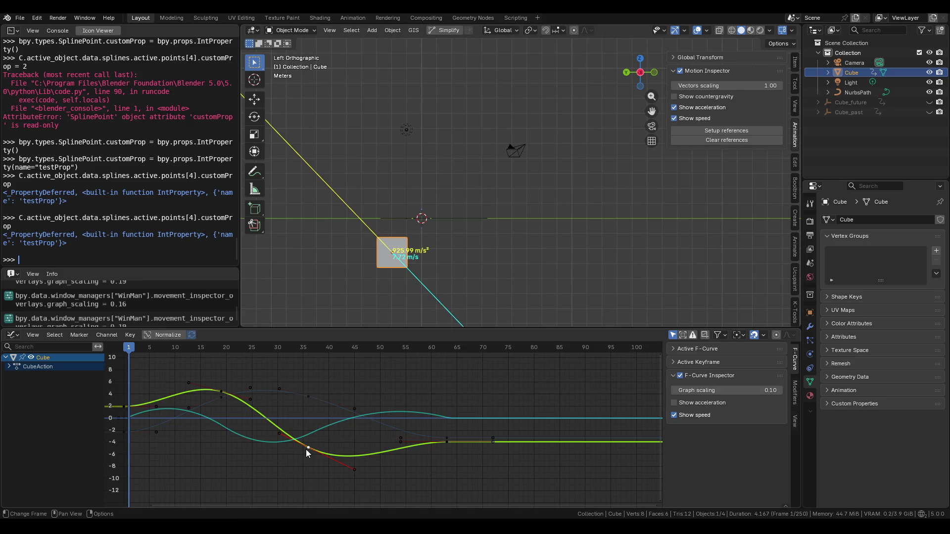
# Cancel a keyframe move and toggle the overlays so only the speed curve remains shown
pyautogui.press('g')
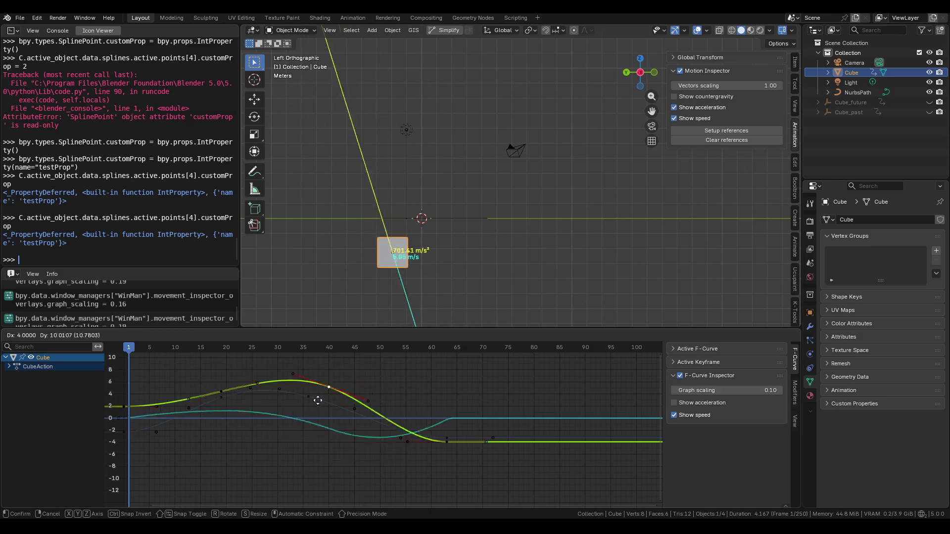
pyautogui.press('Escape')
pyautogui.click(692, 415)
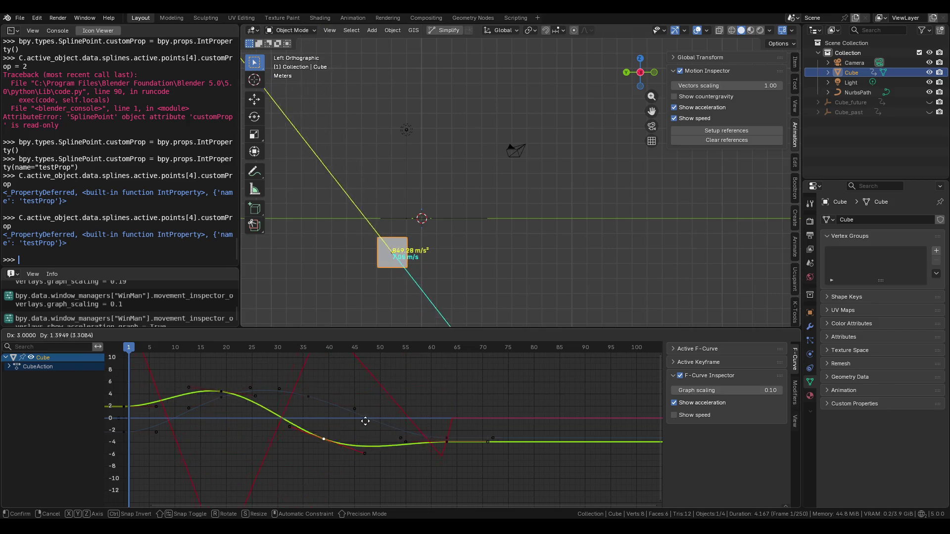
pyautogui.scroll(-3, 369, 391)
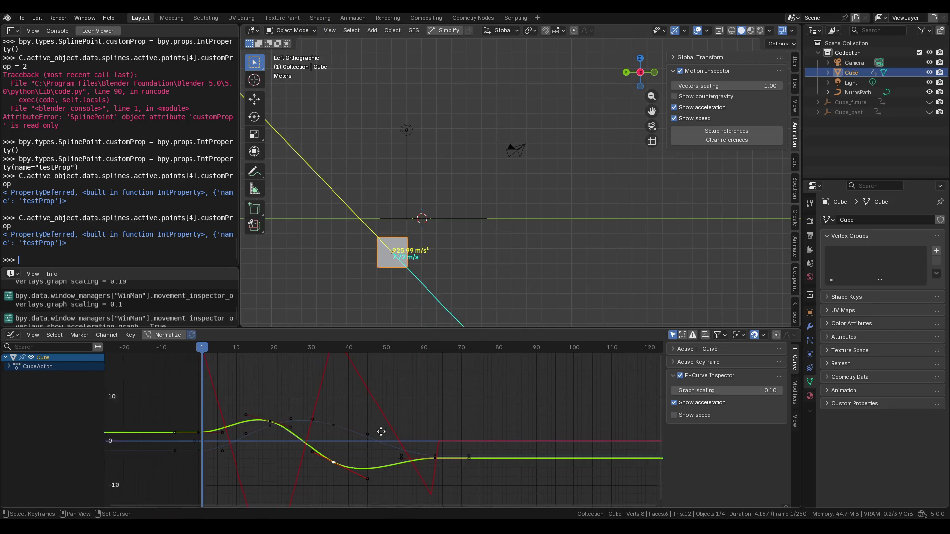
pyautogui.click(690, 404)
pyautogui.click(690, 416)
pyautogui.moveTo(357, 448); pyautogui.dragTo(362, 409, button='middle')
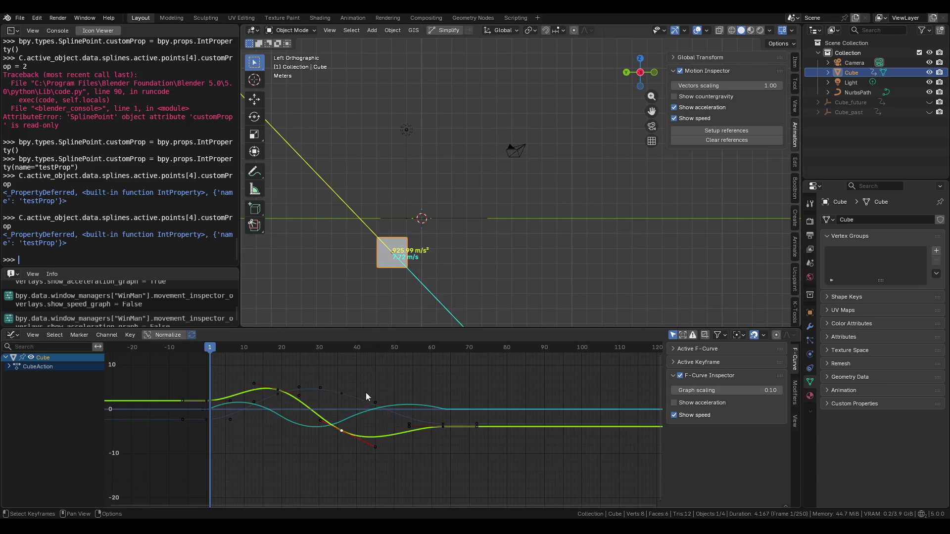
pyautogui.hotkey('alt', 'Tab')
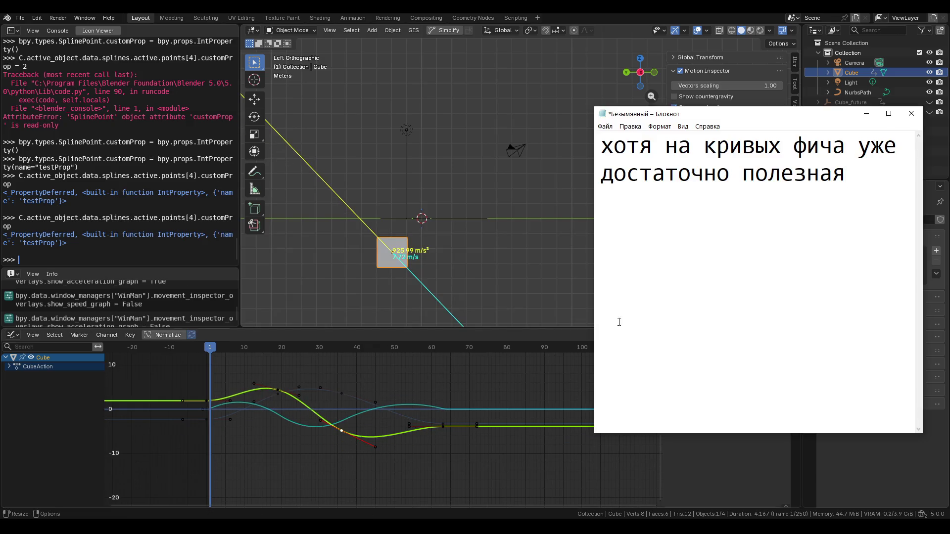
# Note that animation jerks and jagged spots slow to find by eye can be traced, then delete the lower lines
pyautogui.write('Можно прос')
pyautogui.write('ледить в')
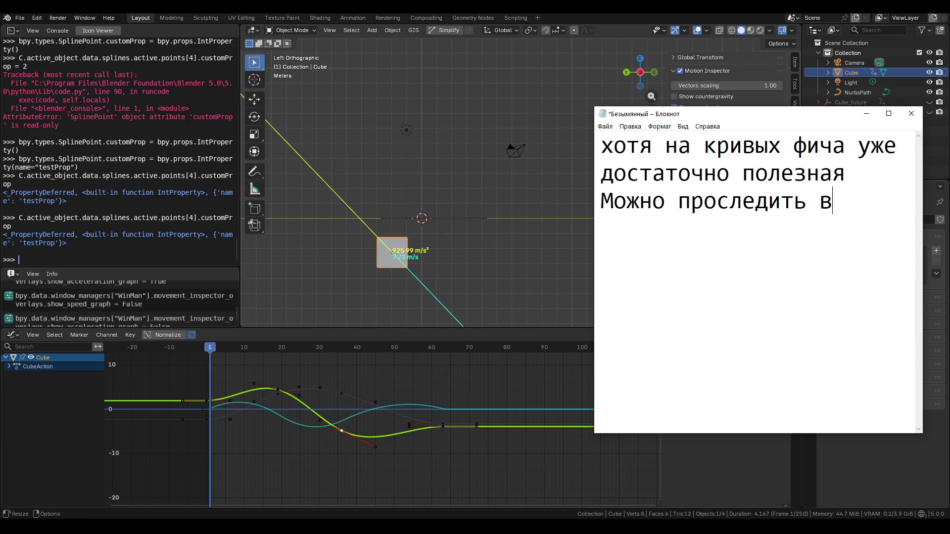
pyautogui.write('се пинки и')
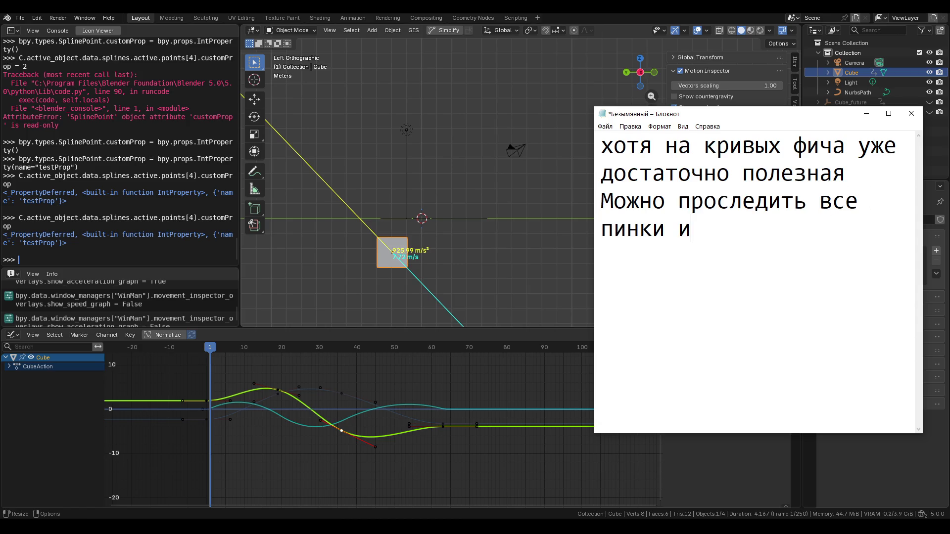
pyautogui.write(' тому подобн')
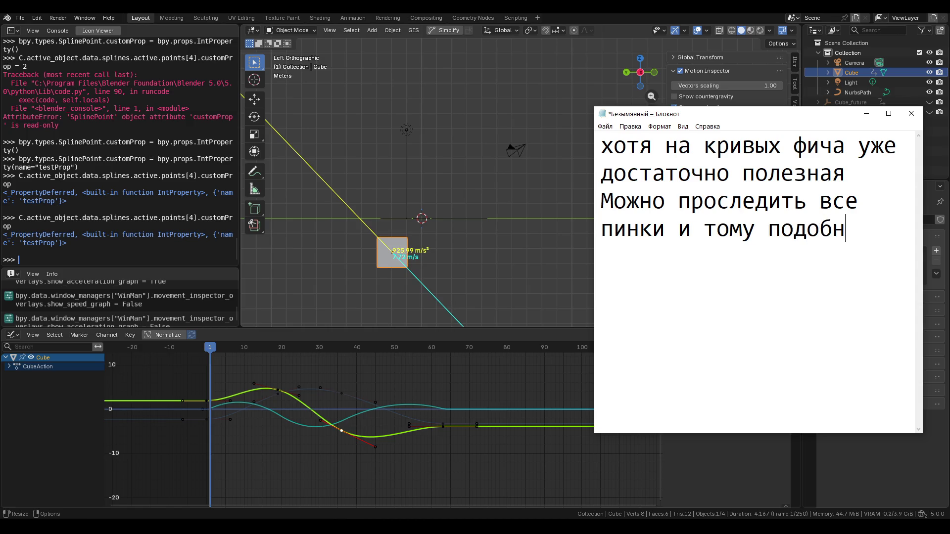
pyautogui.write('ые зазу')
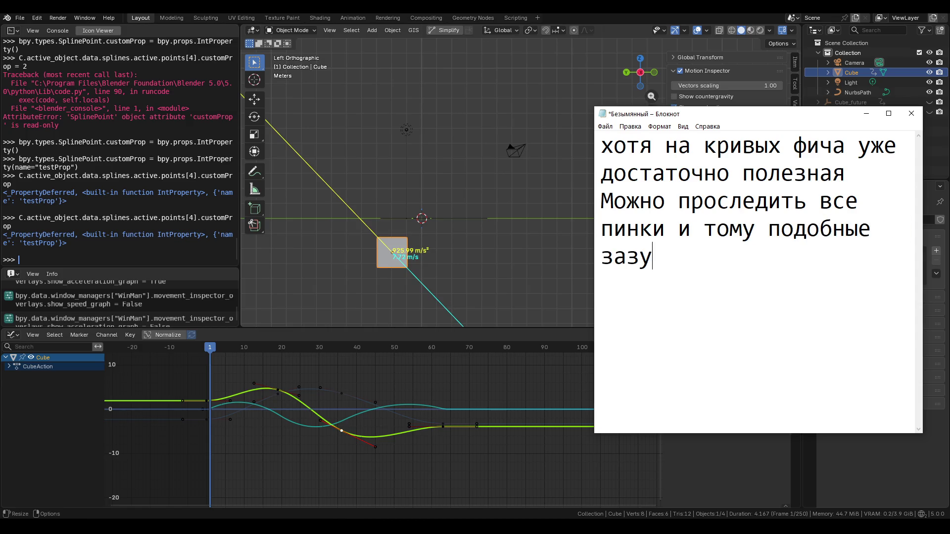
pyautogui.write('брины')
pyautogui.write(' в анимации')
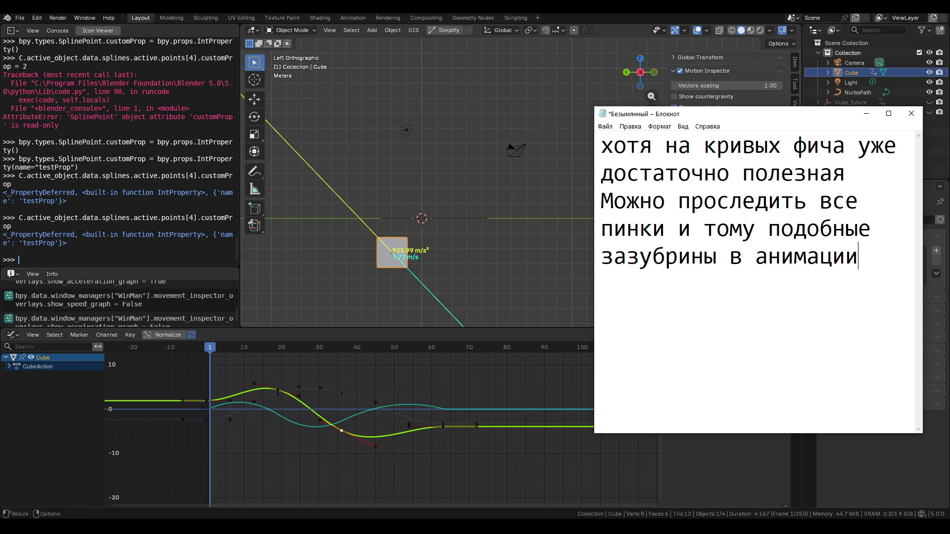
pyautogui.write(' которые')
pyautogui.press('BackSpace')
pyautogui.write('на ')
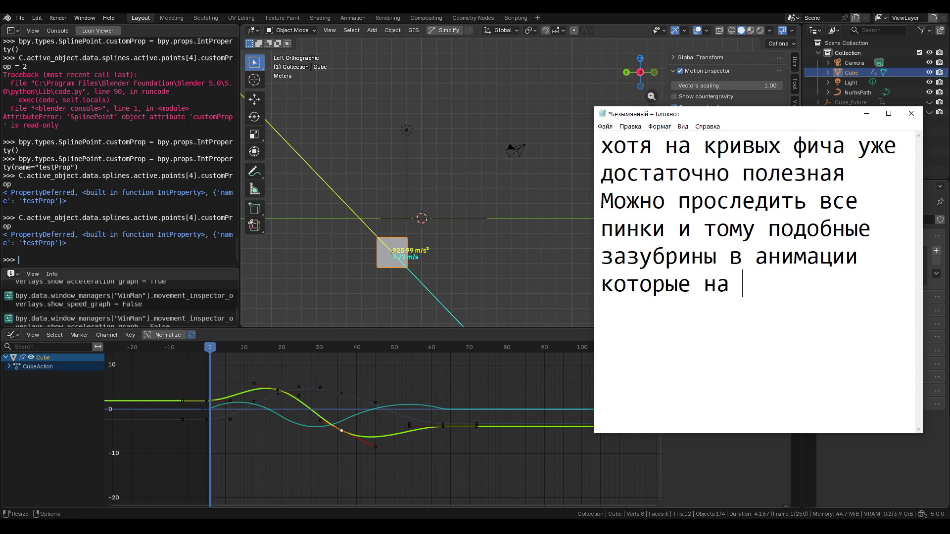
pyautogui.write('глаз до')
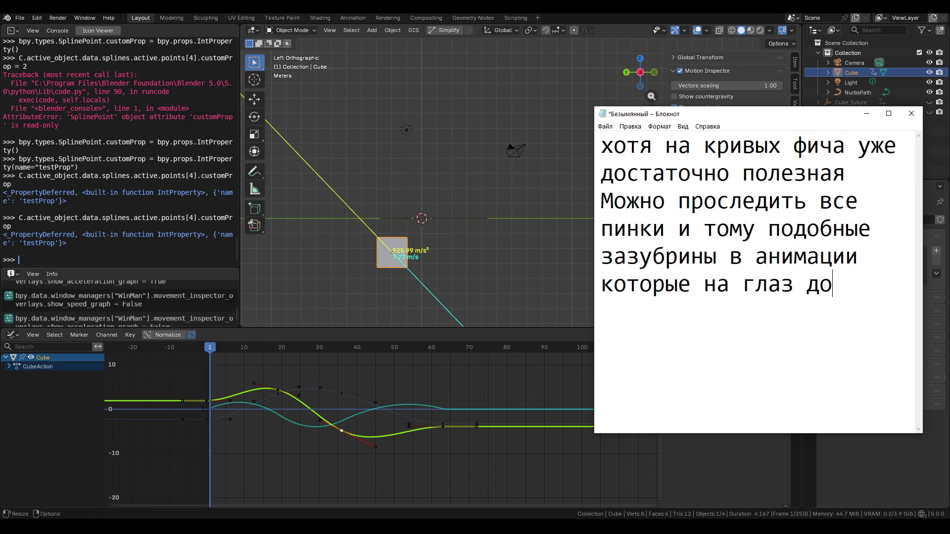
pyautogui.write('лго выводить')
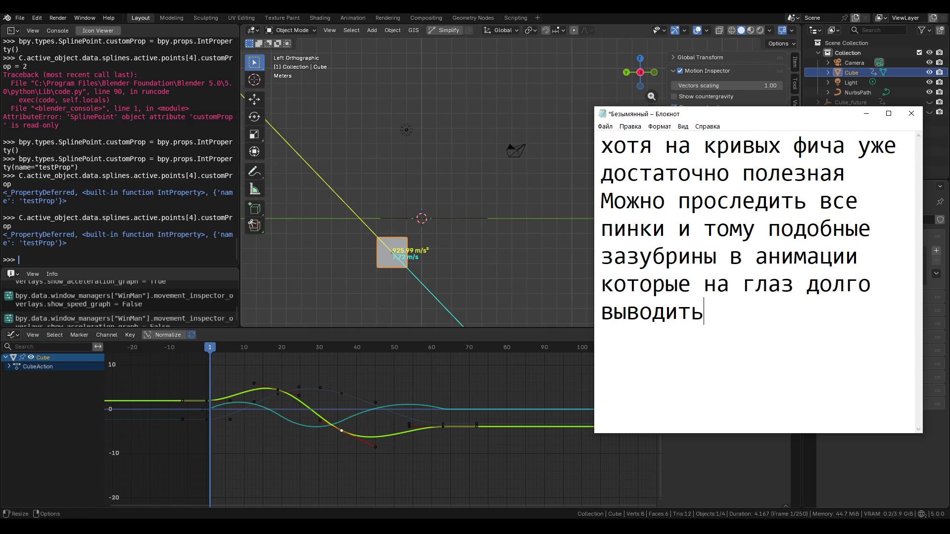
pyautogui.moveTo(820, 331)
pyautogui.mouseDown()
pyautogui.moveTo(602, 175)
pyautogui.moveTo(601, 144)
pyautogui.mouseUp()
pyautogui.press('BackSpace')
pyautogui.click(910, 120)
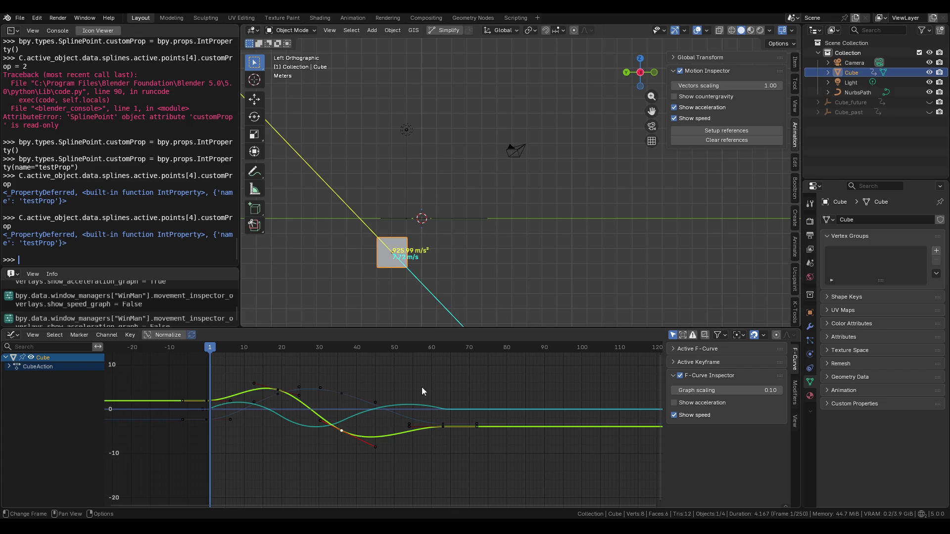
pyautogui.scroll(6, 275, 390)
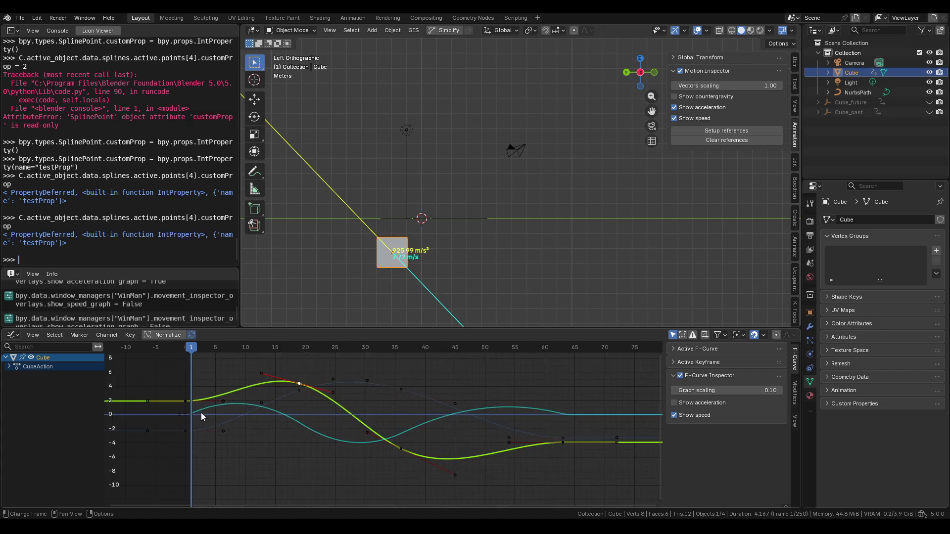
pyautogui.scroll(-2, 188, 406)
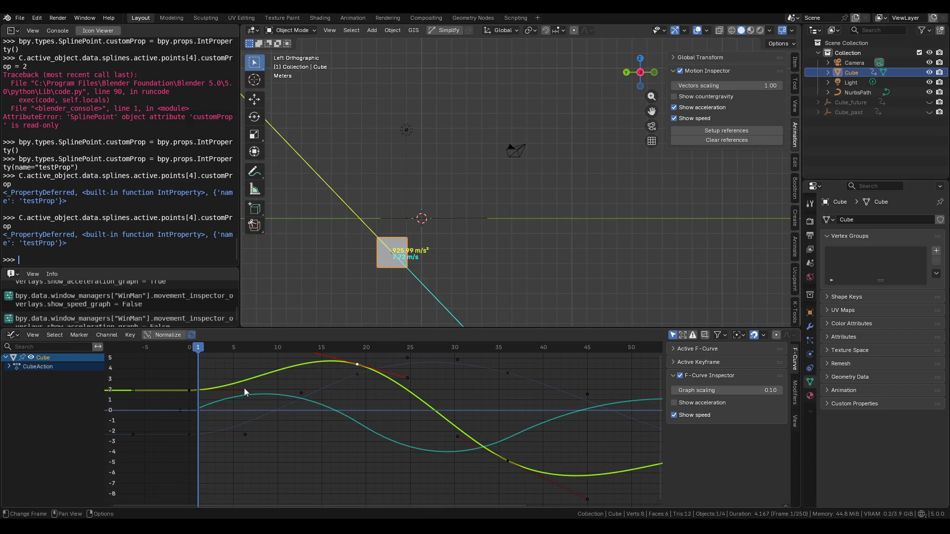
pyautogui.moveTo(189, 392); pyautogui.dragTo(220, 391)
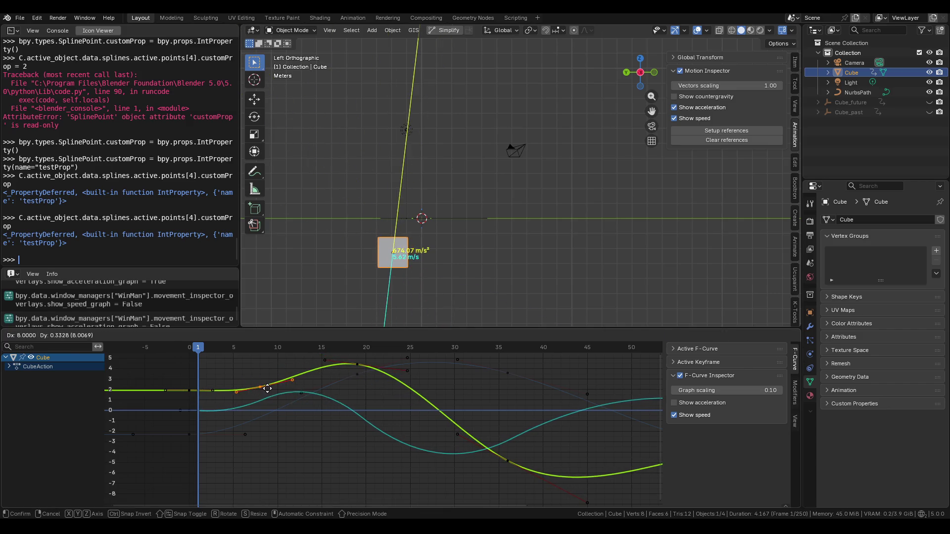
pyautogui.click(263, 392)
pyautogui.press('space')
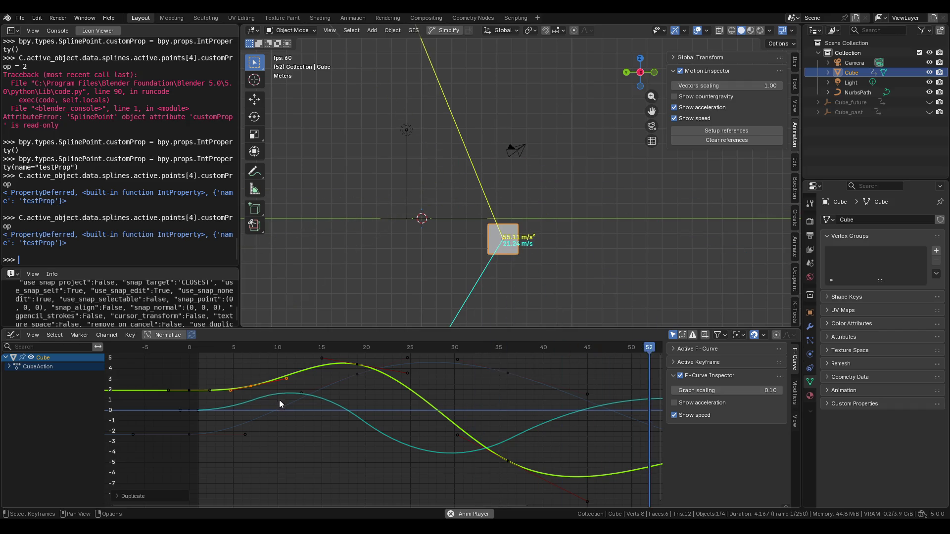
pyautogui.press('space')
pyautogui.scroll(-2, 301, 409)
pyautogui.hotkey('ctrl', 'z')
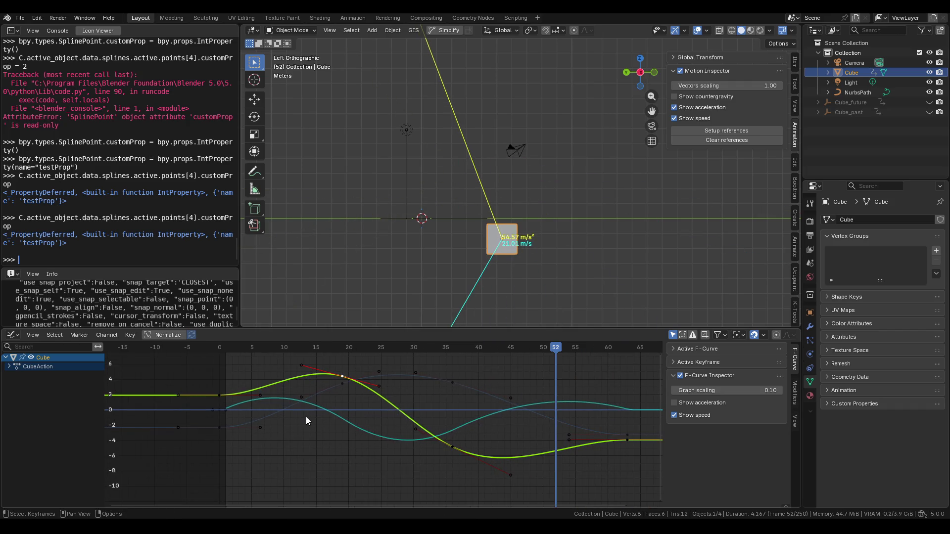
pyautogui.press('Home')
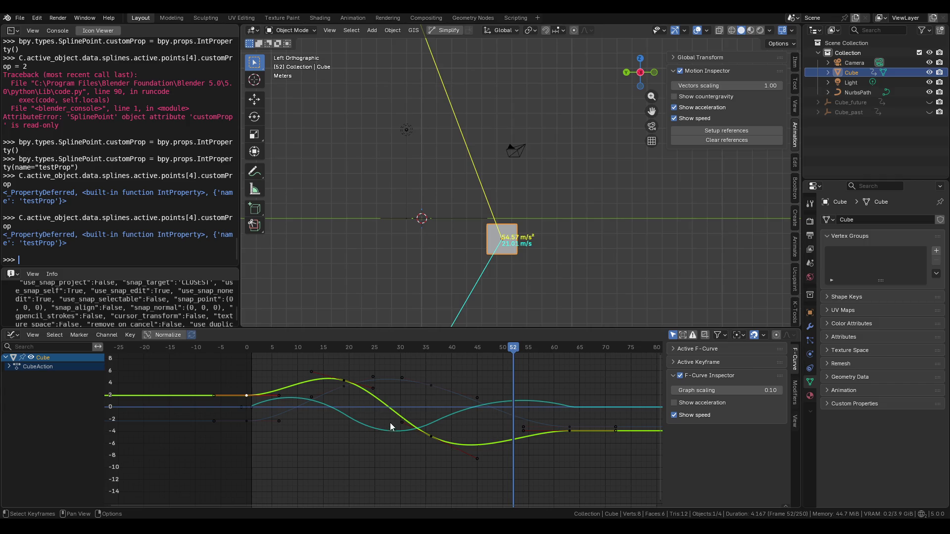
pyautogui.hotkey('alt', 'a')
pyautogui.press('a')
pyautogui.hotkey('alt', 'a')
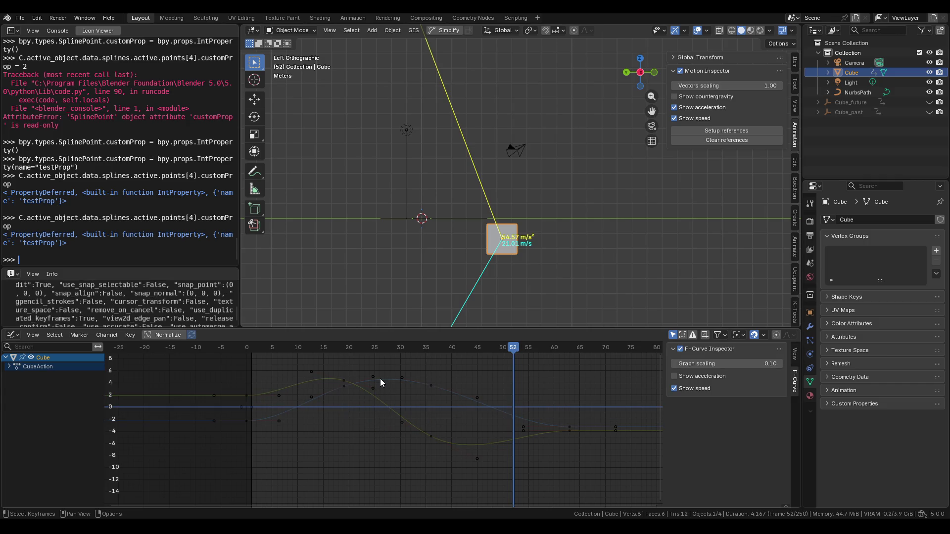
# Duplicate the frame-36 and frame-0 keyframes and place the copies further along the curve
pyautogui.click(431, 387)
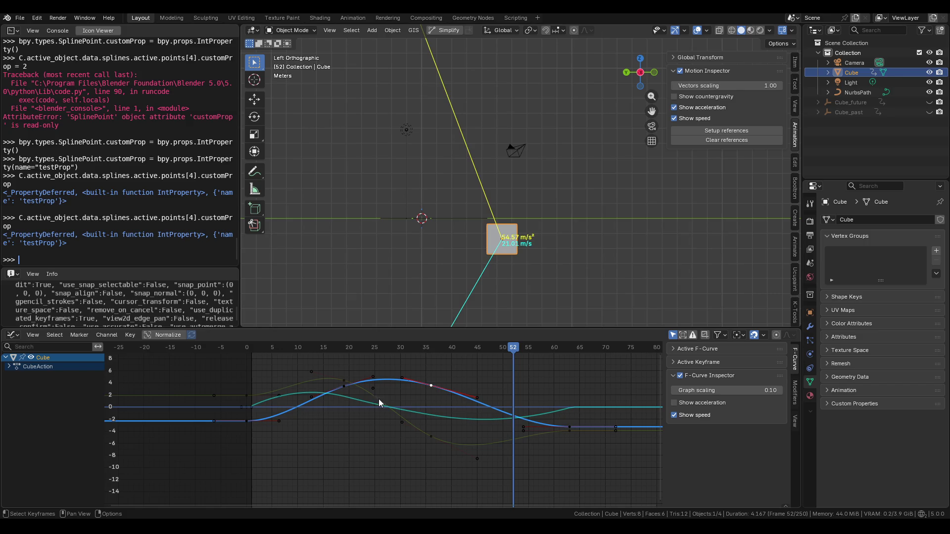
pyautogui.moveTo(498, 413); pyautogui.dragTo(437, 410, button='middle')
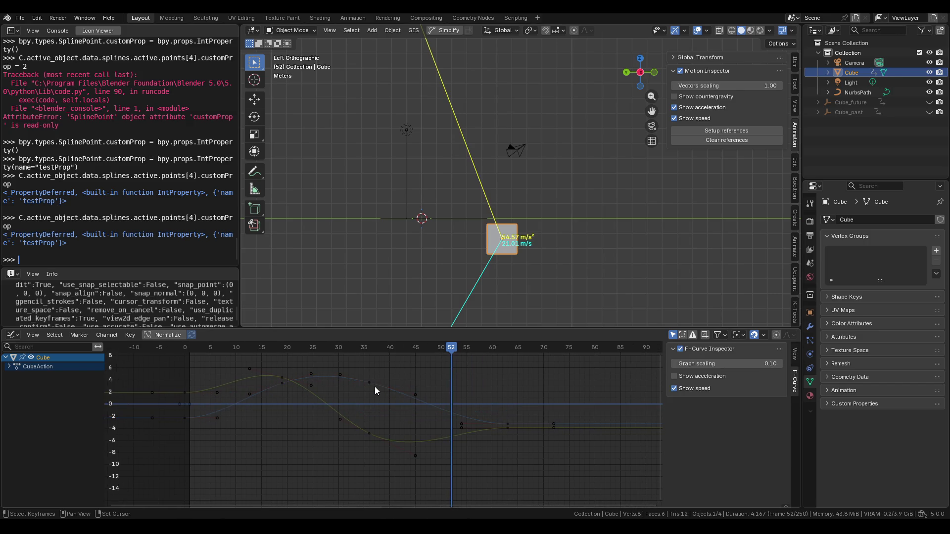
pyautogui.moveTo(369, 383); pyautogui.dragTo(455, 398)
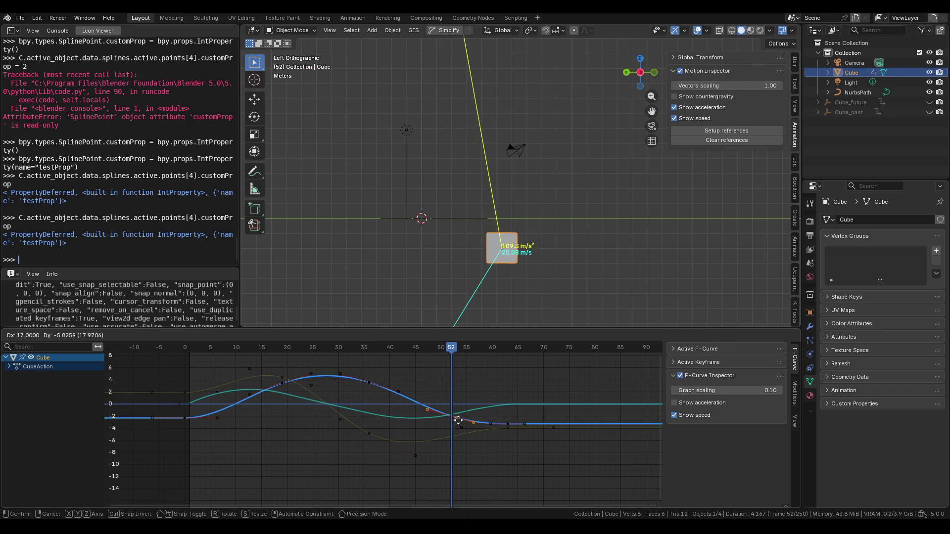
pyautogui.click(467, 422)
pyautogui.click(189, 418)
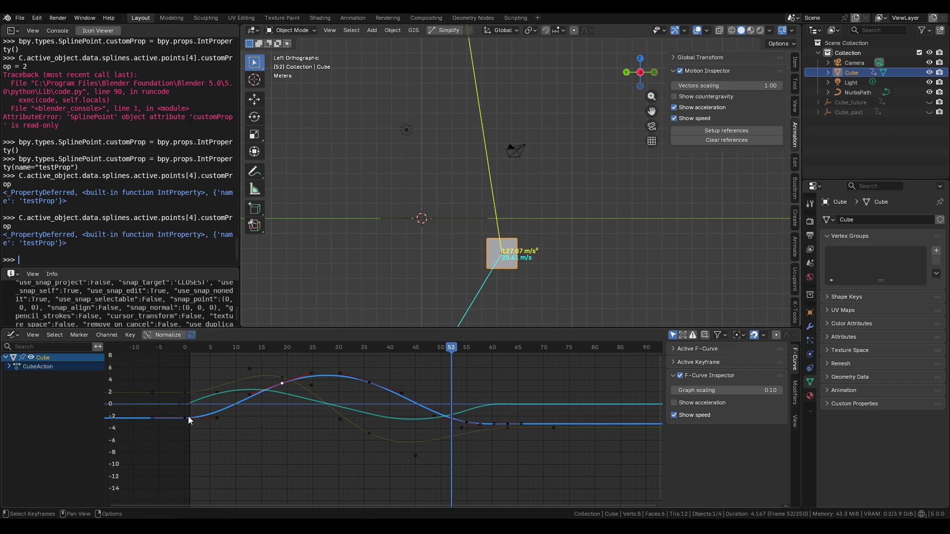
pyautogui.hotkey('shift', 'd')
pyautogui.click(288, 387)
pyautogui.press('g')
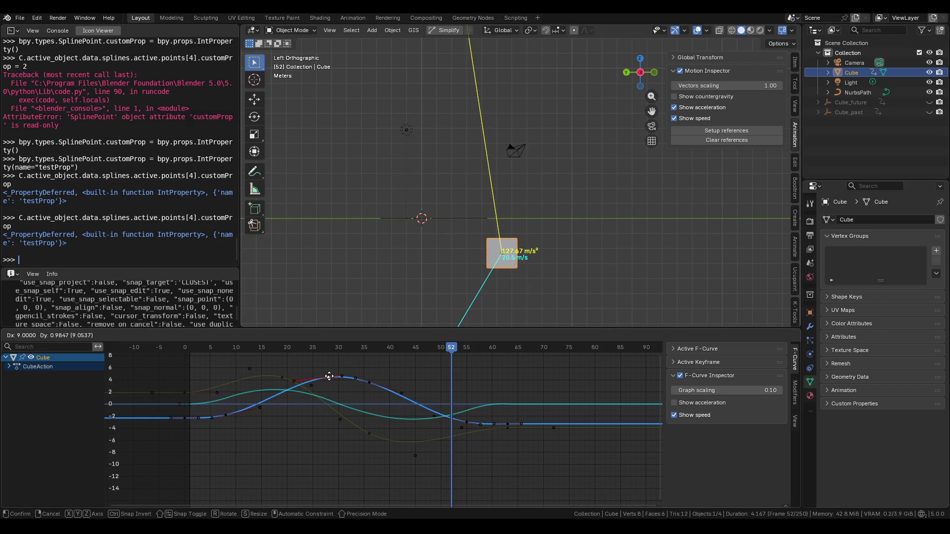
pyautogui.click(329, 376)
# Move keyframes on the yellow and green curves to reshape the cube's motion
pyautogui.click(274, 373)
pyautogui.click(281, 379)
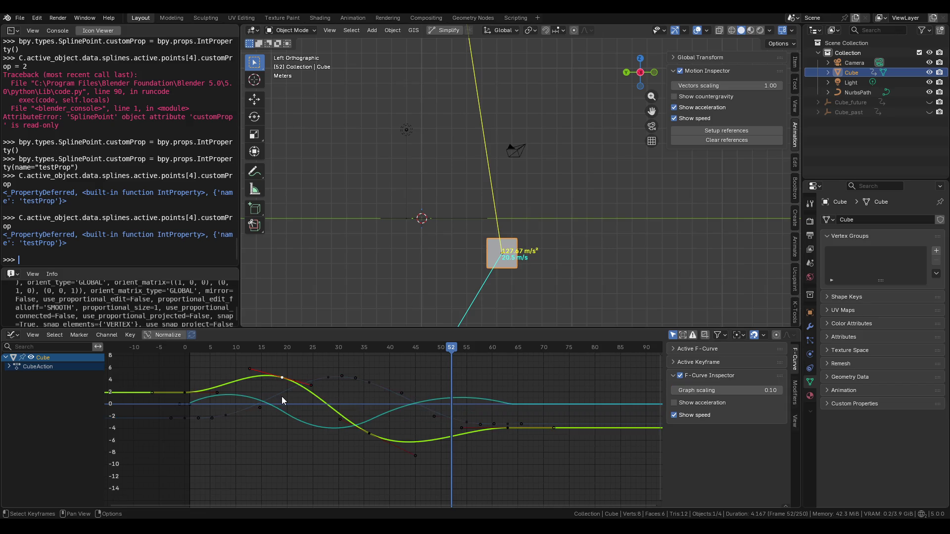
pyautogui.press('g')
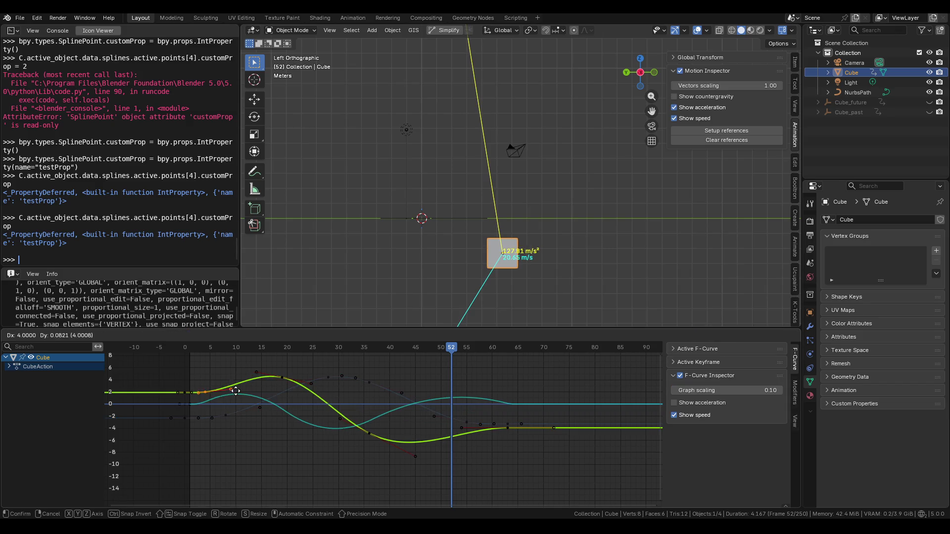
pyautogui.click(263, 387)
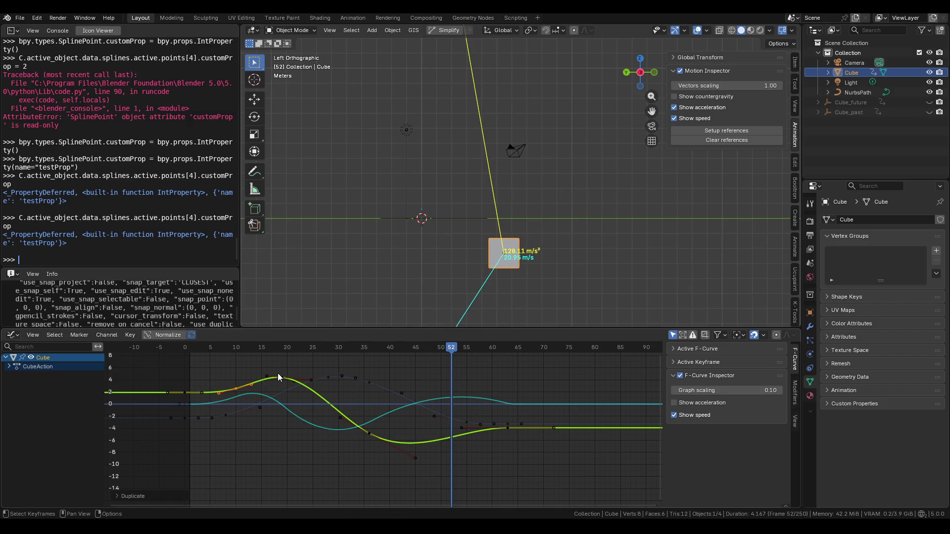
pyautogui.press('g')
pyautogui.click(310, 374)
pyautogui.click(369, 432)
pyautogui.press('g')
pyautogui.click(408, 436)
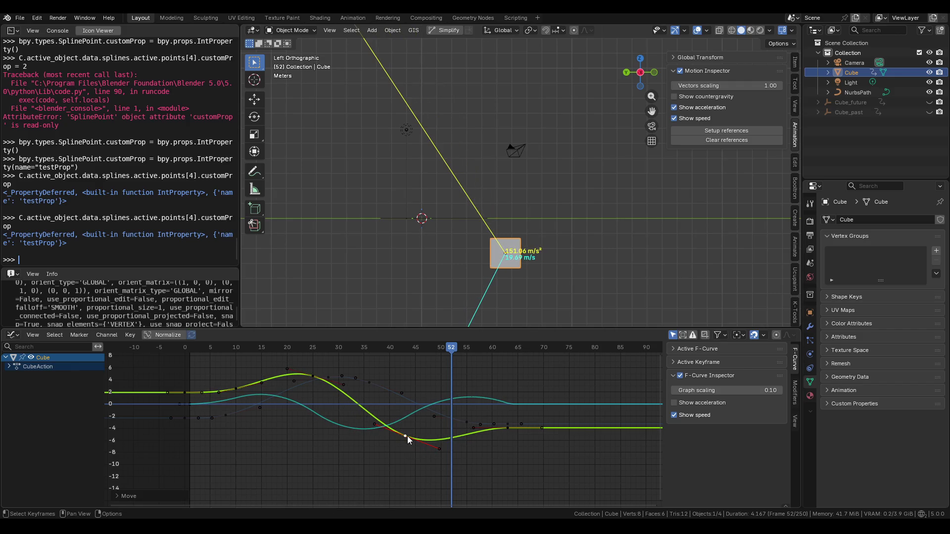
# Expand CubeAction and its transform group, then select the Z Location channel
pyautogui.click(9, 367)
pyautogui.click(12, 376)
pyautogui.click(36, 401)
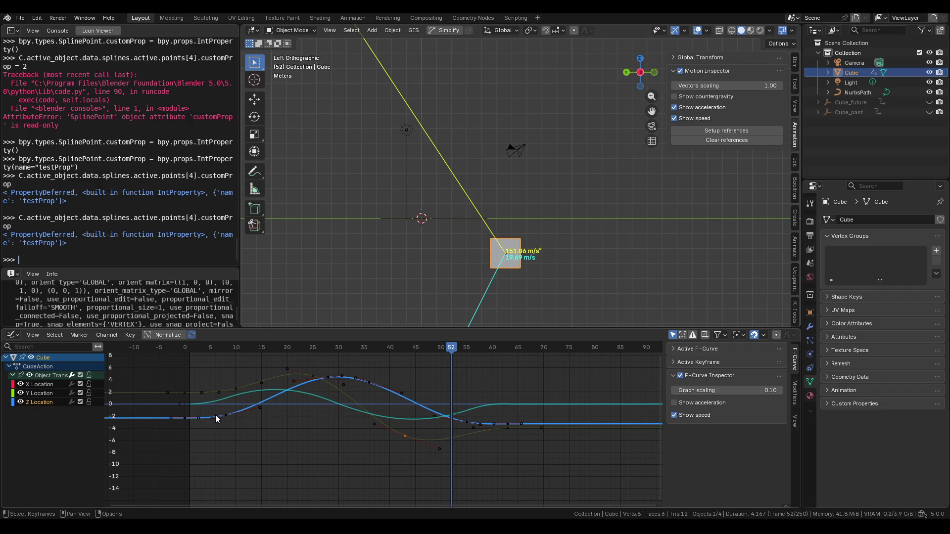
# Slide the Z Location keyframes along the timeline and delete one of them
pyautogui.moveTo(228, 415)
pyautogui.mouseDown()
pyautogui.moveTo(241, 412)
pyautogui.moveTo(230, 414)
pyautogui.mouseUp()
pyautogui.moveTo(331, 380); pyautogui.dragTo(382, 383)
pyautogui.press('x')
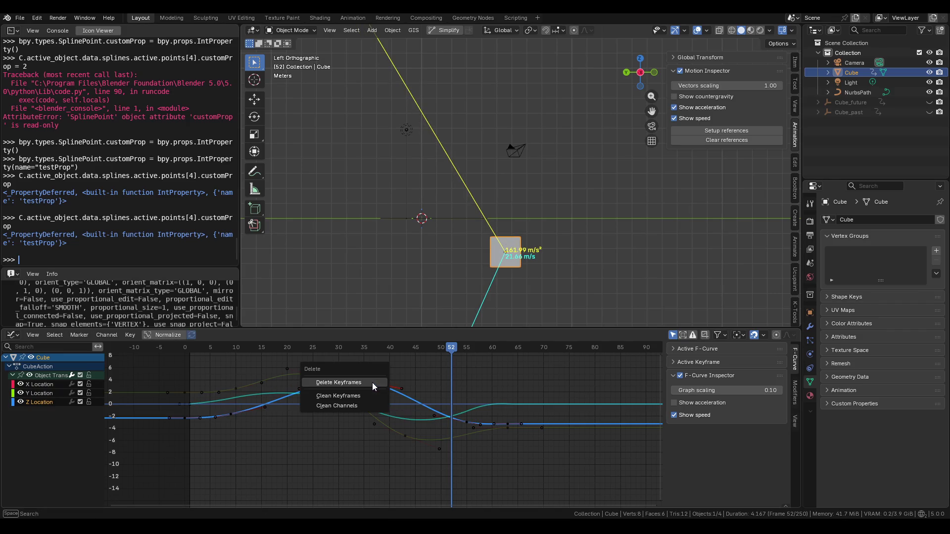
pyautogui.click(372, 382)
pyautogui.moveTo(335, 383); pyautogui.dragTo(343, 380)
pyautogui.moveTo(467, 424); pyautogui.dragTo(436, 417)
# Frame the X Location curve, play the animation, then select all keyframes at frame 0
pyautogui.click(39, 385)
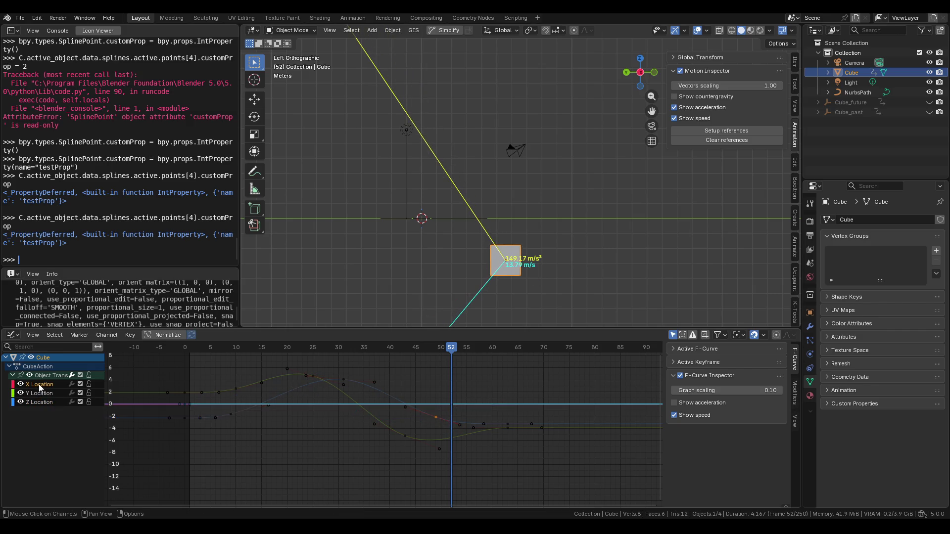
pyautogui.press('Home')
pyautogui.keyDown('ctrl'); pyautogui.moveTo(326, 388); pyautogui.dragTo(323, 392, button='middle'); pyautogui.keyUp('ctrl')
pyautogui.press('space')
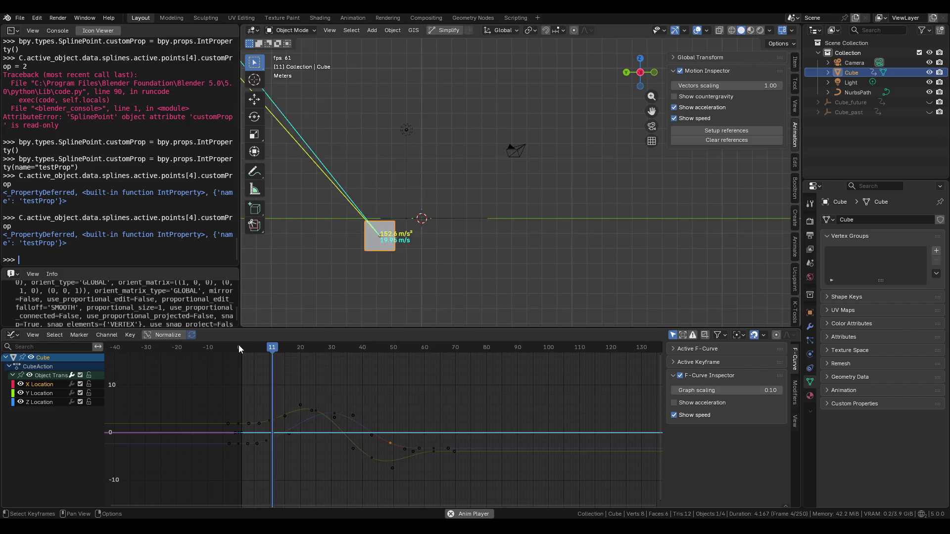
pyautogui.press('space')
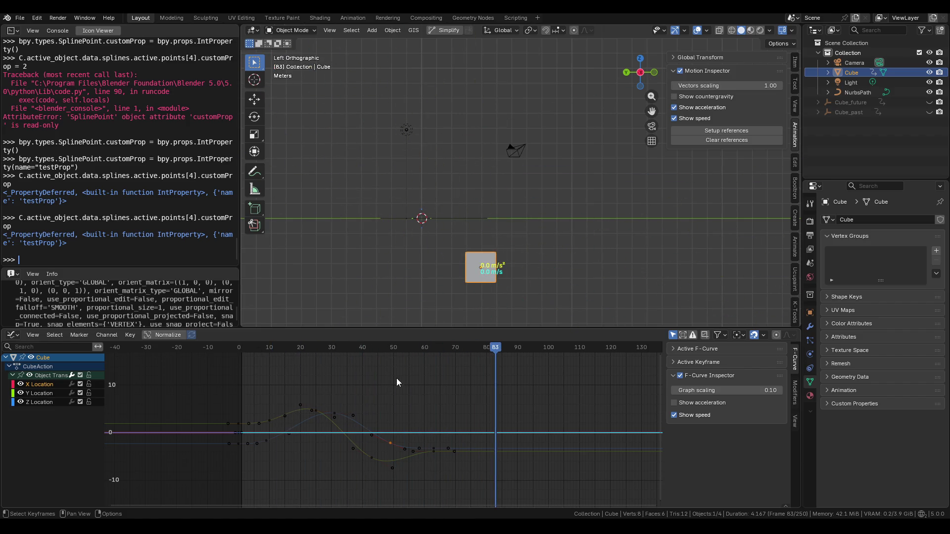
pyautogui.press('a')
pyautogui.click(237, 348)
pyautogui.press('Right')
pyautogui.press('g')
pyautogui.press('Escape')
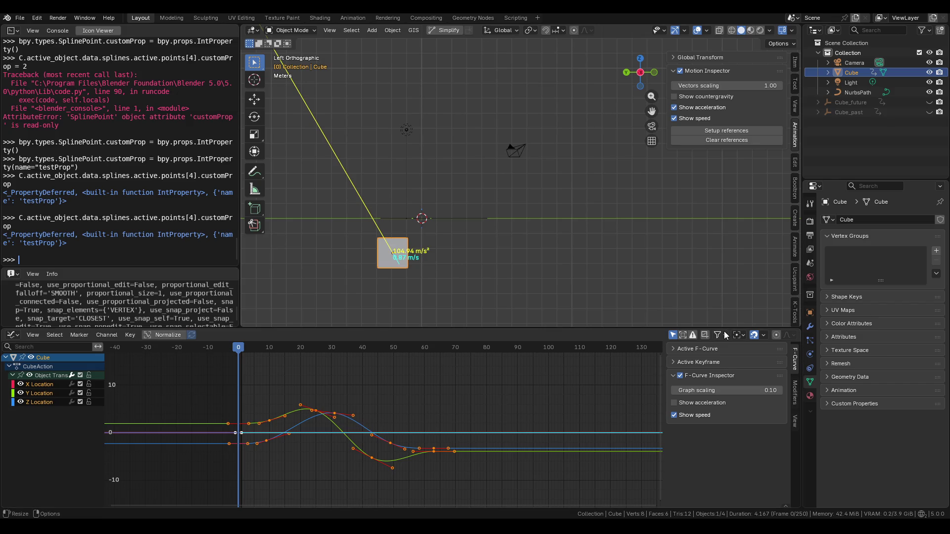
# Scale all keyframes in time around the 2D cursor to stretch the animation
pyautogui.click(741, 335)
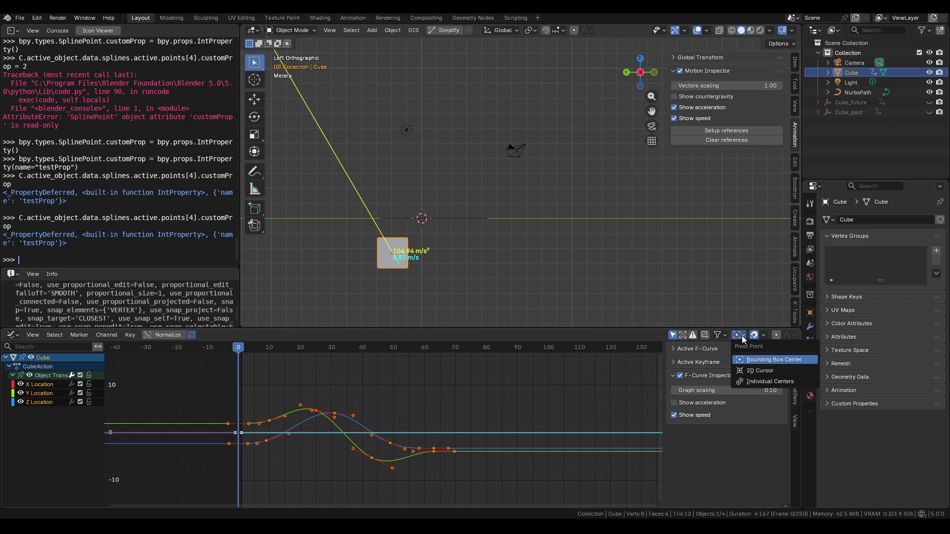
pyautogui.click(746, 370)
pyautogui.press('s')
pyautogui.press('x')
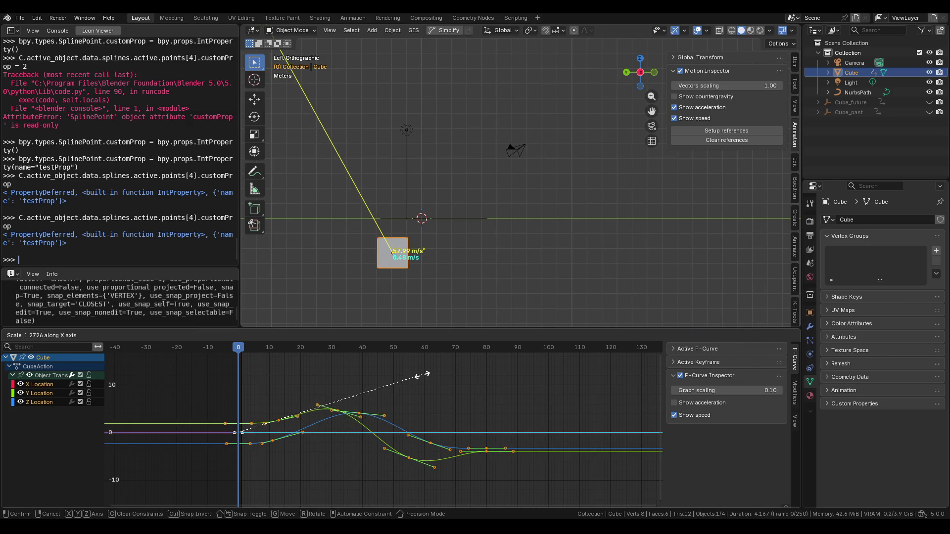
pyautogui.click(445, 385)
# Give all keyframes Automatic handles, play back, and raise inspector graph scaling to 0.12
pyautogui.press('v')
pyautogui.click(462, 403)
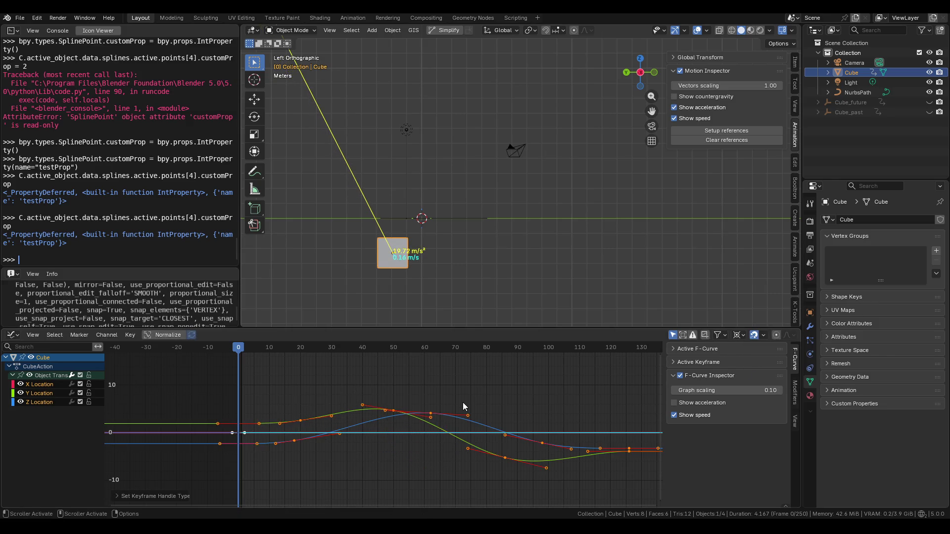
pyautogui.press('space')
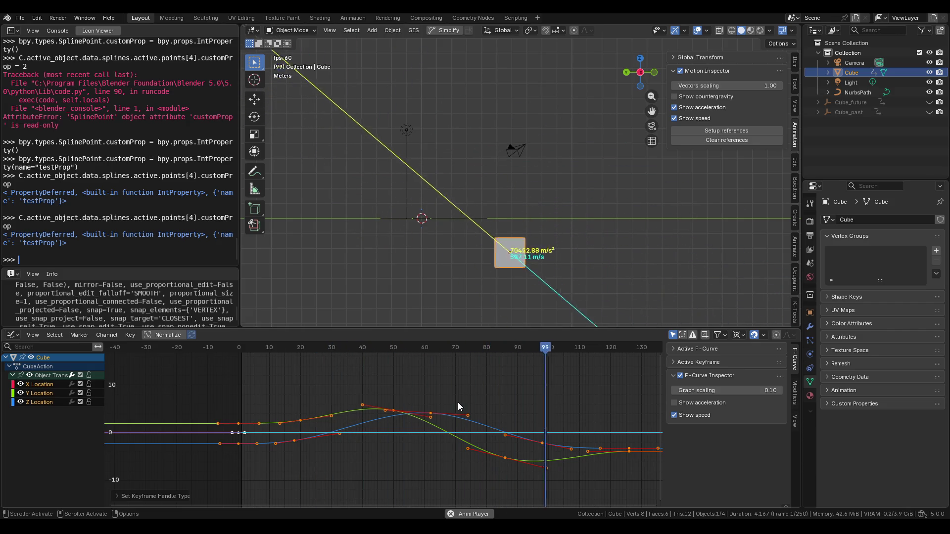
pyautogui.press('space')
pyautogui.hotkey('shift', 'Left')
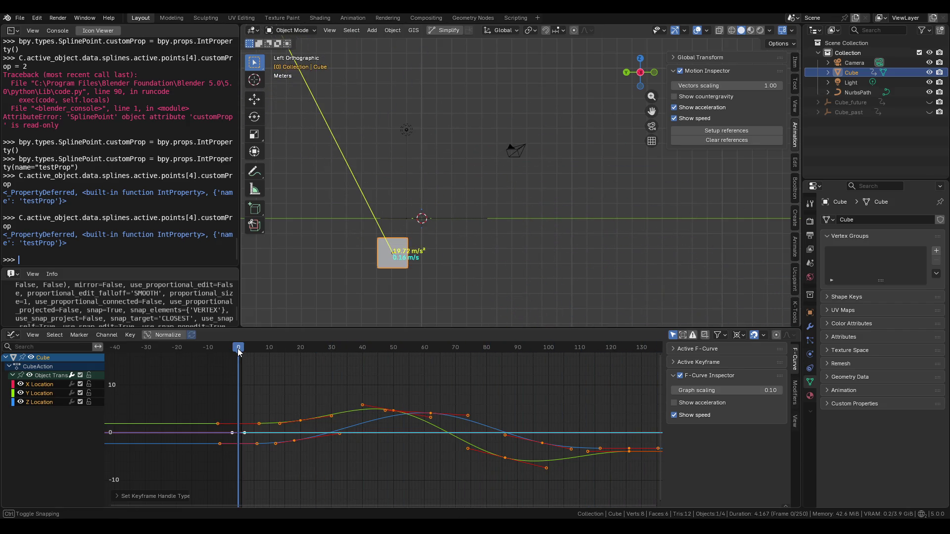
pyautogui.moveTo(432, 441)
pyautogui.keyDown('ctrl'); pyautogui.mouseDown(button='middle')
pyautogui.moveTo(366, 428)
pyautogui.moveTo(354, 396)
pyautogui.mouseUp(button='middle'); pyautogui.keyUp('ctrl')
pyautogui.moveTo(726, 390)
pyautogui.mouseDown()
pyautogui.moveTo(748, 391)
pyautogui.moveTo(687, 390)
pyautogui.moveTo(753, 392)
pyautogui.mouseUp()
# Select a Y Location keyframe and zoom out to see its 0.12-scaled speed and acceleration overlays
pyautogui.click(393, 391)
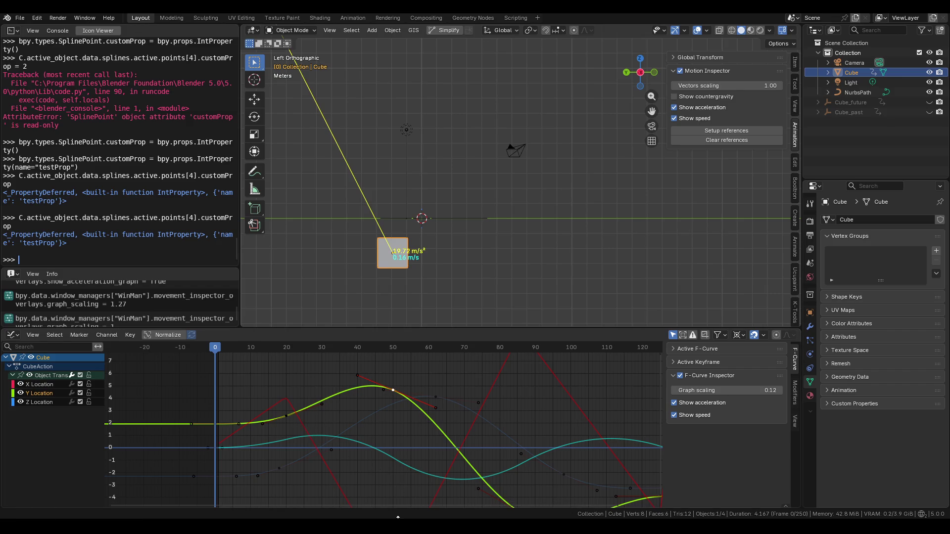
pyautogui.moveTo(445, 510)
pyautogui.mouseDown(button='middle')
pyautogui.moveTo(440, 446)
pyautogui.moveTo(351, 414)
pyautogui.mouseUp(button='middle')
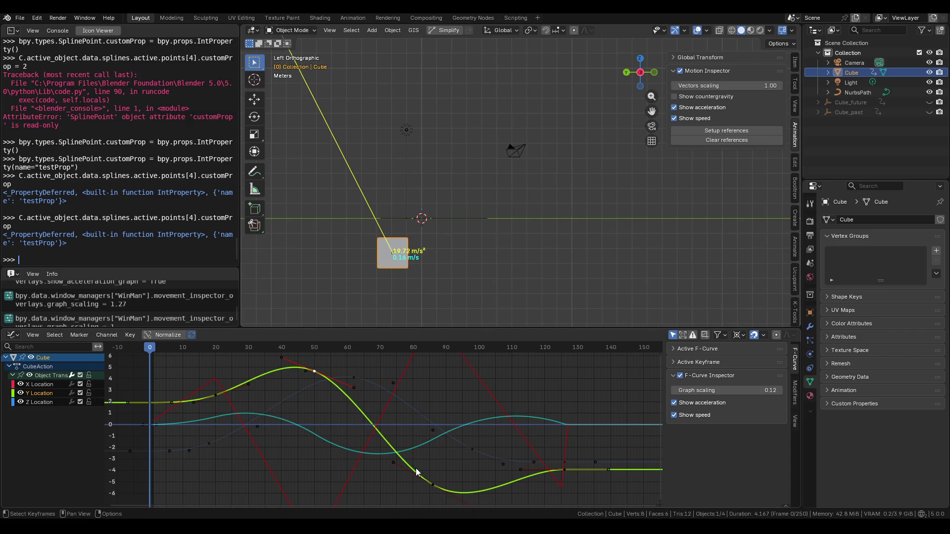
# Write a Notepad note saying the add-on was made just for a portfolio and lives in Extensions
pyautogui.click(348, 517)
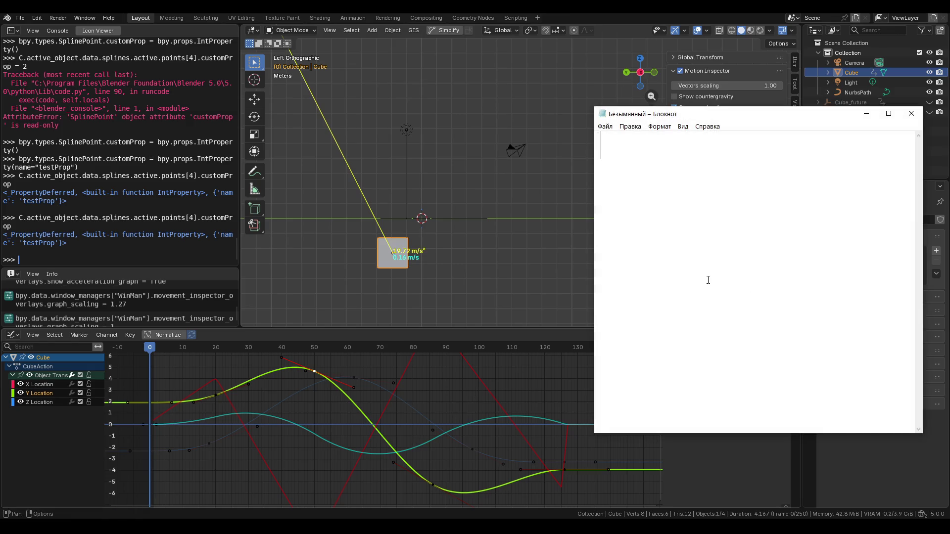
pyautogui.write(')')
pyautogui.press('BackSpace')
pyautogui.write('0')
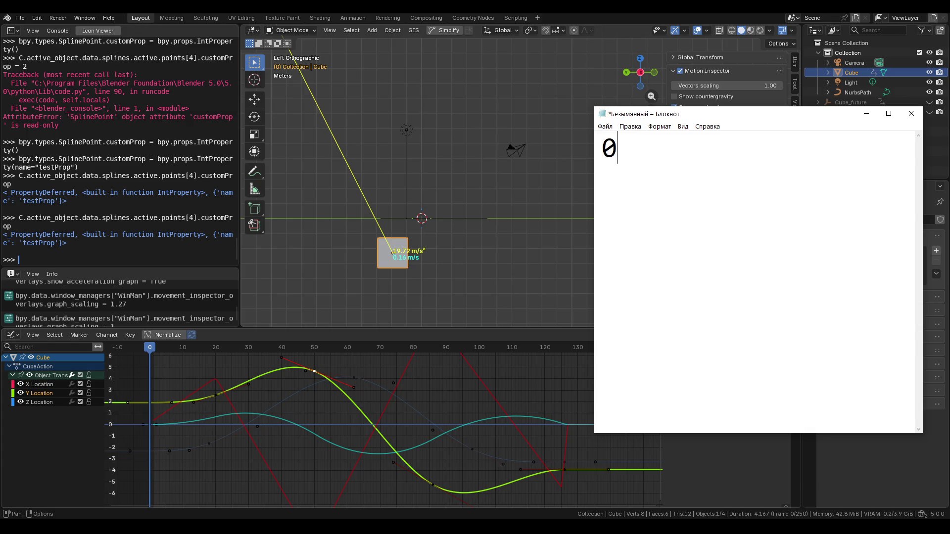
pyautogui.write('Я')
pyautogui.write(' считай п')
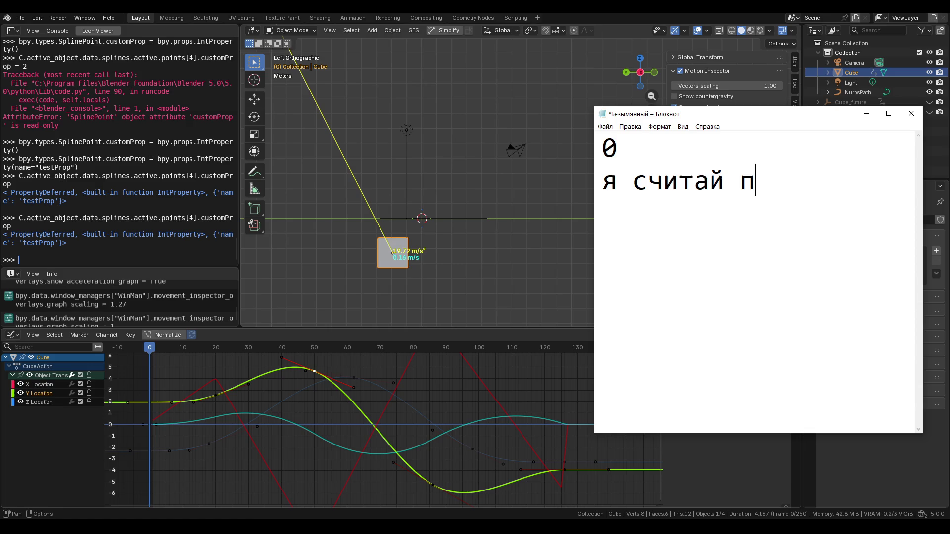
pyautogui.write('роо дл')
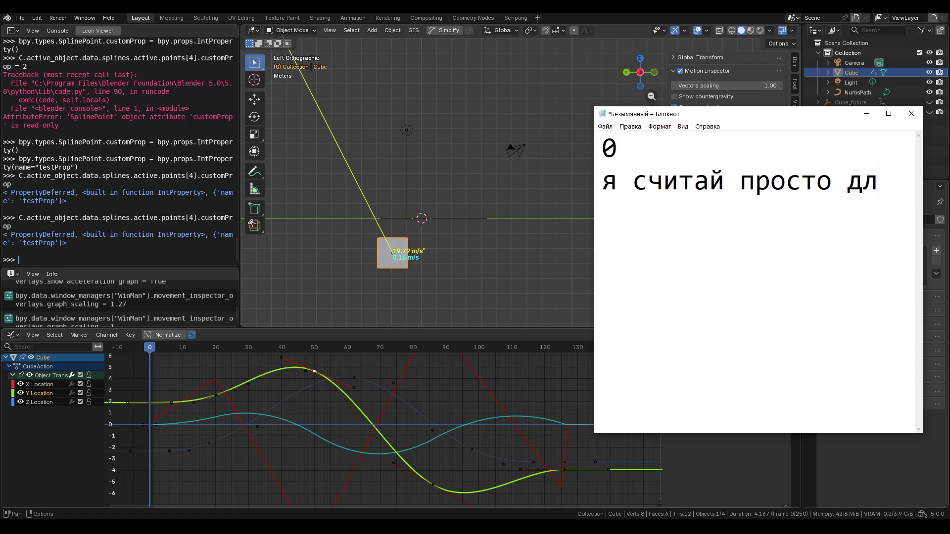
pyautogui.write('я портфолио')
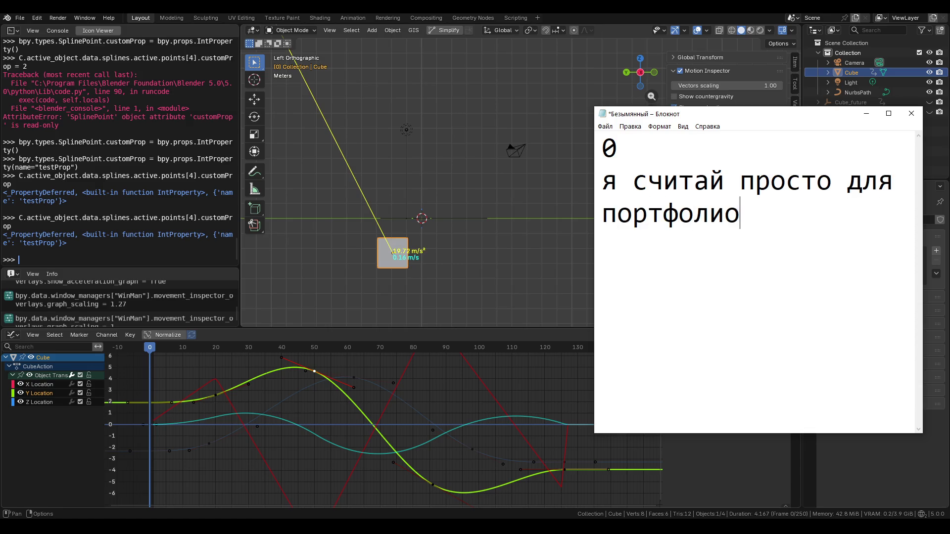
pyautogui.write(' его сделал')
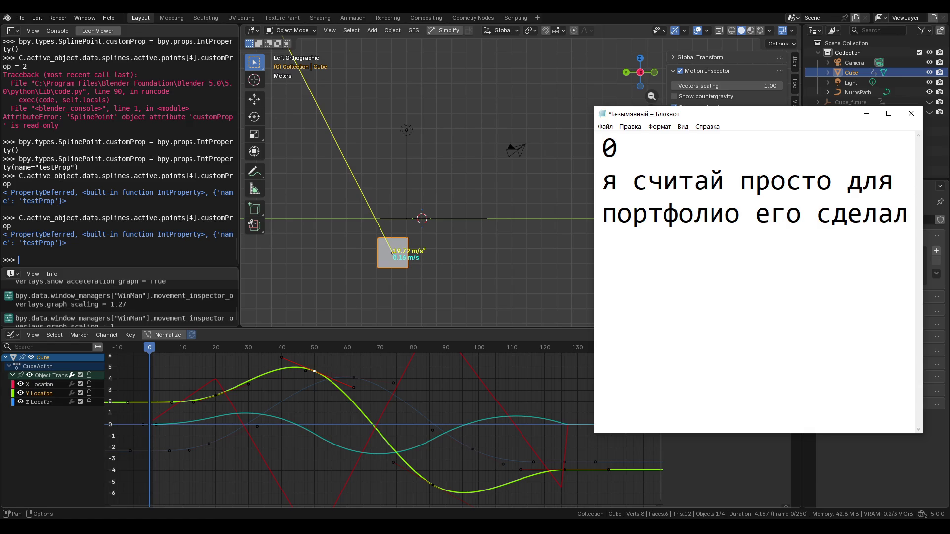
pyautogui.write('он в экстен')
pyautogui.write('шенал')
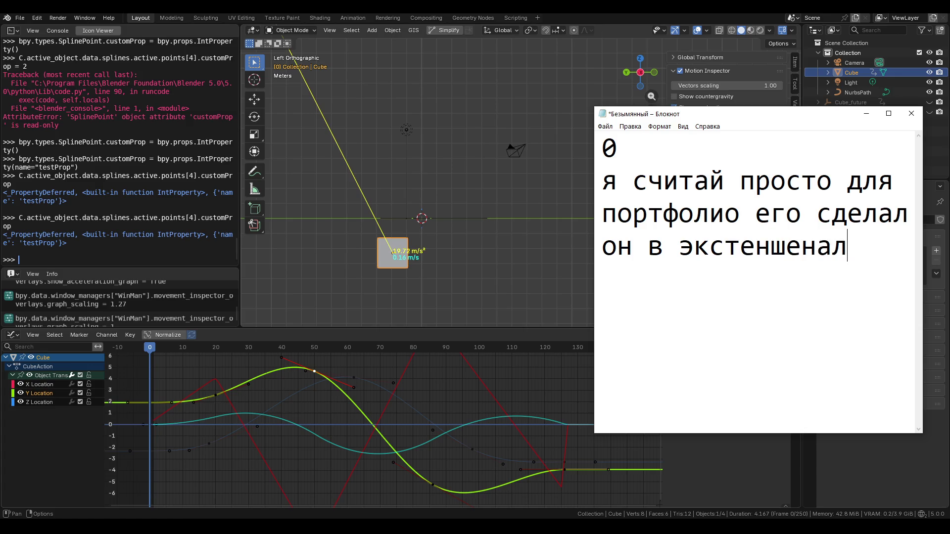
pyautogui.press('BackSpace')
pyautogui.write('х лежит')
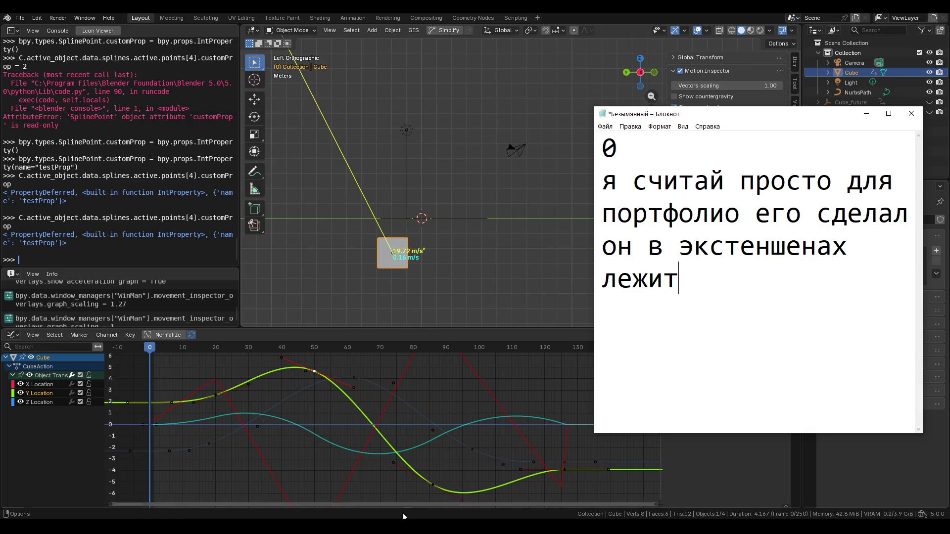
# Switch to Firefox and open a new browser tab
pyautogui.hotkey('alt', 'Tab')
pyautogui.hotkey('ctrl', 't')
pyautogui.write('у')
pyautogui.press('BackSpace')
# Load extensions.blender.org and go to My Extensions from the account menu
pyautogui.write('exte')
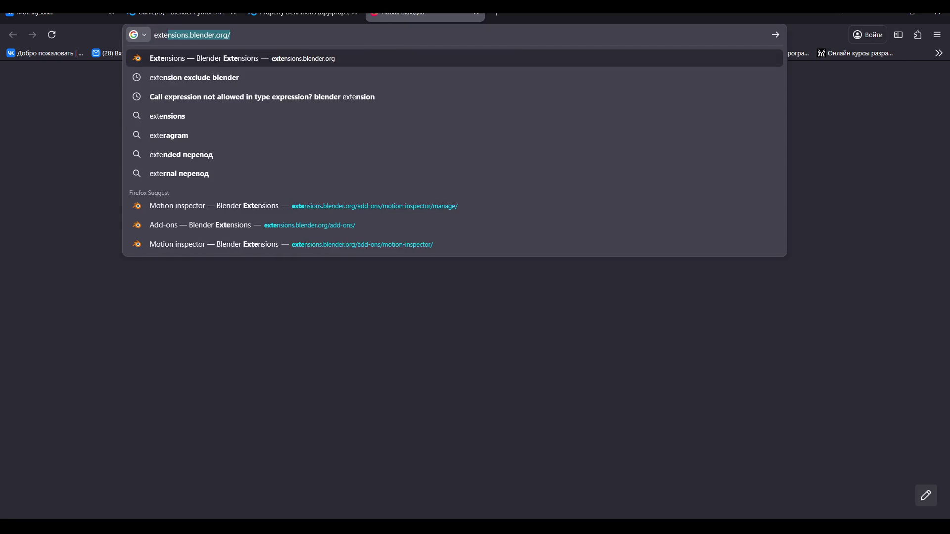
pyautogui.click(418, 64)
pyautogui.click(781, 63)
pyautogui.click(769, 92)
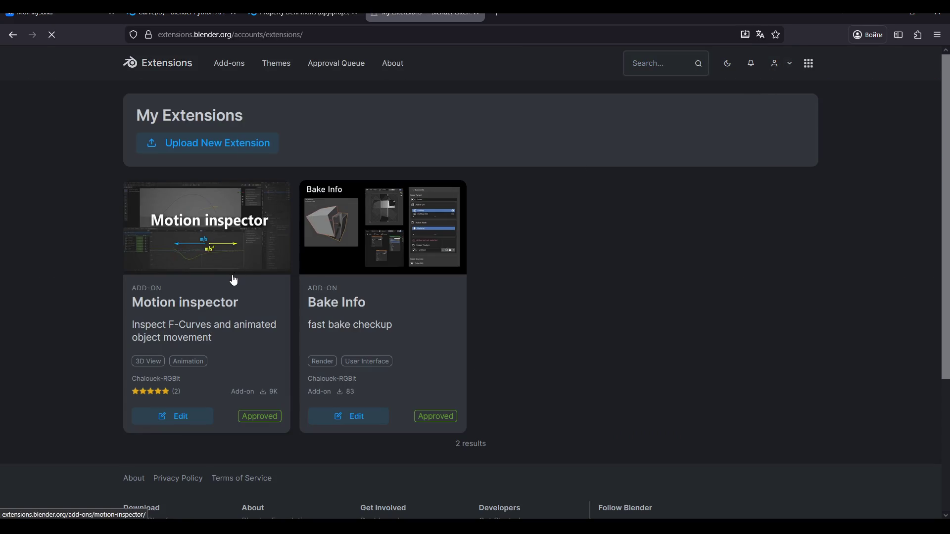
# Open the Motion inspector add-on page and view its Usage preview full-screen
pyautogui.click(235, 278)
pyautogui.scroll(-4, 317, 248)
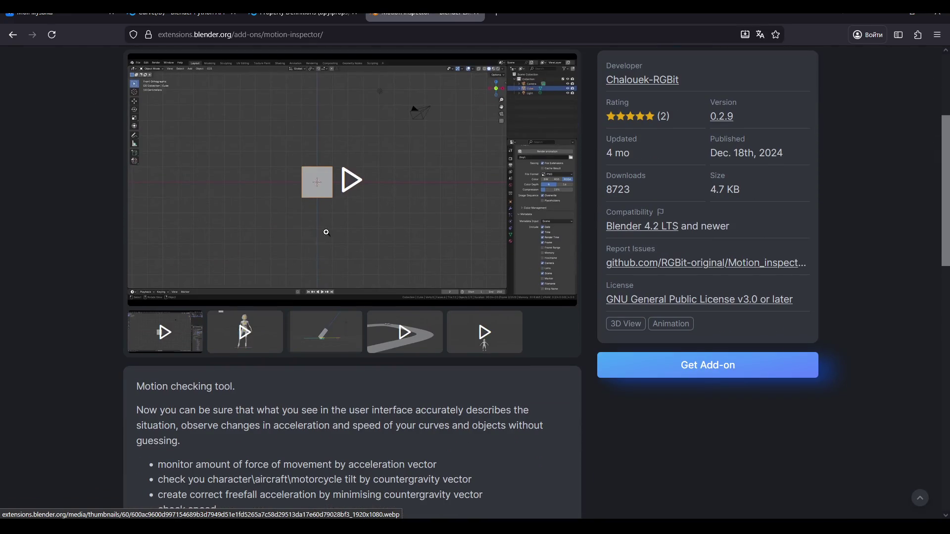
pyautogui.scroll(2, 326, 232)
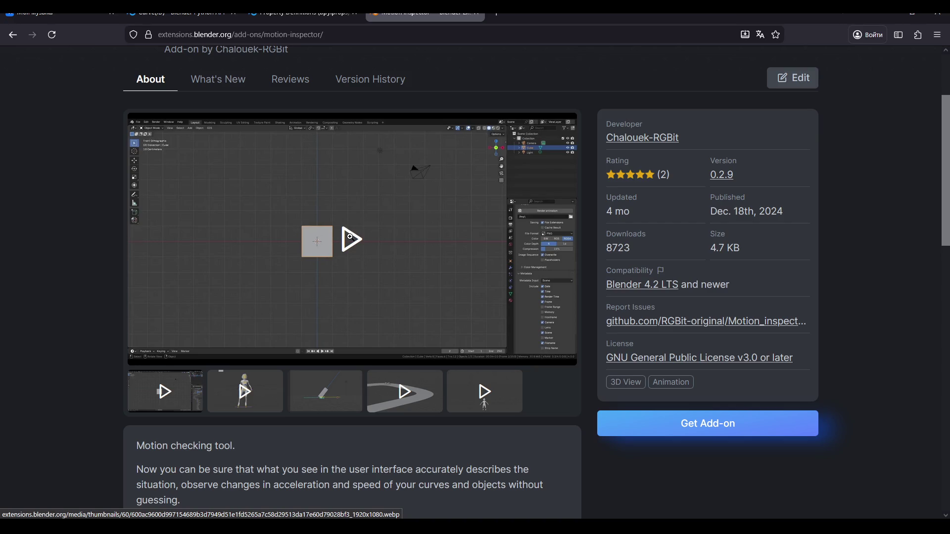
pyautogui.scroll(2, 349, 238)
pyautogui.scroll(-3, 352, 230)
pyautogui.click(359, 224)
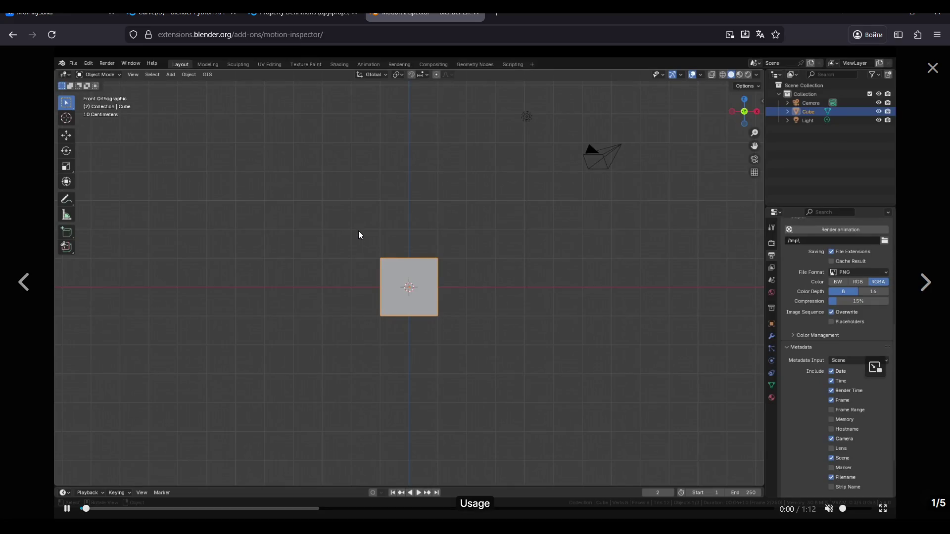
# Scrub the Usage video to 0:57, then step through the Countergravity and motorcycle slides
pyautogui.click(524, 509)
pyautogui.moveTo(526, 510); pyautogui.dragTo(624, 506)
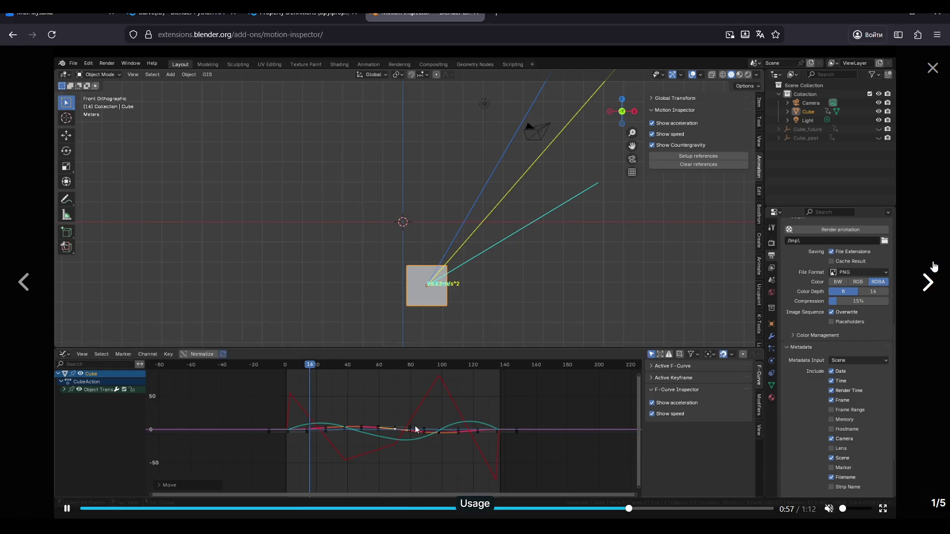
pyautogui.click(926, 281)
pyautogui.click(925, 281)
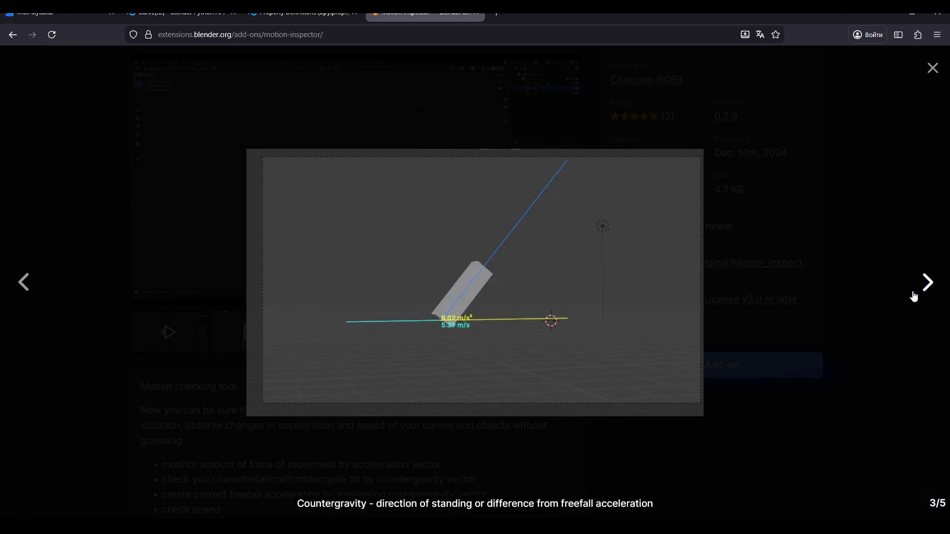
pyautogui.click(917, 291)
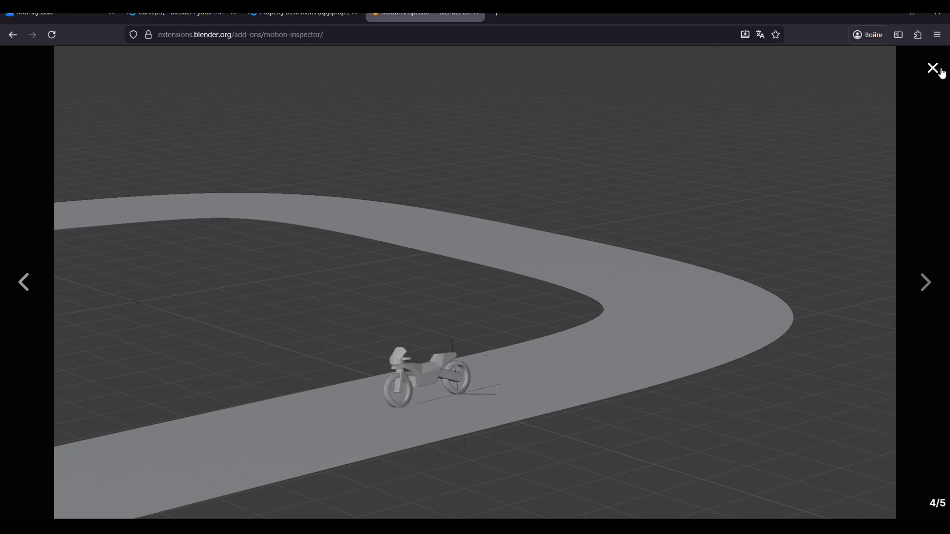
pyautogui.click(940, 72)
# Preview the third and second gallery items, watching the character video full-screen
pyautogui.click(334, 334)
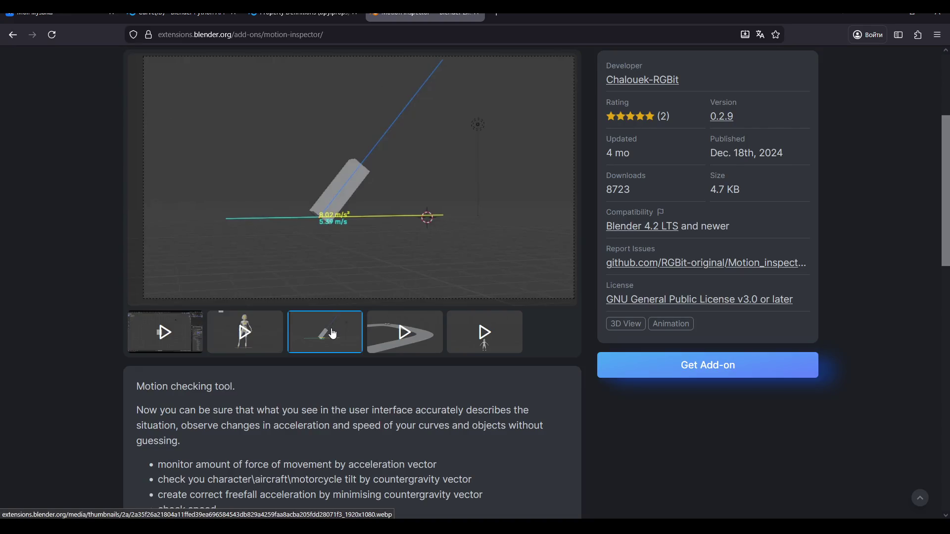
pyautogui.click(261, 352)
pyautogui.click(357, 187)
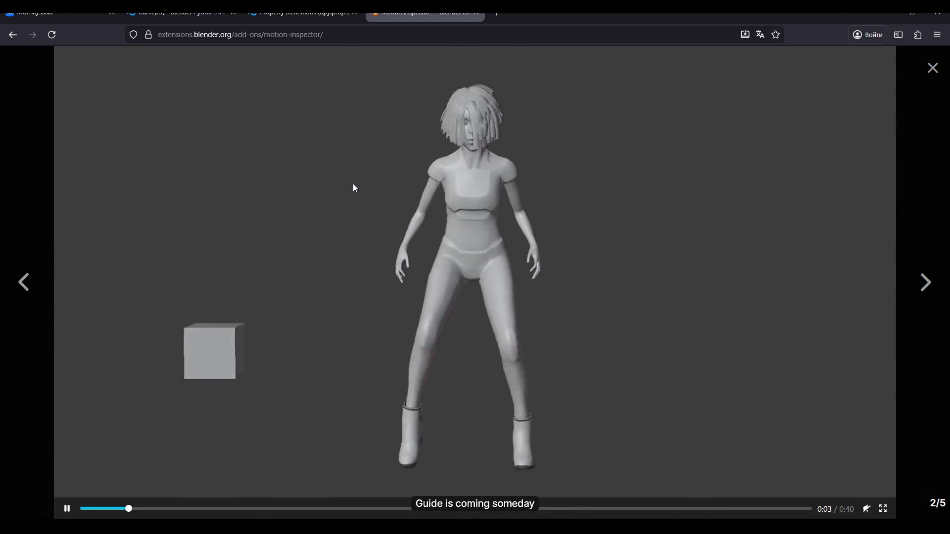
pyautogui.click(933, 68)
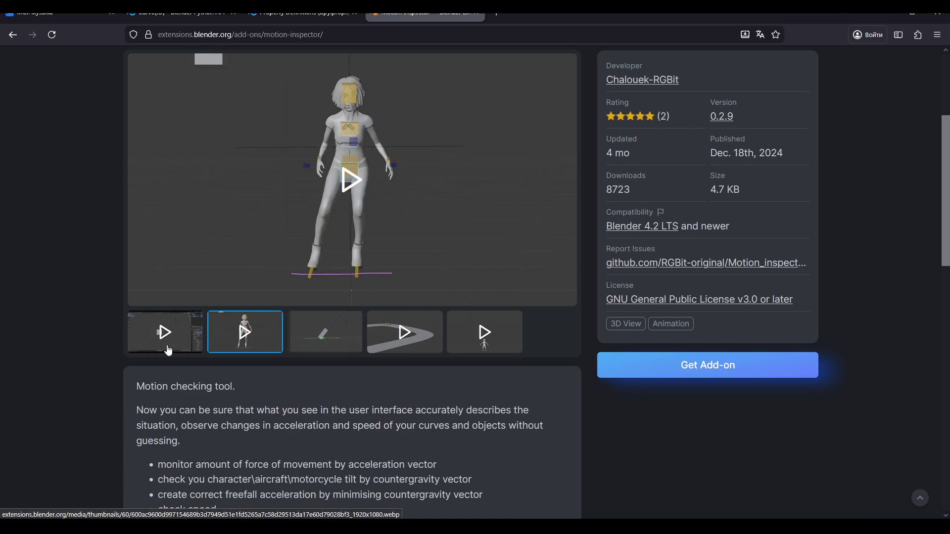
pyautogui.scroll(-3, 169, 350)
pyautogui.scroll(6, 169, 343)
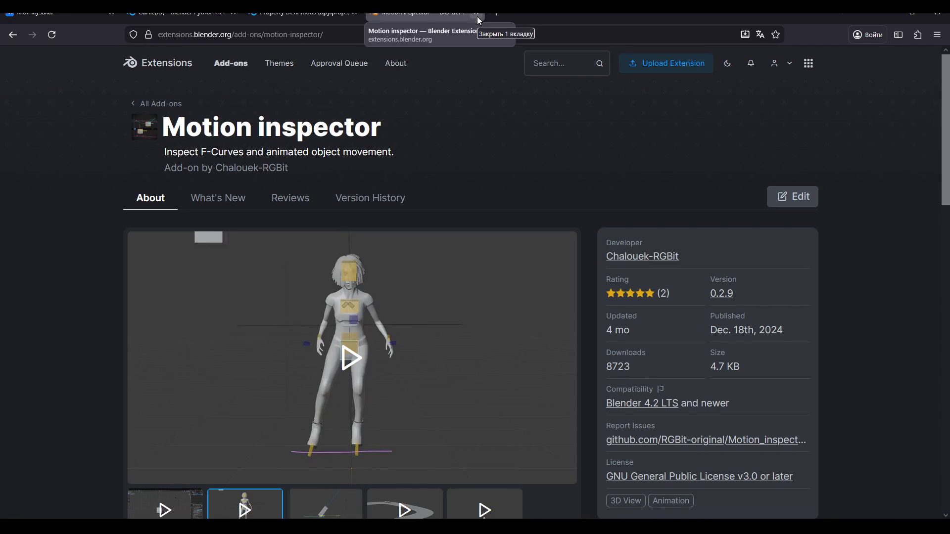
pyautogui.click(777, 63)
# Open the Bake Info add-on page from My Extensions
pyautogui.click(765, 95)
pyautogui.click(402, 249)
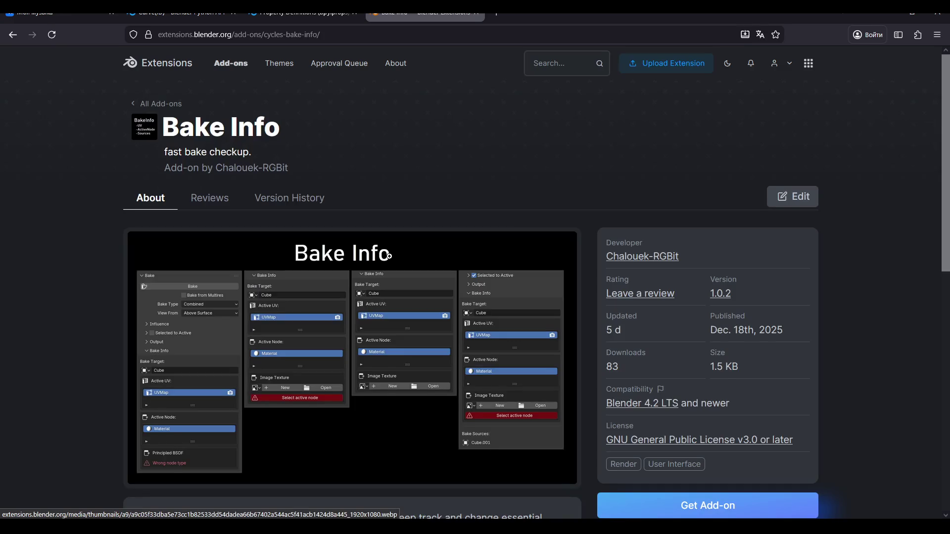
pyautogui.scroll(-3, 389, 269)
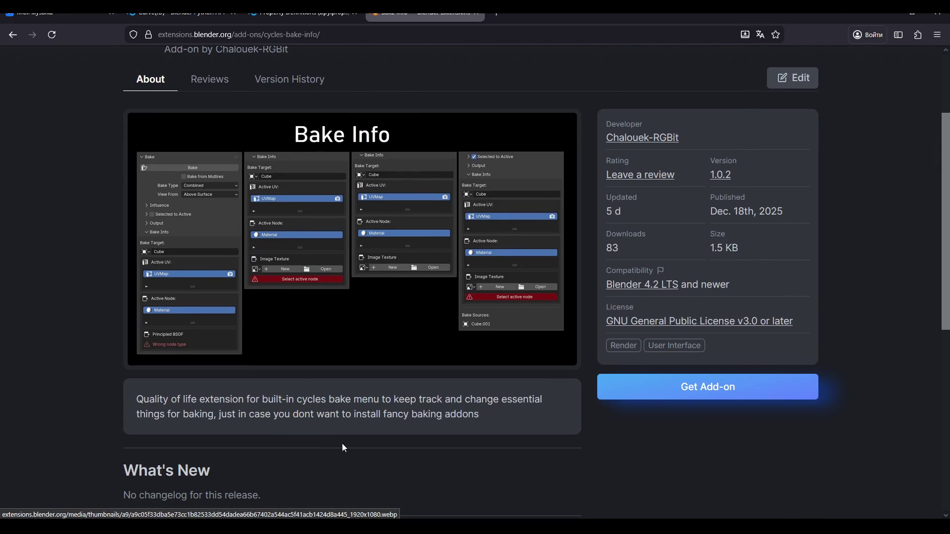
# Clear the old Notepad note and start a new one beginning 'Вот этот п'
pyautogui.hotkey('alt', 'Tab')
pyautogui.hotkey('ctrl', 'a')
pyautogui.press('BackSpace')
pyautogui.write('D')
pyautogui.press('BackSpace')
pyautogui.write('Вот этот п')
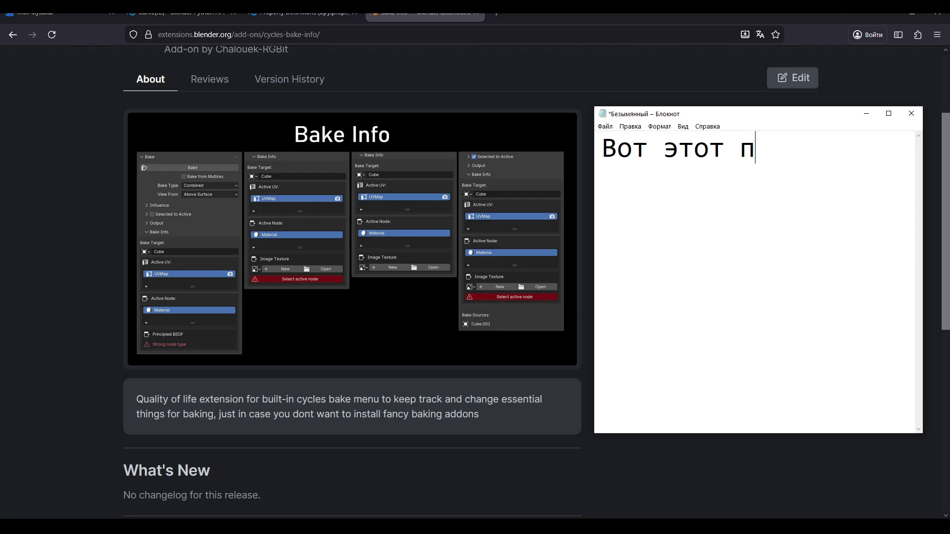
# Finish the note: the add-on should be built in, made in a day over baking mix-ups
pyautogui.write('о дефолту дол')
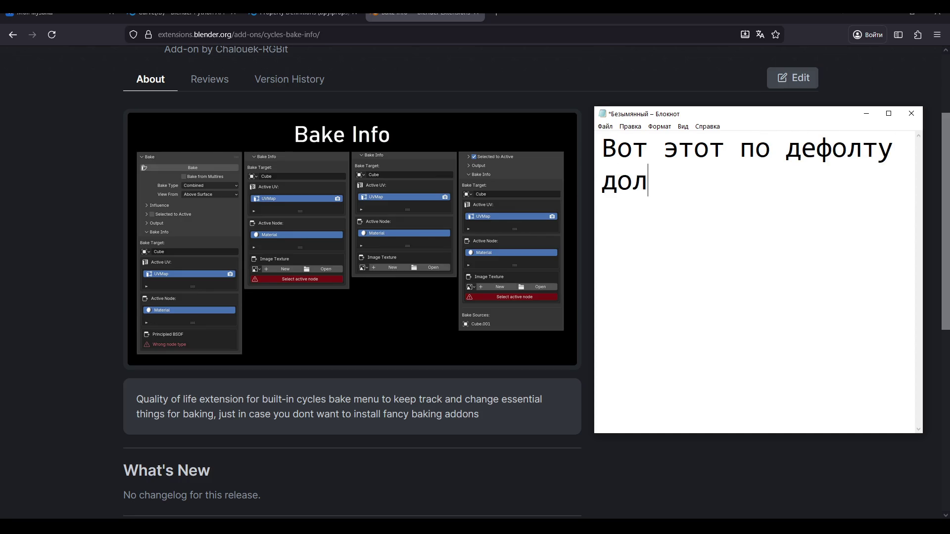
pyautogui.write('жен был быть я ')
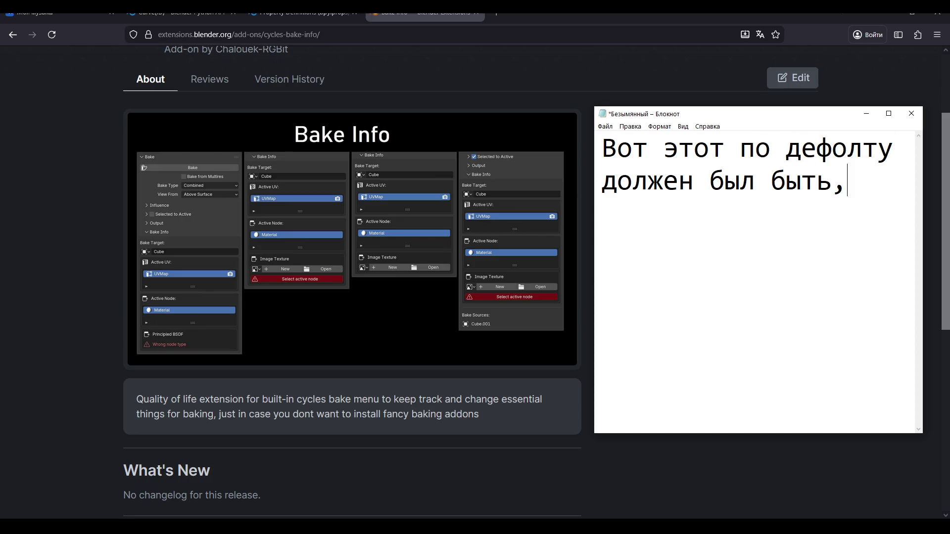
pyautogui.write('его за день сделал потому что задрало при бейкинге путат')
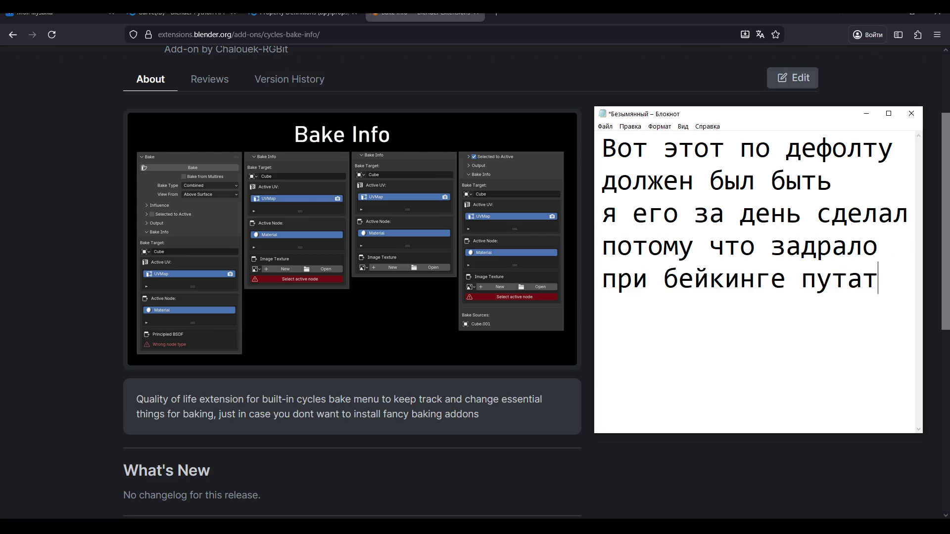
pyautogui.write('ься что к чему')
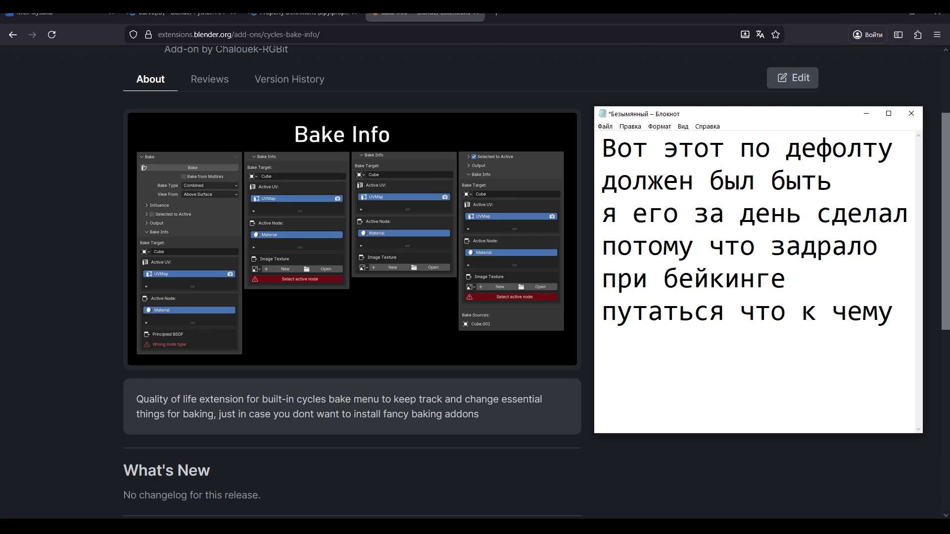
pyautogui.write('и что на что р')
pyautogui.press('BackSpace')
pyautogui.write('бейкается')
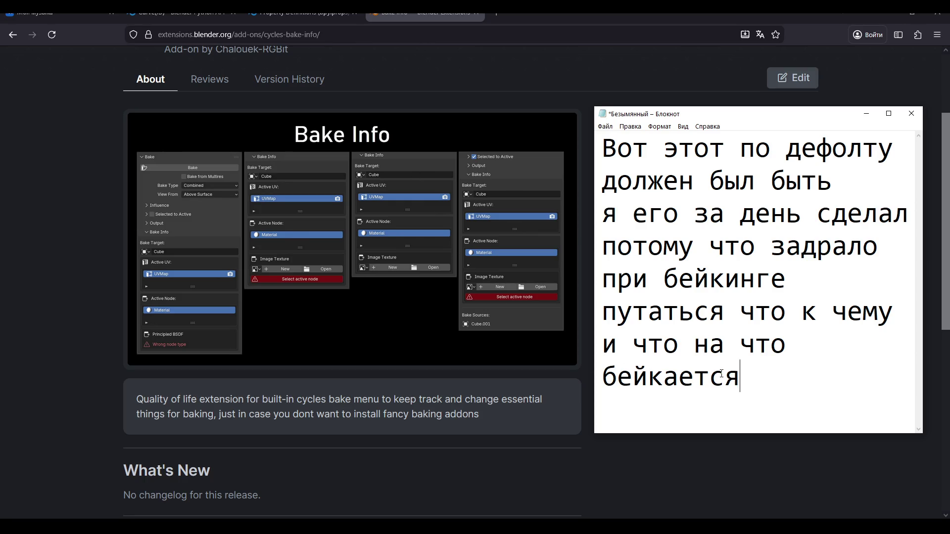
# Select the note text, minimize Notepad and switch back to Blender
pyautogui.moveTo(746, 382)
pyautogui.mouseDown()
pyautogui.moveTo(608, 213)
pyautogui.moveTo(611, 170)
pyautogui.mouseUp()
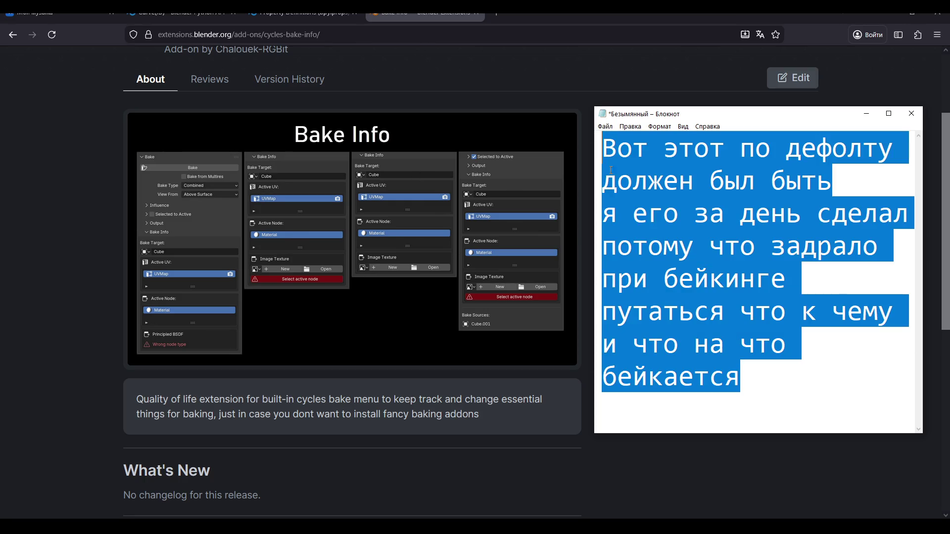
pyautogui.click(871, 115)
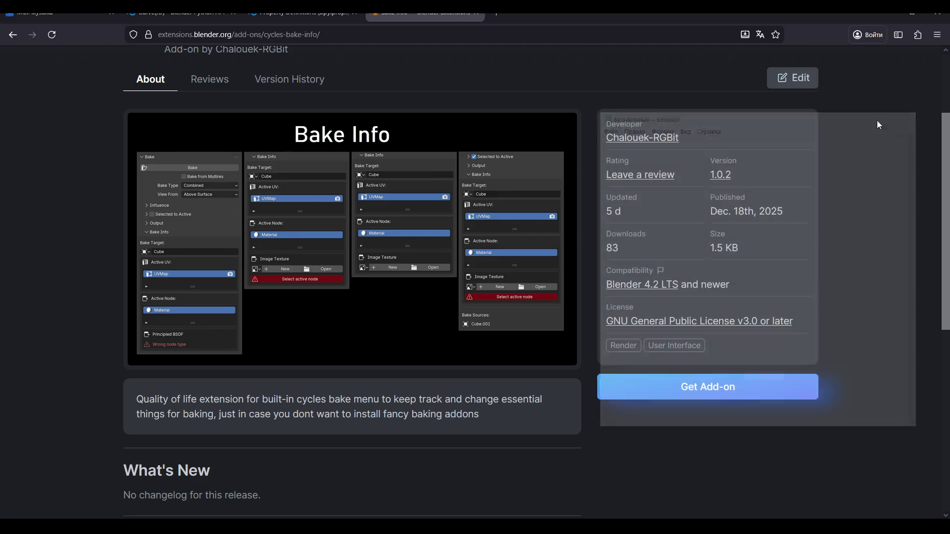
pyautogui.hotkey('alt', 'Tab')
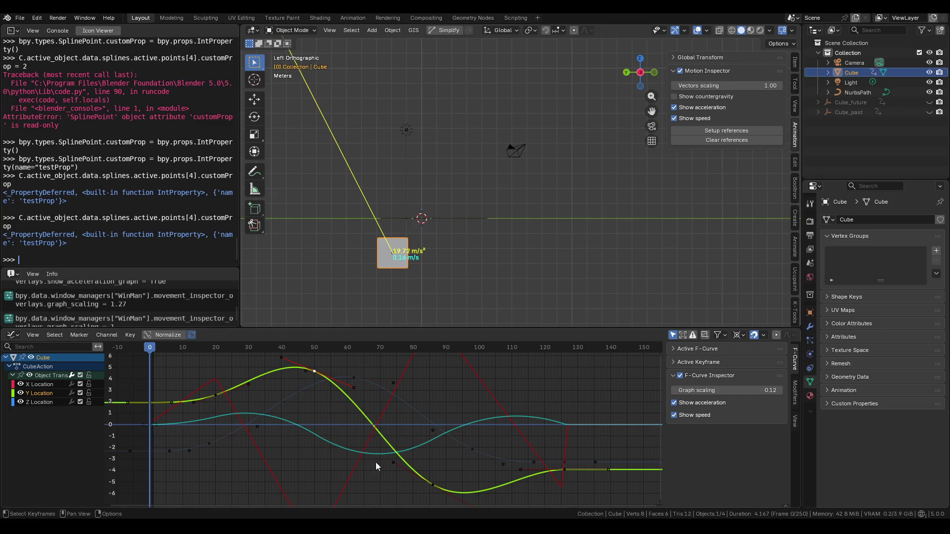
# Move the Bake panel to the top of Render Properties with Influence, Selected to Active and Output collapsed
pyautogui.click(810, 221)
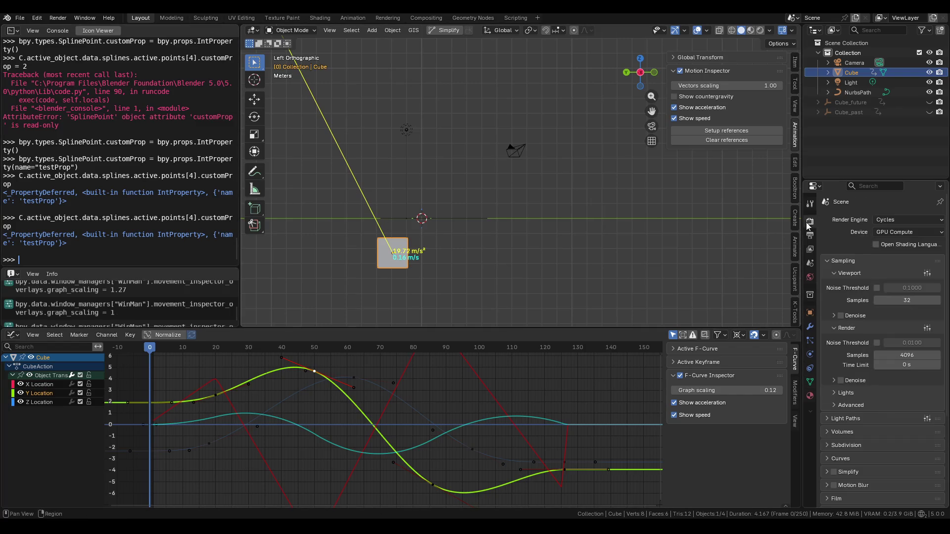
pyautogui.click(844, 394)
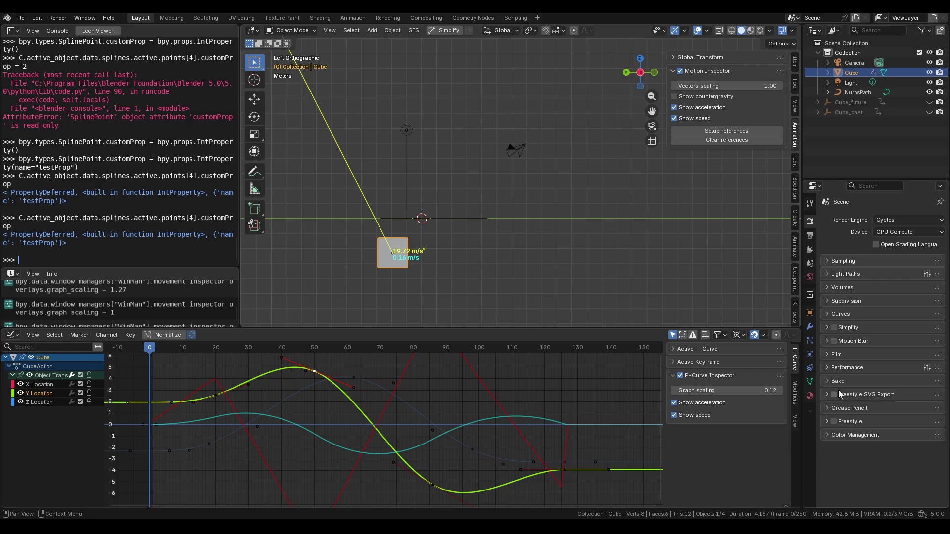
pyautogui.moveTo(931, 381)
pyautogui.mouseDown()
pyautogui.moveTo(921, 237)
pyautogui.moveTo(830, 257)
pyautogui.mouseUp()
pyautogui.click(832, 259)
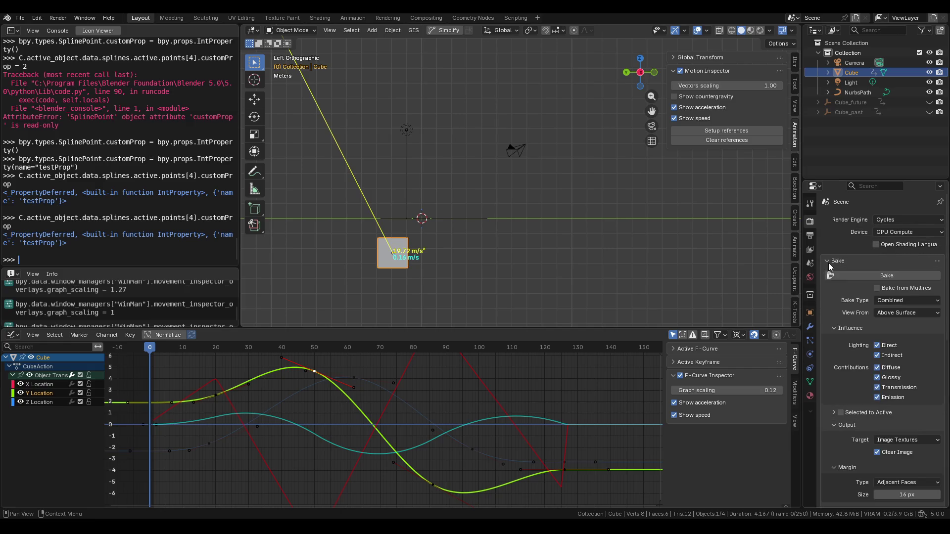
pyautogui.scroll(-4, 844, 378)
pyautogui.click(835, 334)
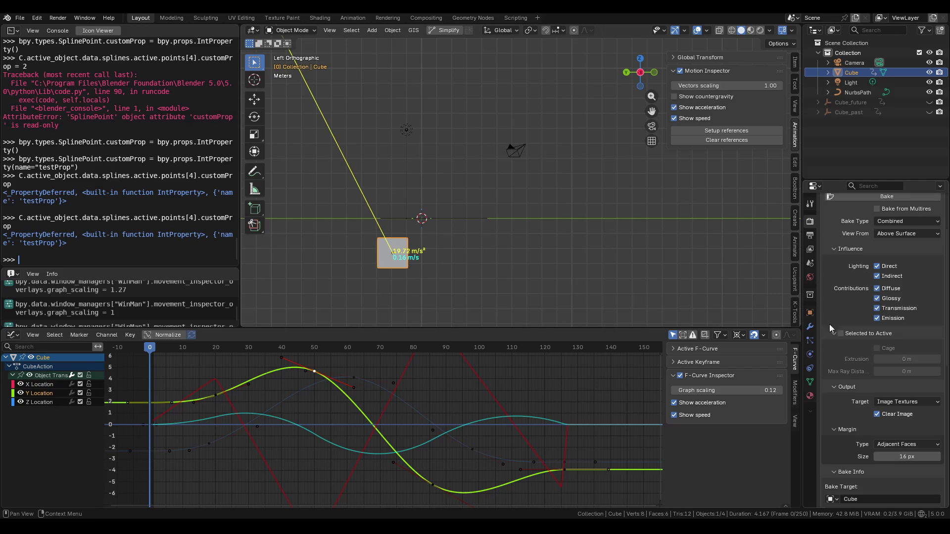
pyautogui.click(833, 250)
pyautogui.click(833, 263)
pyautogui.click(835, 274)
pyautogui.scroll(3, 833, 258)
pyautogui.scroll(-2, 830, 244)
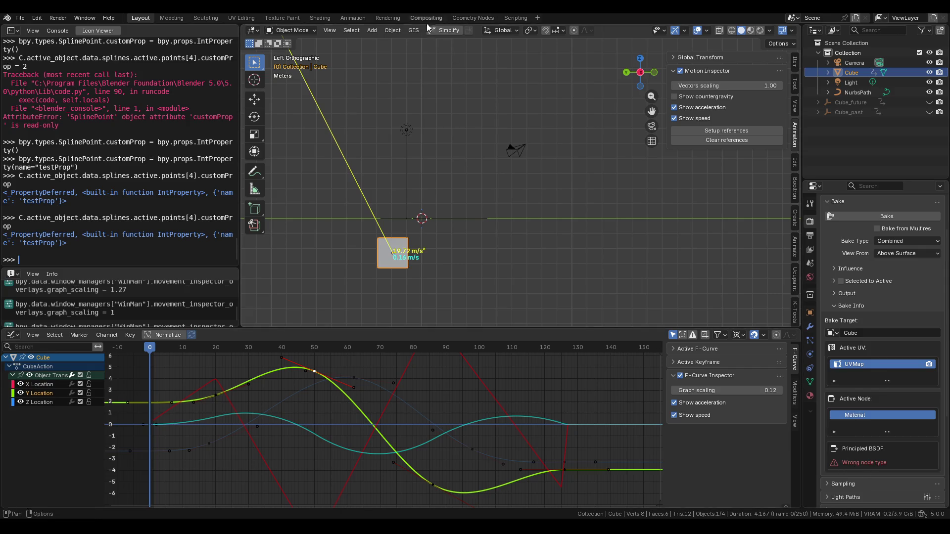
pyautogui.click(318, 18)
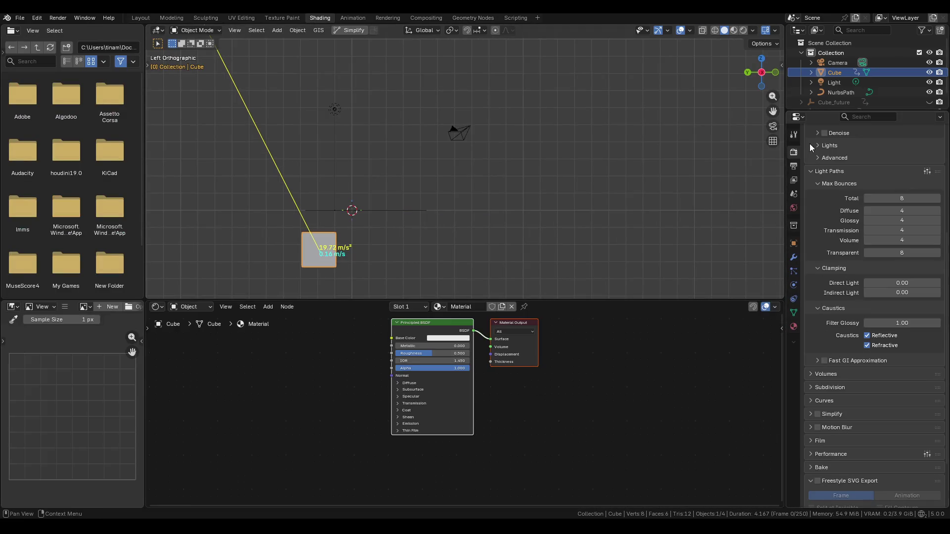
# Collapse Sampling and Light Paths, and expand Bake with its Influence and Output collapsed
pyautogui.scroll(10, 837, 233)
pyautogui.click(830, 192)
pyautogui.click(829, 205)
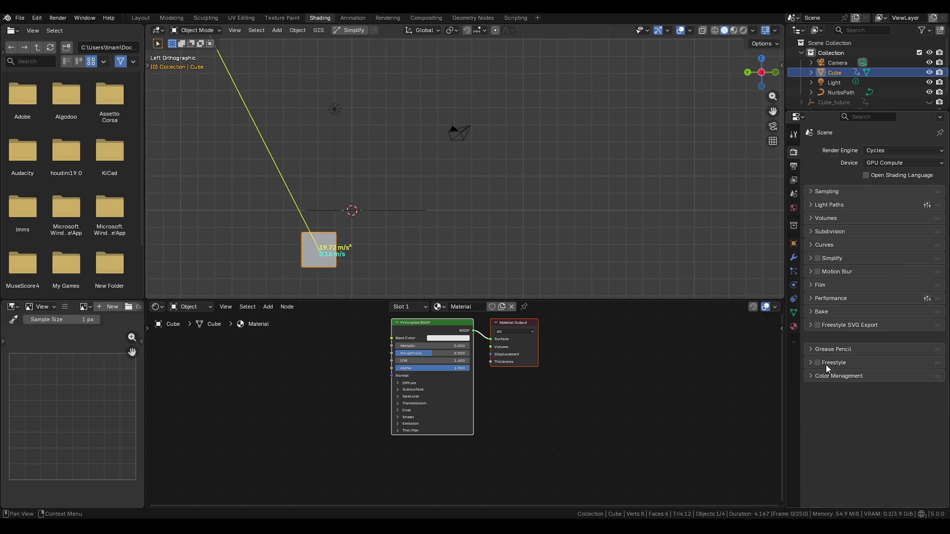
pyautogui.click(822, 311)
pyautogui.scroll(-10, 865, 302)
pyautogui.scroll(3, 865, 302)
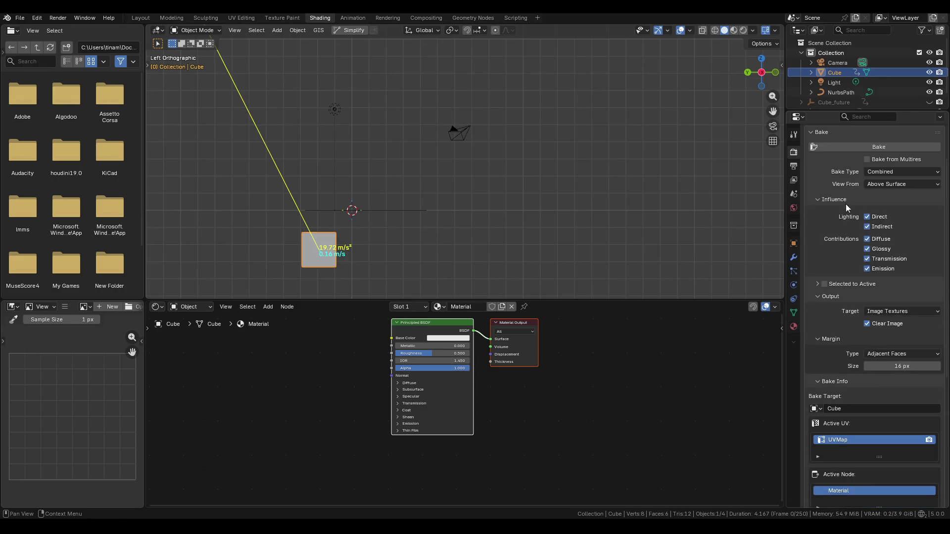
pyautogui.click(826, 199)
pyautogui.click(825, 224)
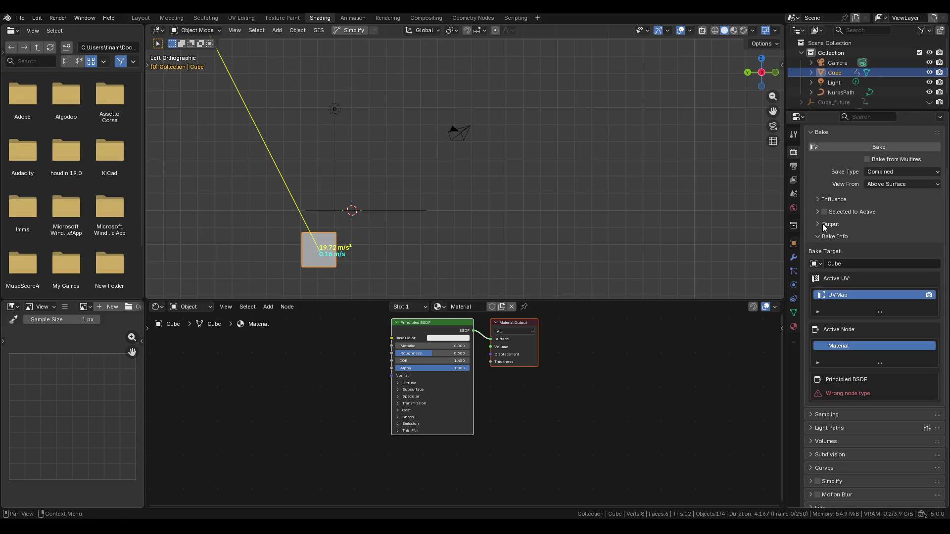
pyautogui.scroll(-2, 825, 257)
pyautogui.scroll(1, 367, 378)
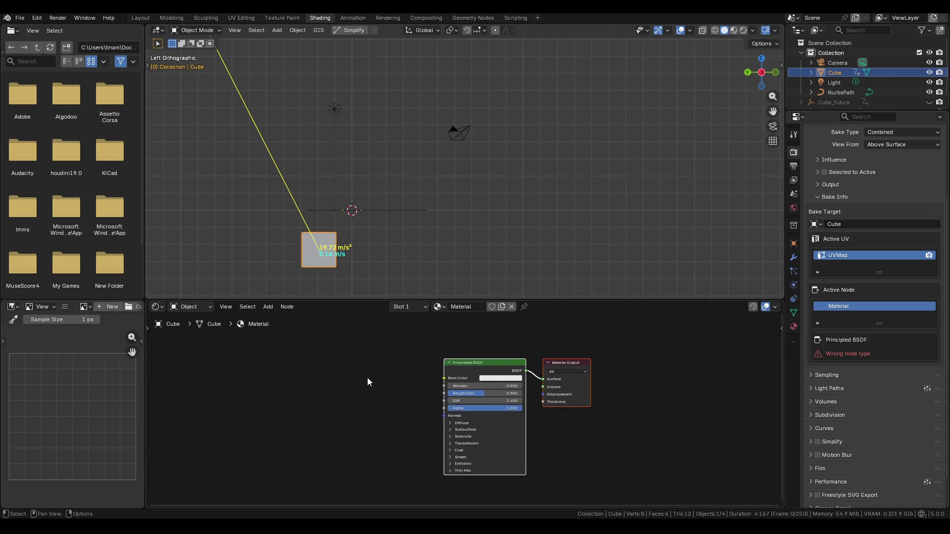
# Add an Image Texture node holding a new 1024×1024 image named Untitled
pyautogui.hotkey('shift', 'a')
pyautogui.write('r')
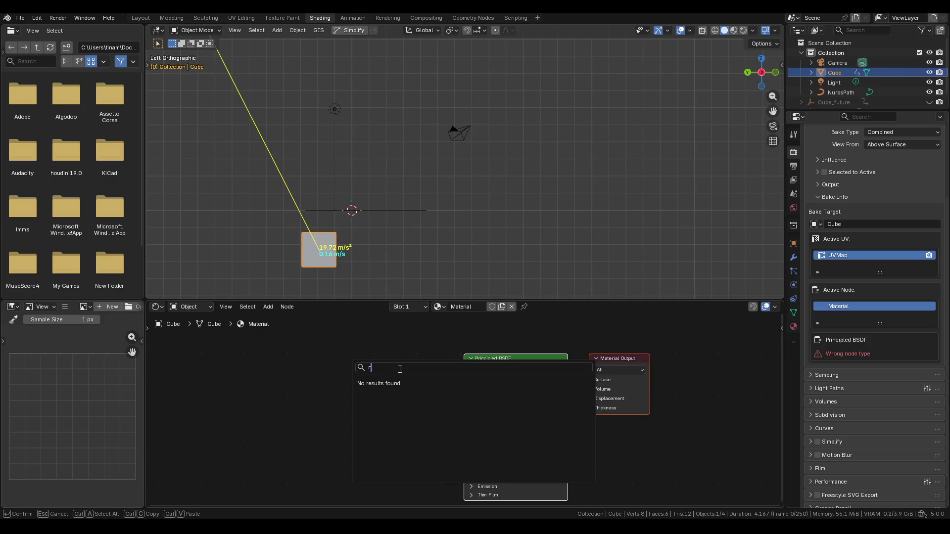
pyautogui.write('mag')
pyautogui.press('Return')
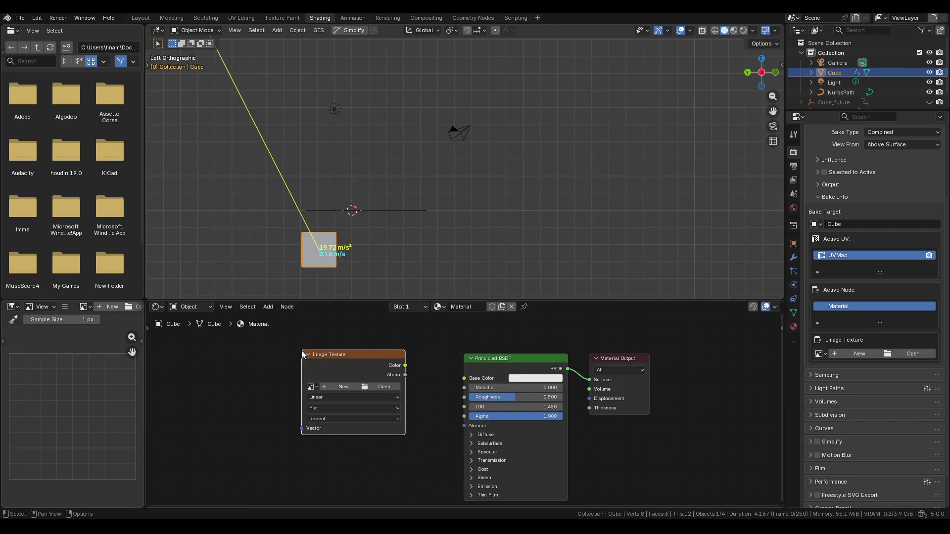
pyautogui.scroll(3, 336, 343)
pyautogui.click(334, 356)
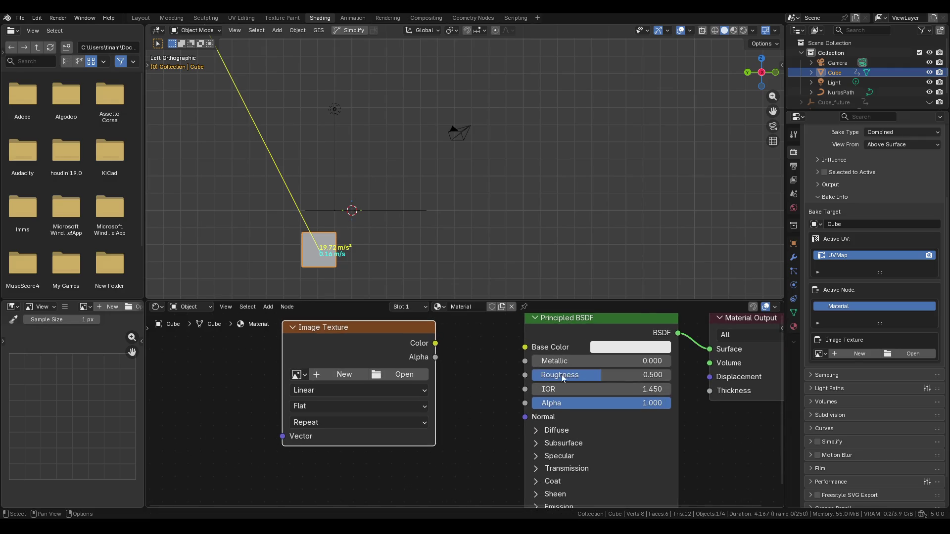
pyautogui.click(341, 374)
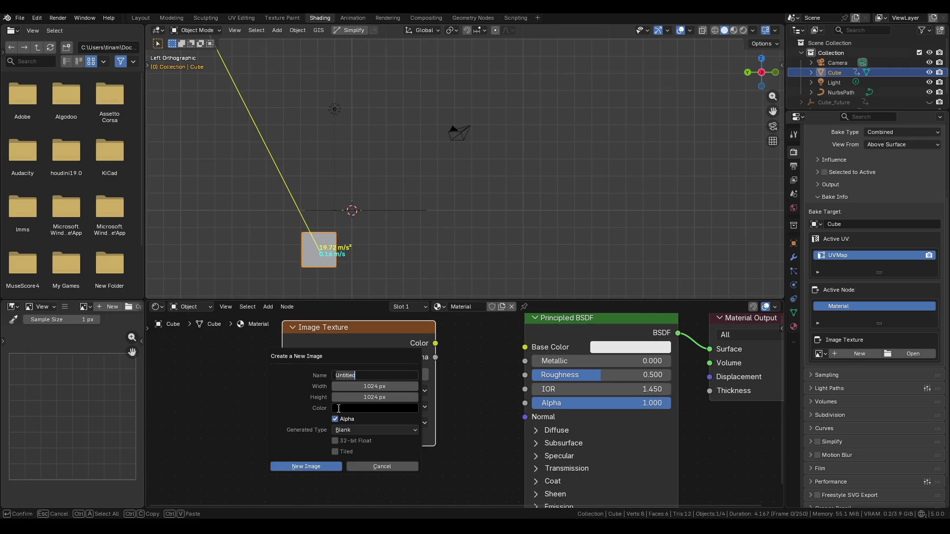
pyautogui.click(316, 468)
pyautogui.moveTo(365, 344)
pyautogui.mouseDown()
pyautogui.moveTo(369, 367)
pyautogui.moveTo(427, 379)
pyautogui.moveTo(402, 358)
pyautogui.mouseUp()
pyautogui.scroll(-2, 339, 275)
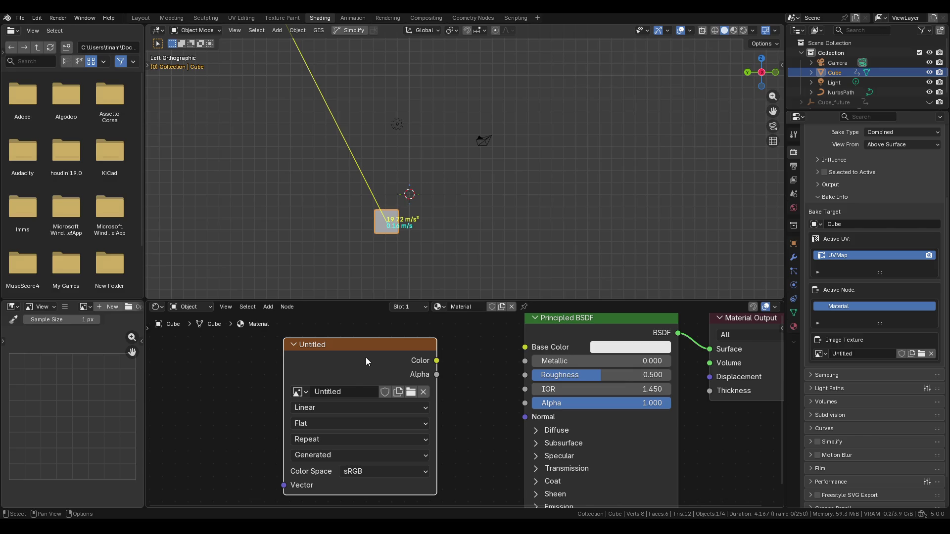
# Switch the cube into Edit Mode and turn the image panel into a UV Editor
pyautogui.hotkey('ctrl', 'Tab')
pyautogui.click(483, 238)
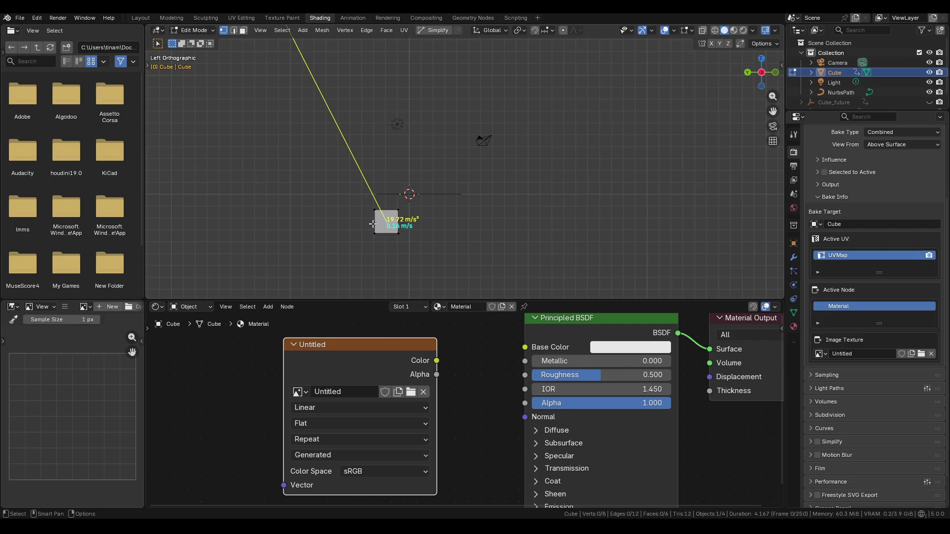
pyautogui.click(41, 307)
pyautogui.click(13, 306)
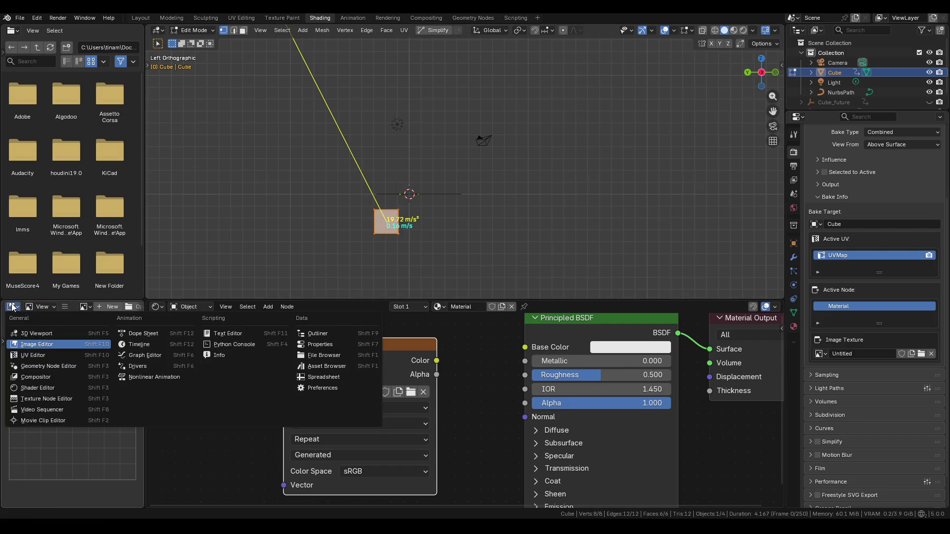
pyautogui.click(37, 366)
# Widen the UV Editor area, select all UV faces, and show the Object Data settings
pyautogui.moveTo(144, 362); pyautogui.dragTo(303, 361)
pyautogui.scroll(1, 110, 379)
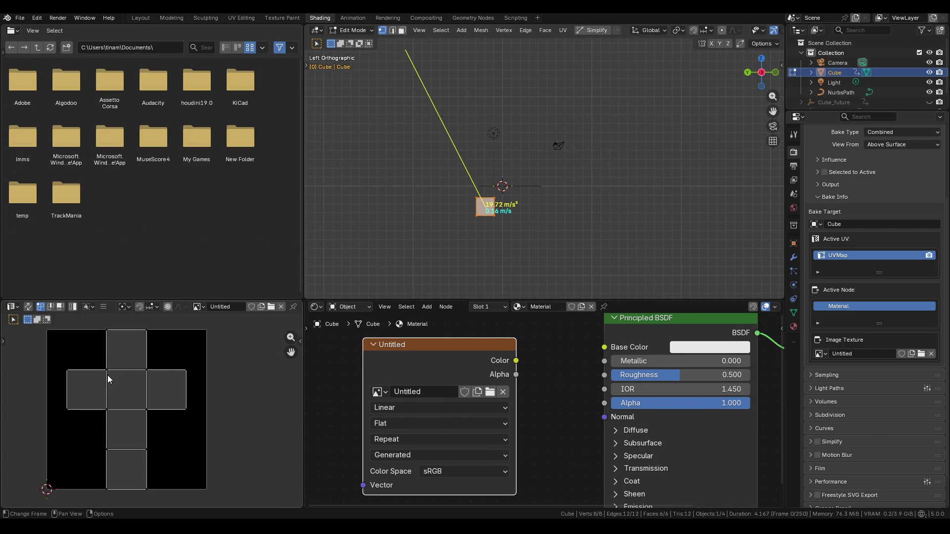
pyautogui.scroll(-2, 109, 380)
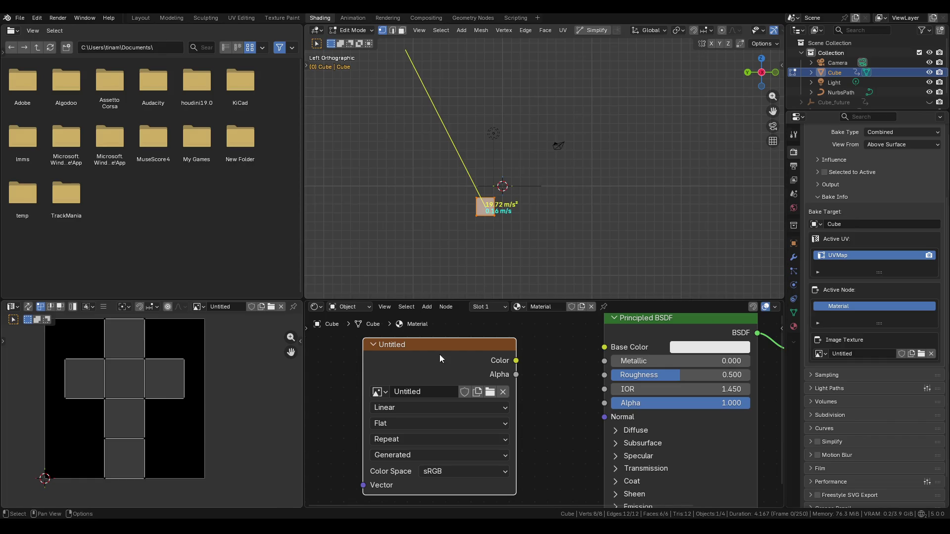
pyautogui.press('a')
pyautogui.click(792, 313)
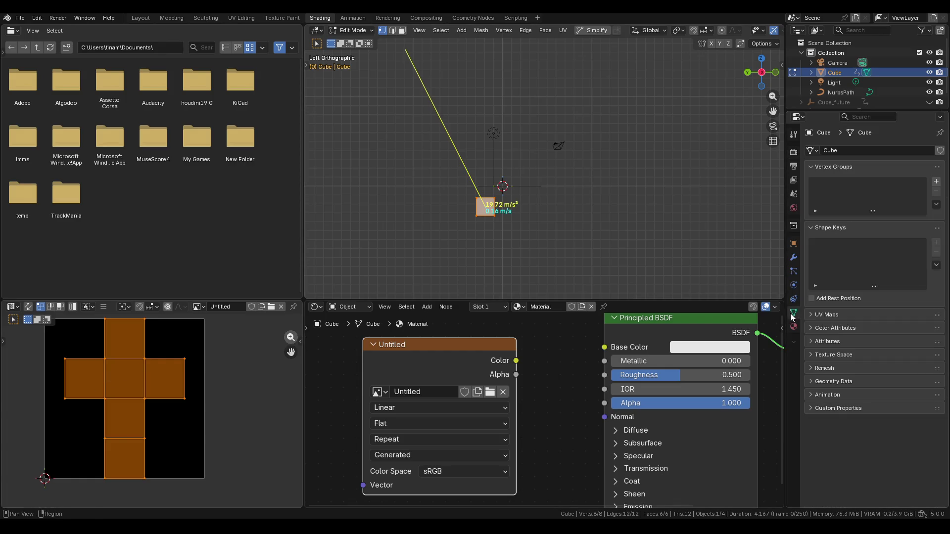
# Add a second UV map, UVMap.001, and make it the active UV map
pyautogui.click(832, 316)
pyautogui.click(937, 330)
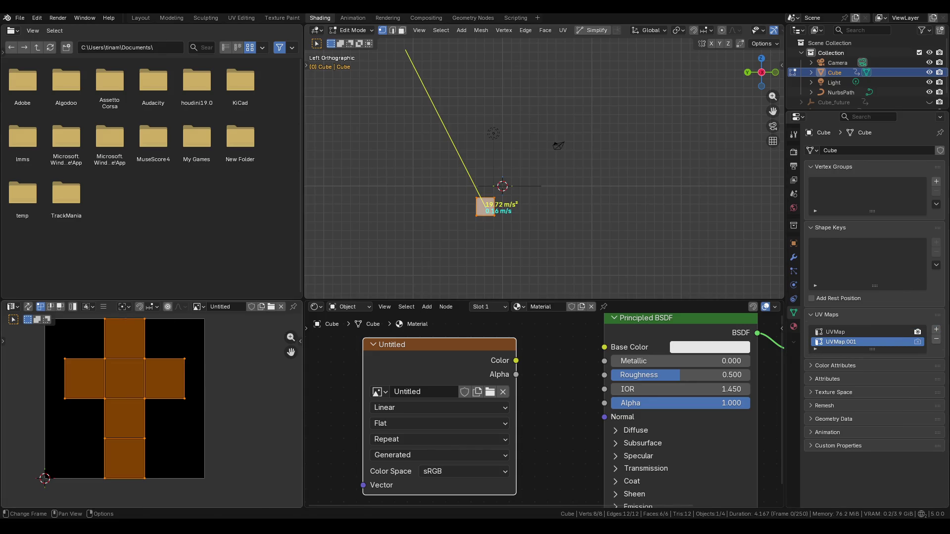
pyautogui.click(851, 335)
pyautogui.click(846, 342)
pyautogui.click(843, 332)
pyautogui.click(846, 342)
# In Render Properties, expand Sampling and start baking into the Untitled image
pyautogui.click(794, 152)
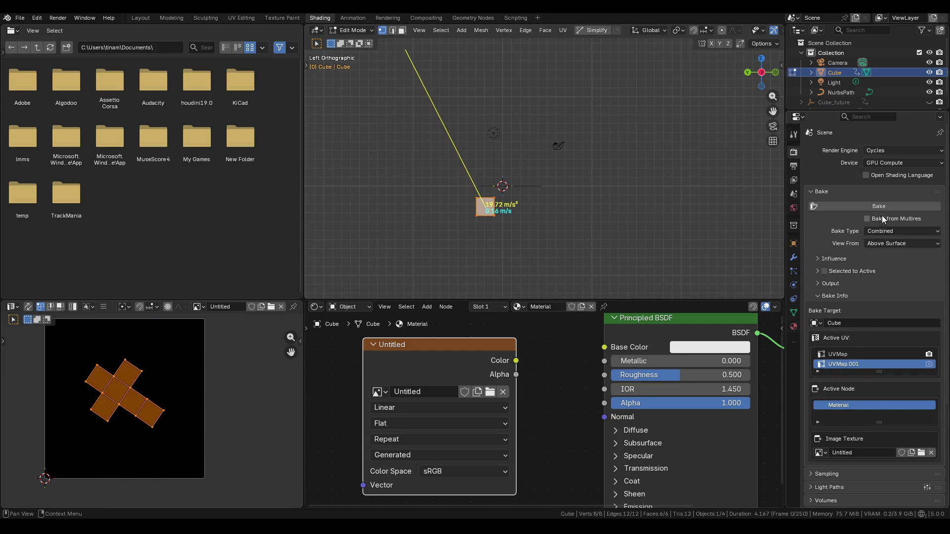
pyautogui.scroll(-5, 871, 366)
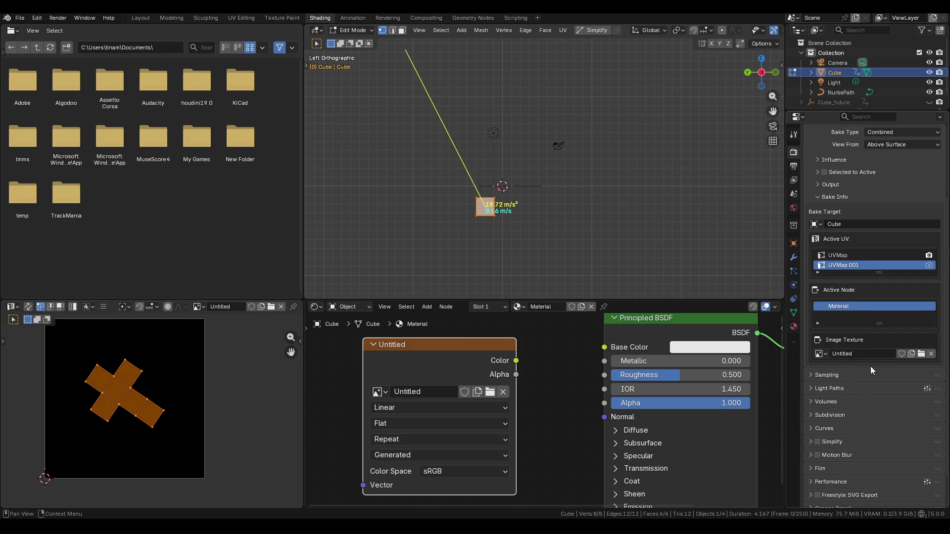
pyautogui.click(832, 376)
pyautogui.scroll(4, 842, 401)
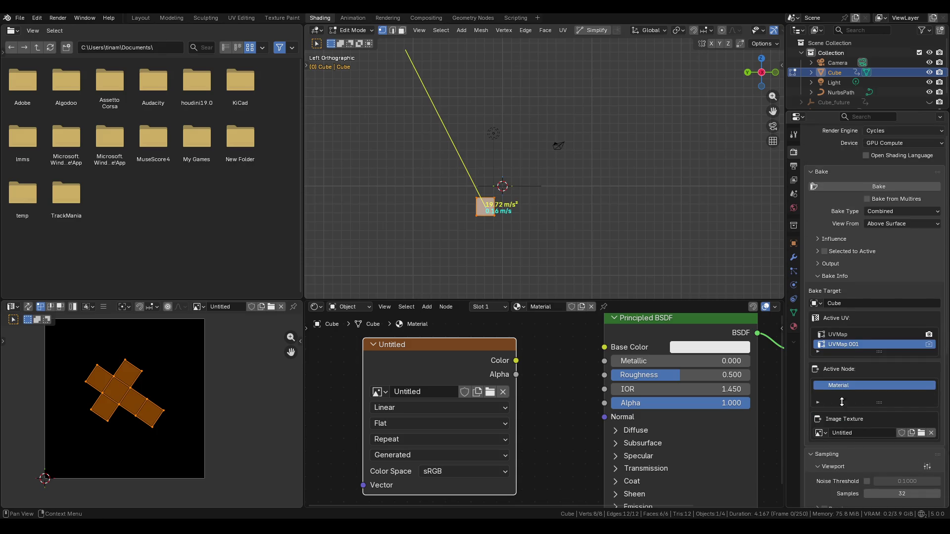
pyautogui.scroll(1, 842, 402)
pyautogui.click(878, 205)
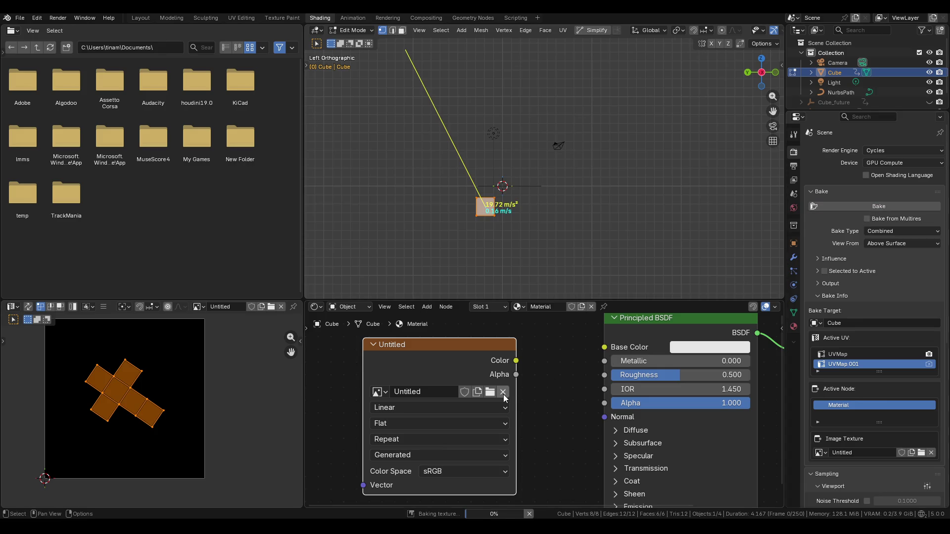
# Bake with UVMap as the active UV and fit the whole layout in view
pyautogui.click(838, 354)
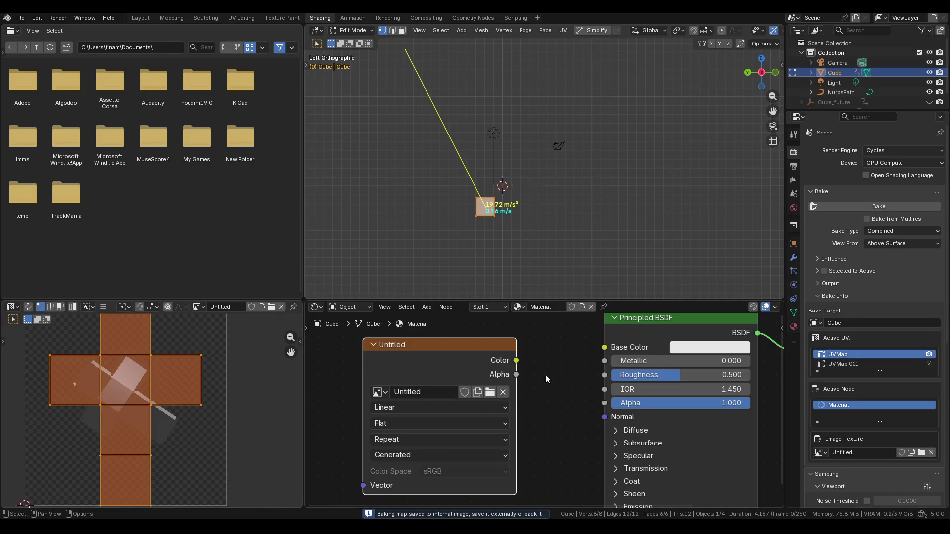
pyautogui.click(879, 206)
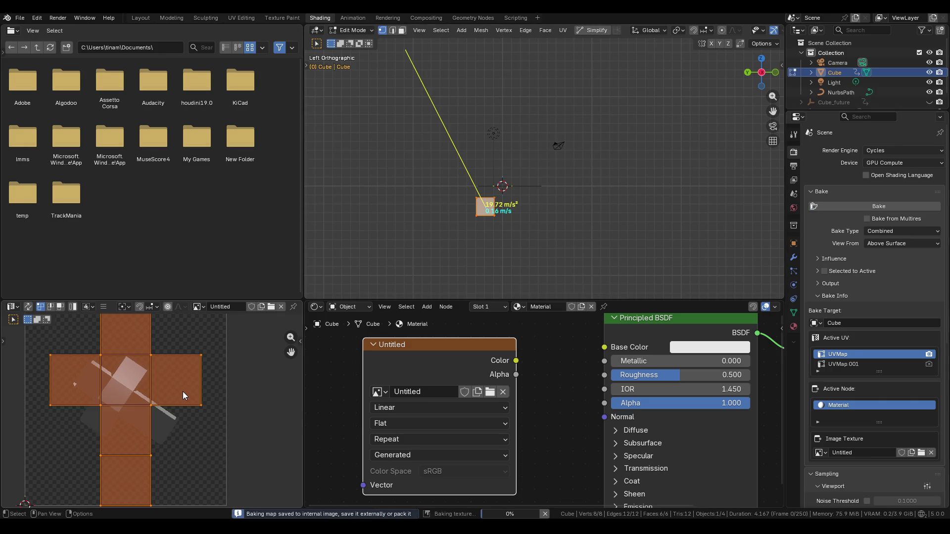
pyautogui.press('Home')
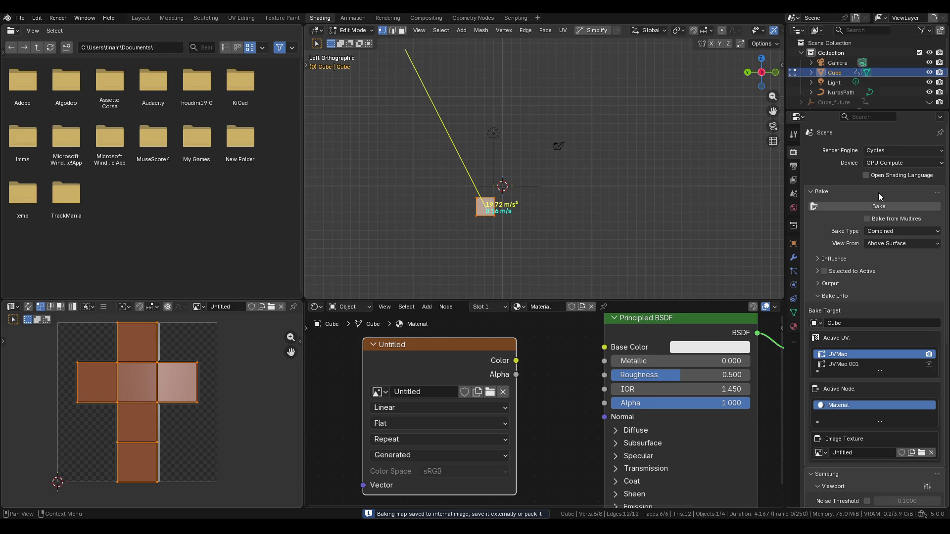
# Bake again with UVMap.001 active, then return the cube to Object Mode
pyautogui.click(846, 364)
pyautogui.click(866, 206)
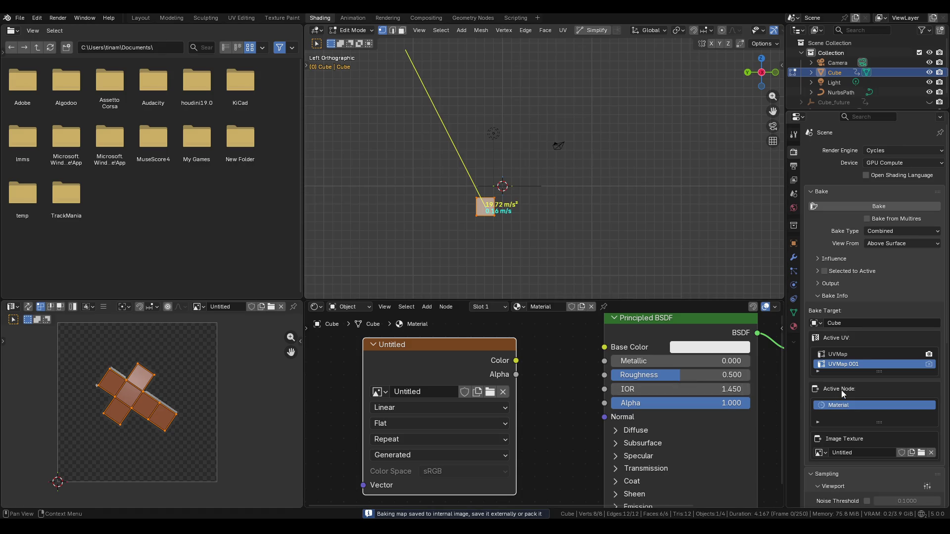
pyautogui.press('Tab')
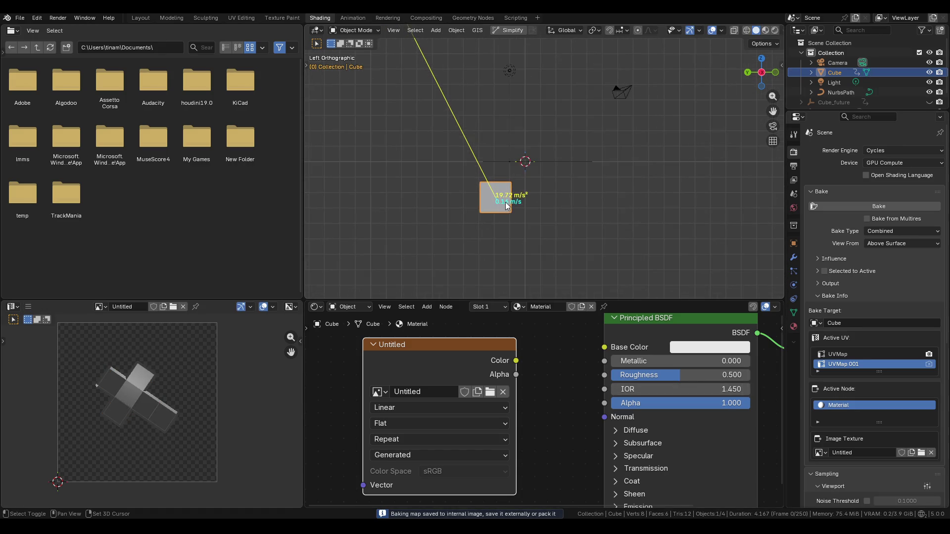
# Duplicate the cube as Cube.001 and rotate the copy
pyautogui.scroll(3, 470, 220)
pyautogui.hotkey('shift', 'd')
pyautogui.click(520, 209)
pyautogui.scroll(1, 528, 218)
pyautogui.press('r')
pyautogui.press('r')
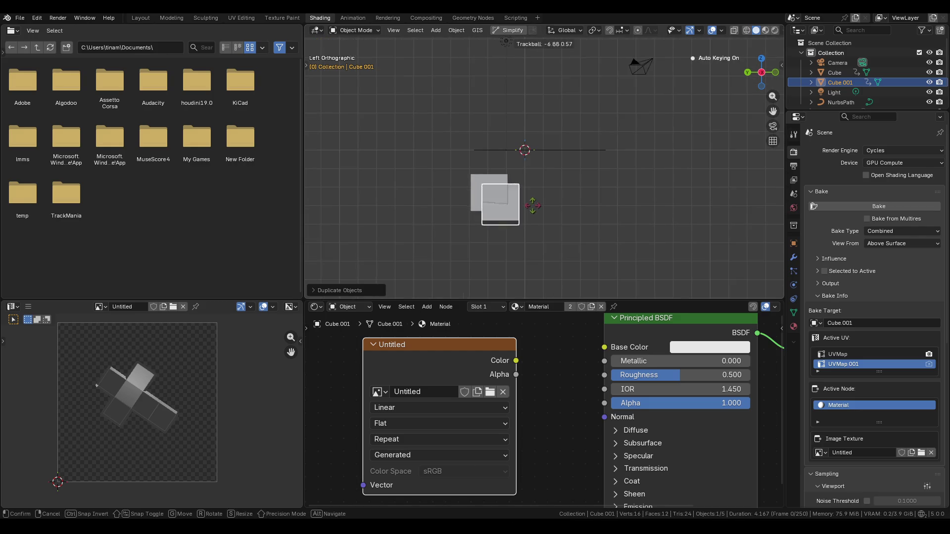
pyautogui.click(528, 210)
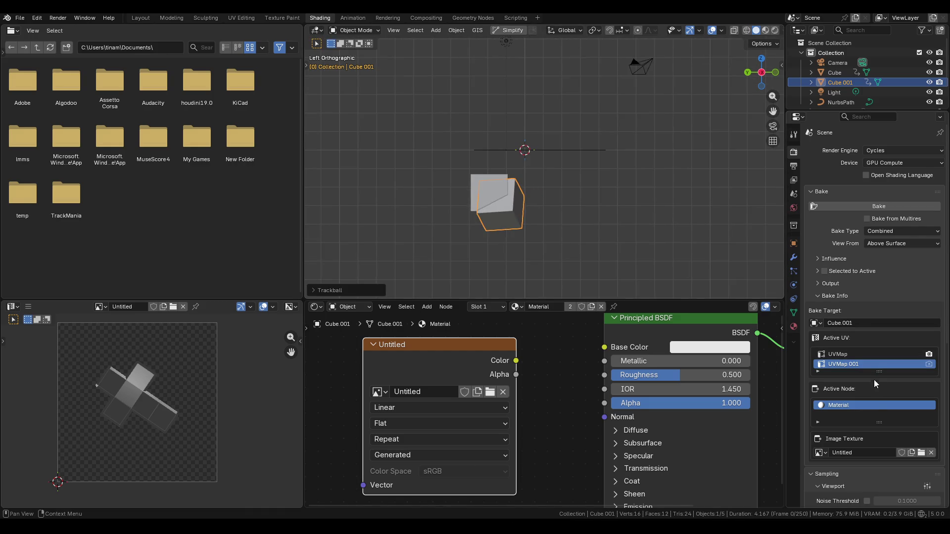
# Bake Selected to Active from Cube.001 onto Cube using UVMap as active UV
pyautogui.click(824, 271)
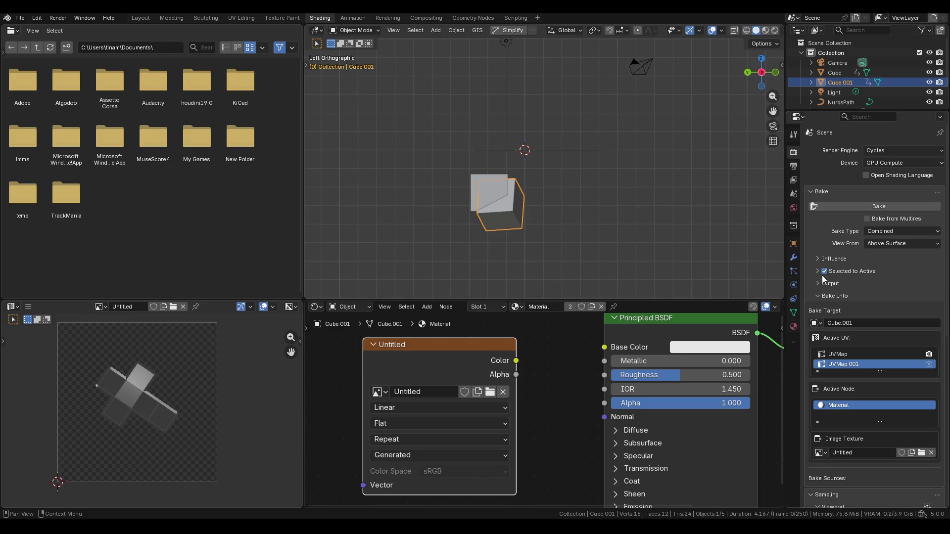
pyautogui.scroll(-2, 822, 275)
pyautogui.keyDown('shift'); pyautogui.click(485, 189); pyautogui.keyUp('shift')
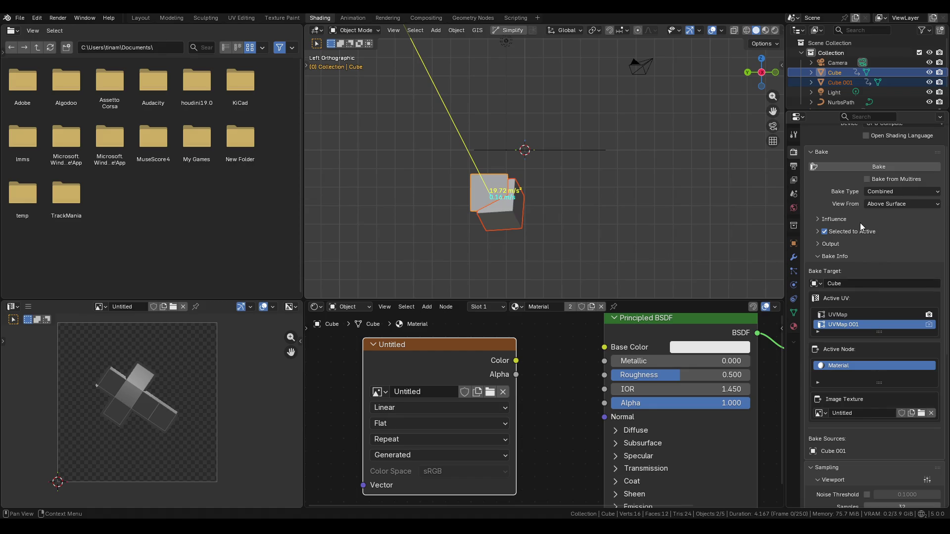
pyautogui.click(877, 168)
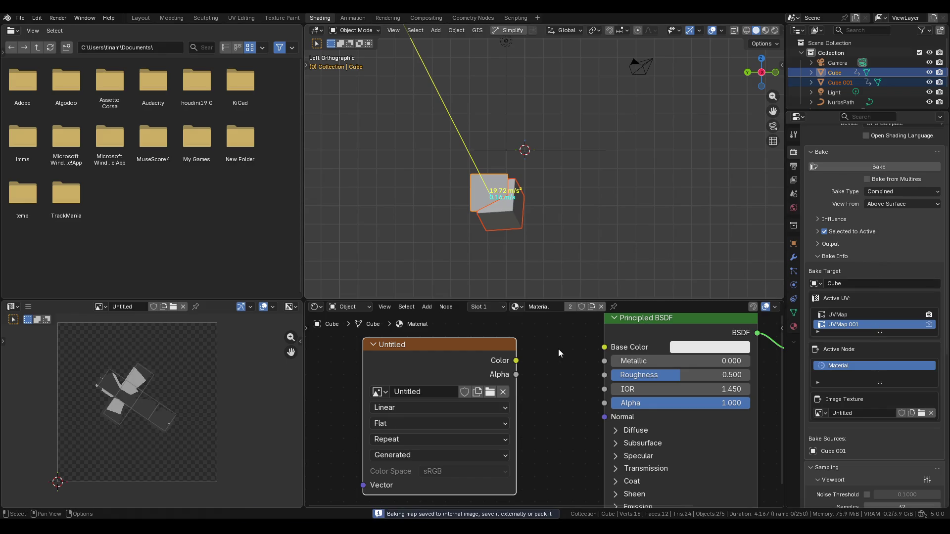
pyautogui.click(861, 314)
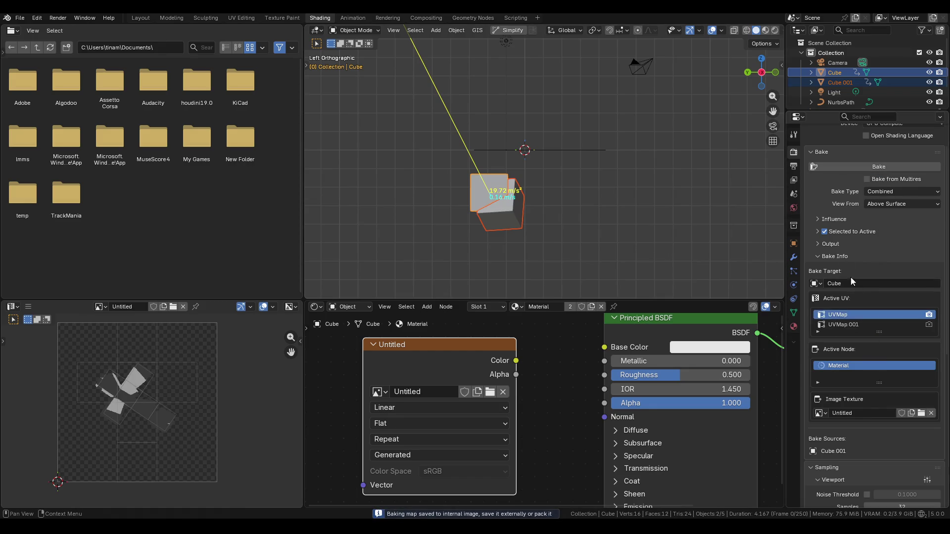
pyautogui.click(852, 167)
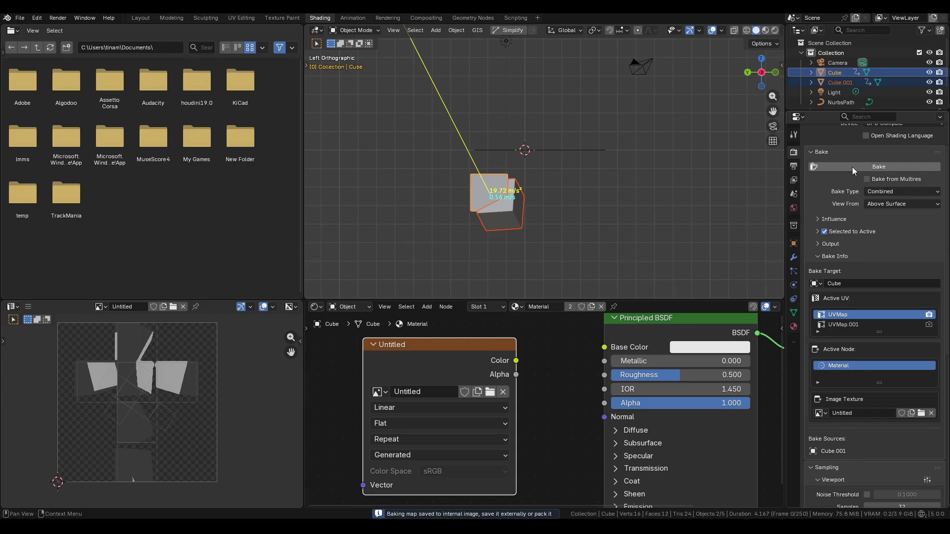
pyautogui.hotkey('alt', 'Tab')
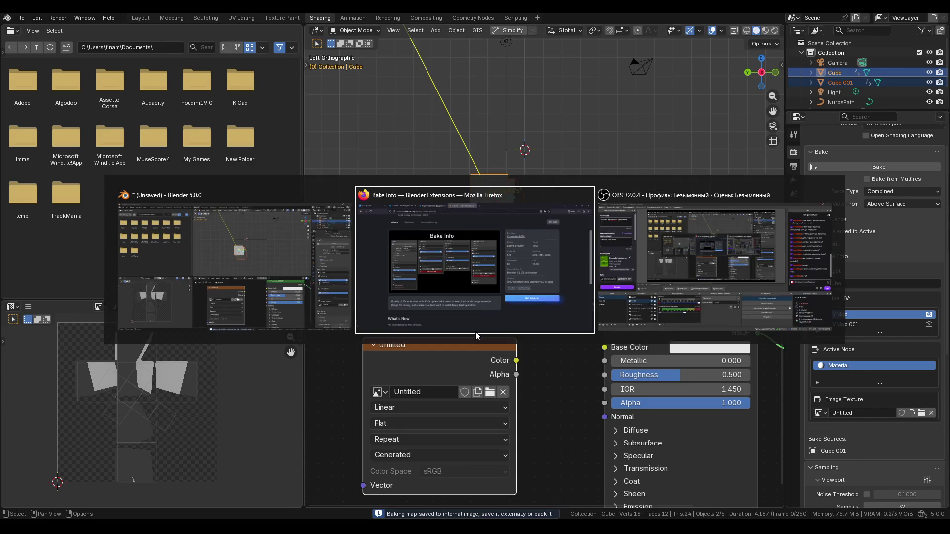
# Copy the cycles-bake-info add-on URL from Firefox and post it in OBS stream chat
pyautogui.click(476, 329)
pyautogui.click(237, 35)
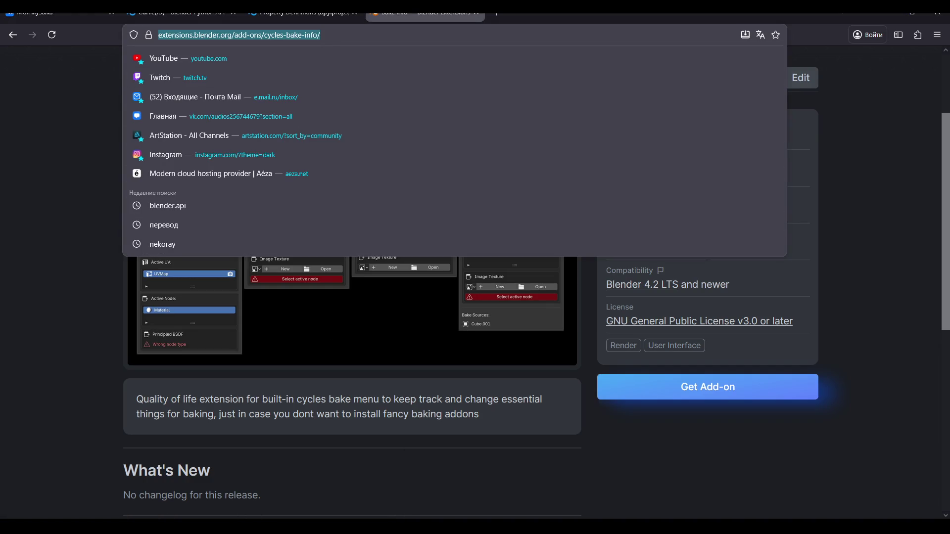
pyautogui.click(191, 517)
pyautogui.hotkey('alt', 'Tab')
pyautogui.click(792, 323)
pyautogui.hotkey('ctrl', 'v')
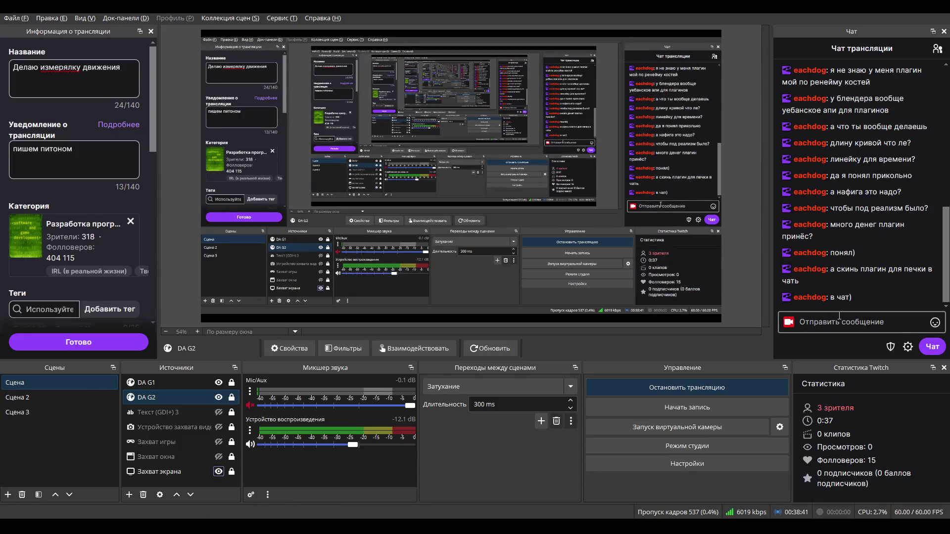
pyautogui.press('Return')
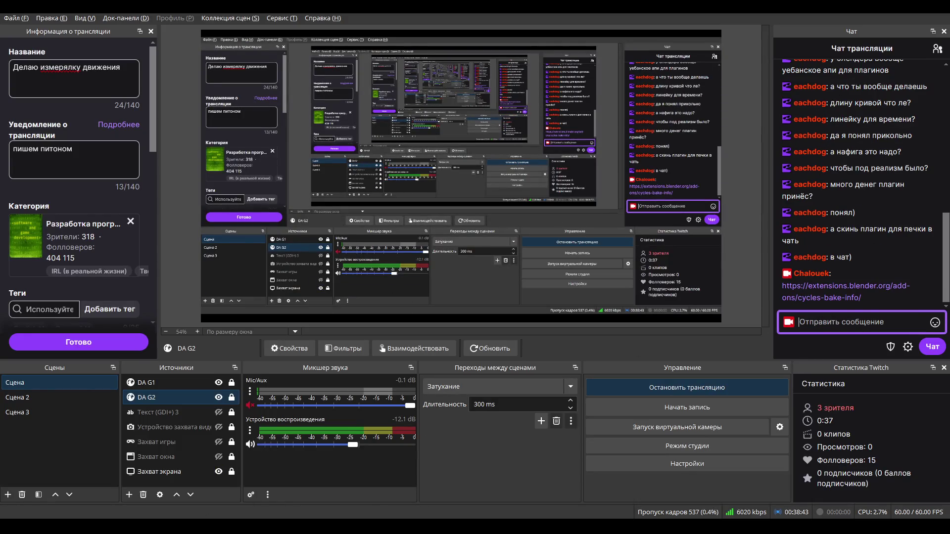
pyautogui.hotkey('alt', 'Tab')
pyautogui.hotkey('alt', 'Tab')
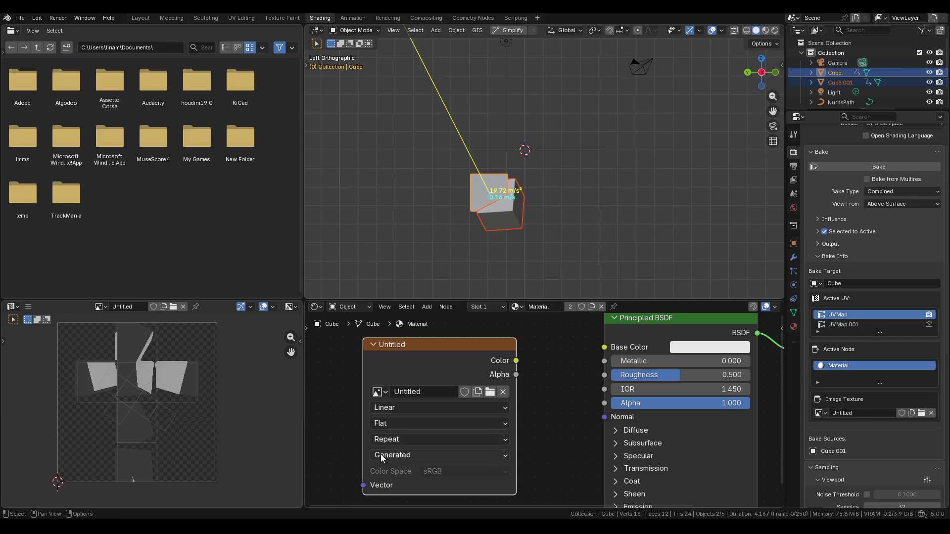
pyautogui.moveTo(393, 527)
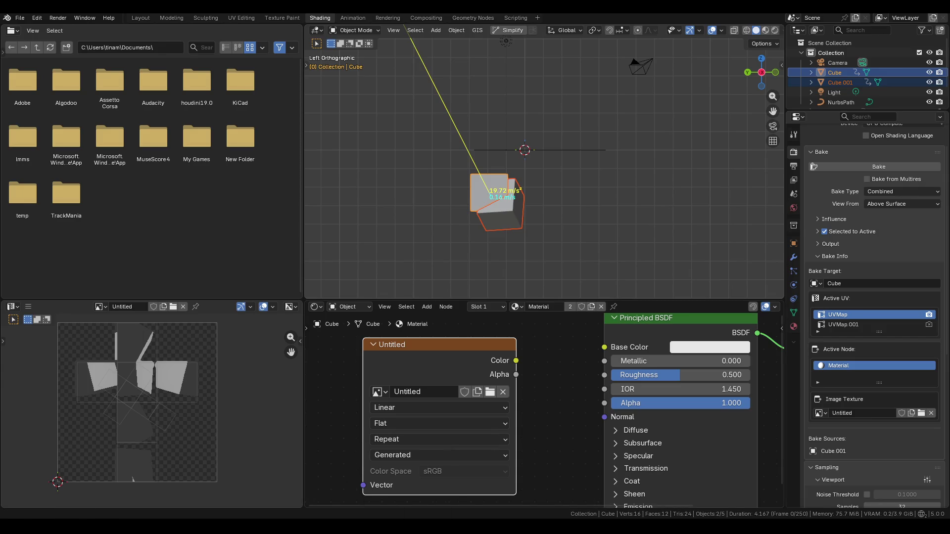
pyautogui.write('0')
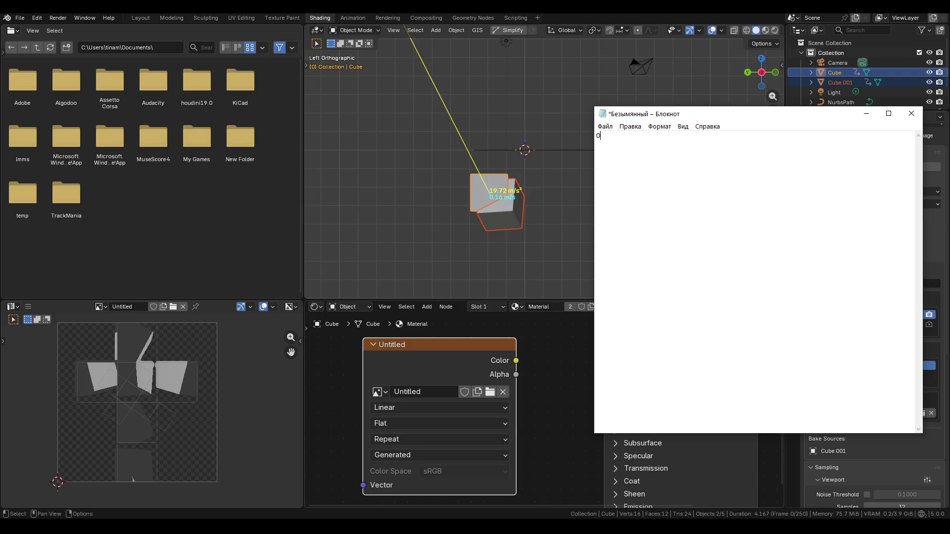
pyautogui.write('росто д')
pyautogui.write('ля проверки')
pyautogui.keyDown('ctrl'); pyautogui.scroll(15, 722, 278); pyautogui.keyUp('ctrl')
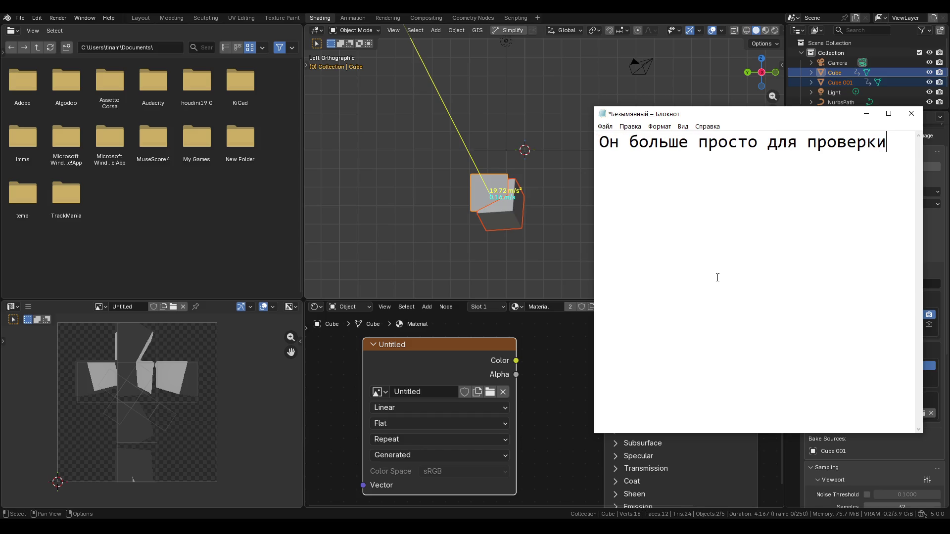
pyautogui.write('перед зап')
pyautogui.write('еканием')
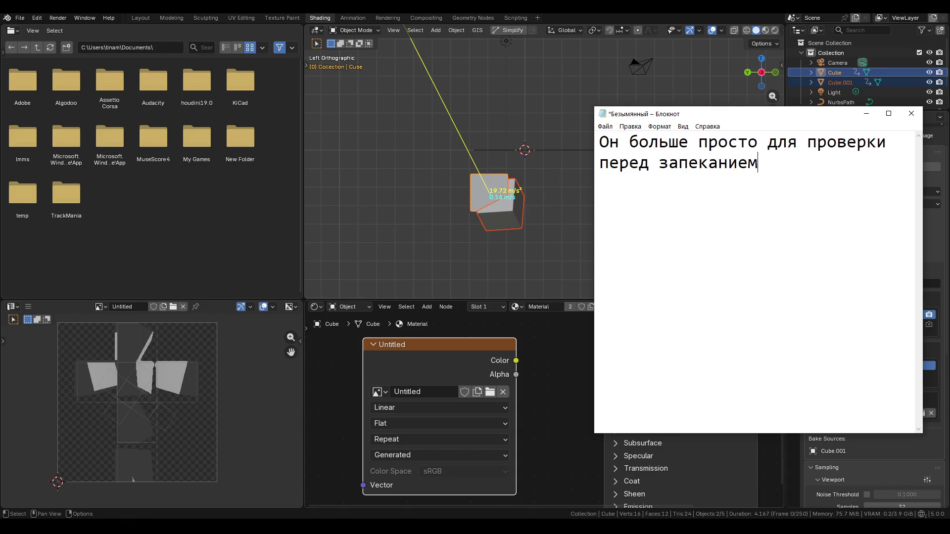
pyautogui.press('Return')
pyautogui.write('что ты ')
pyautogui.write('не')
pyautogui.press('BackSpace')
pyautogui.press('BackSpace')
pyautogui.write('в')
pyautogui.press('BackSpace')
pyautogui.press('BackSpace')
pyautogui.write('всё ')
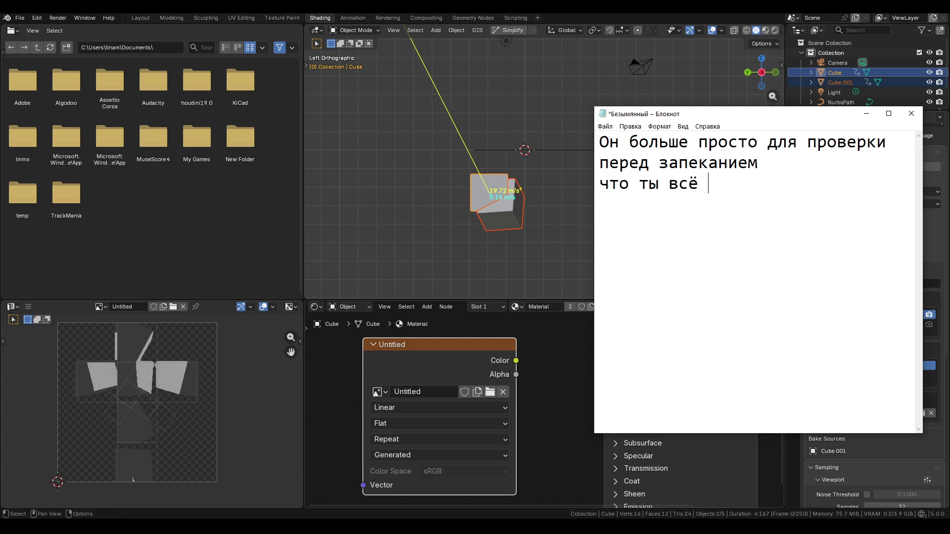
pyautogui.write('правильно выбрал')
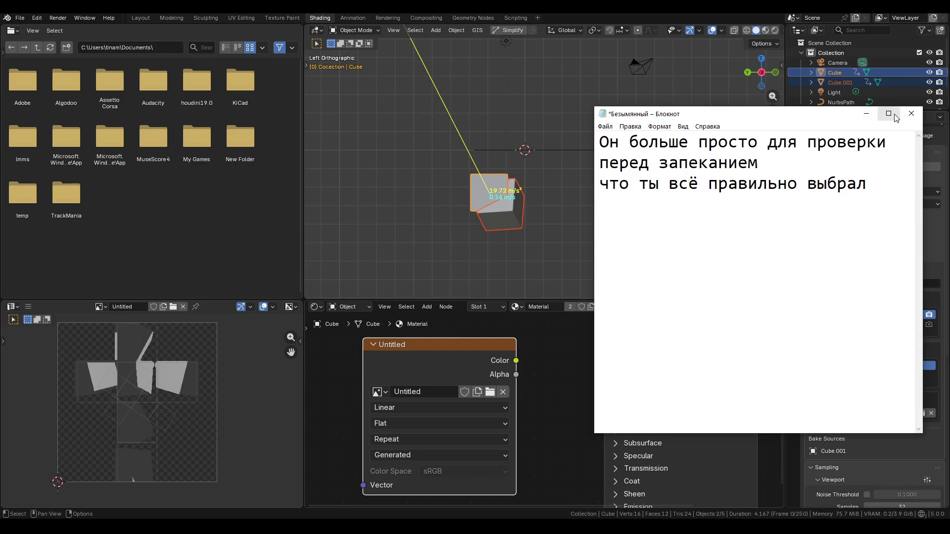
pyautogui.moveTo(867, 185); pyautogui.dragTo(536, 137)
pyautogui.press('BackSpace')
pyautogui.write('Нез')
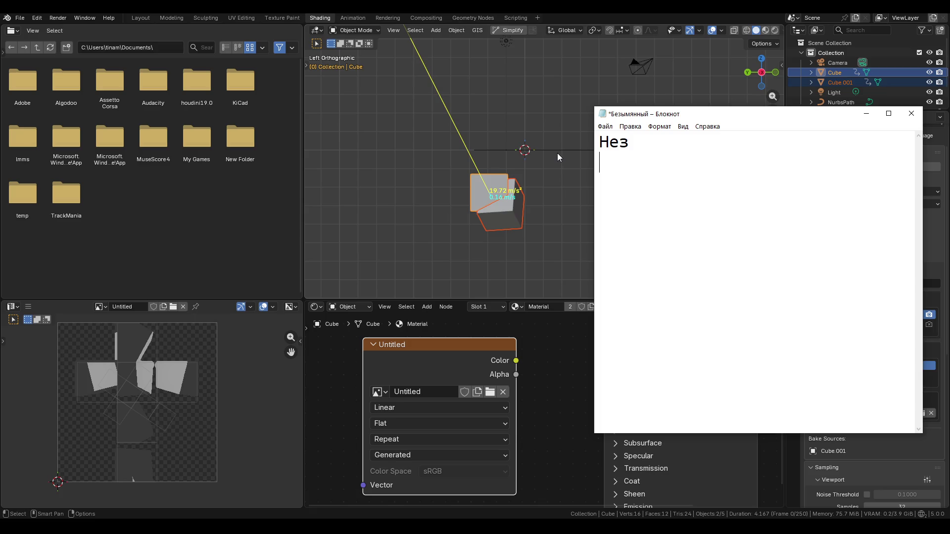
pyautogui.press('Return')
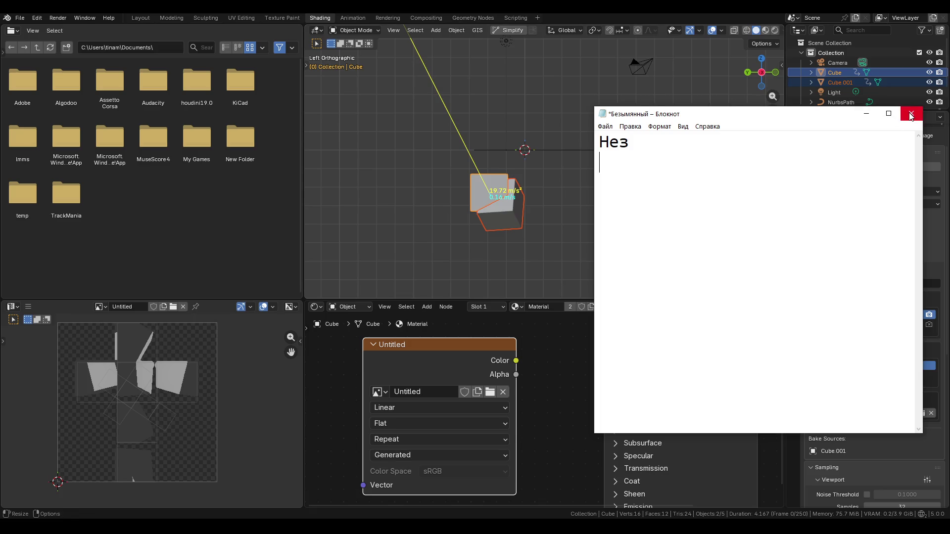
pyautogui.hotkey('ctrl', 'a')
pyautogui.press('BackSpace')
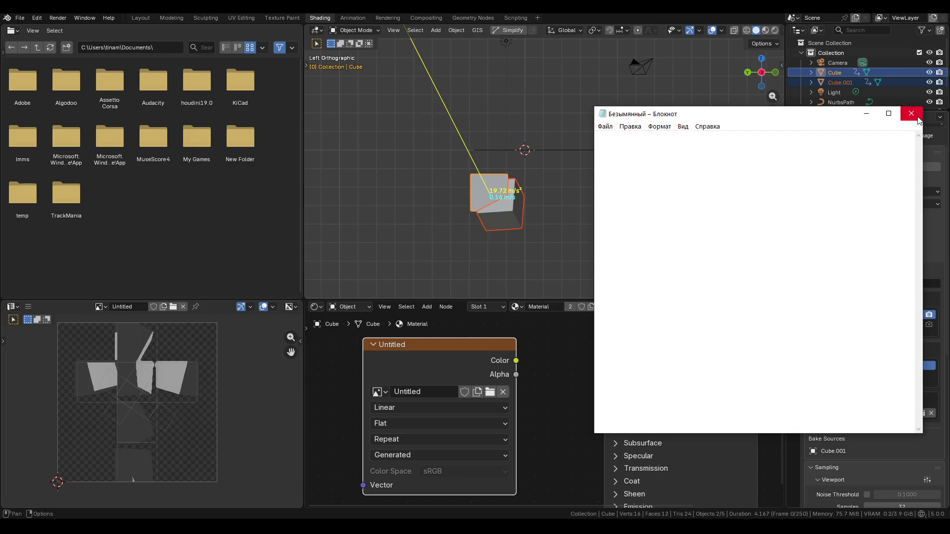
pyautogui.click(911, 113)
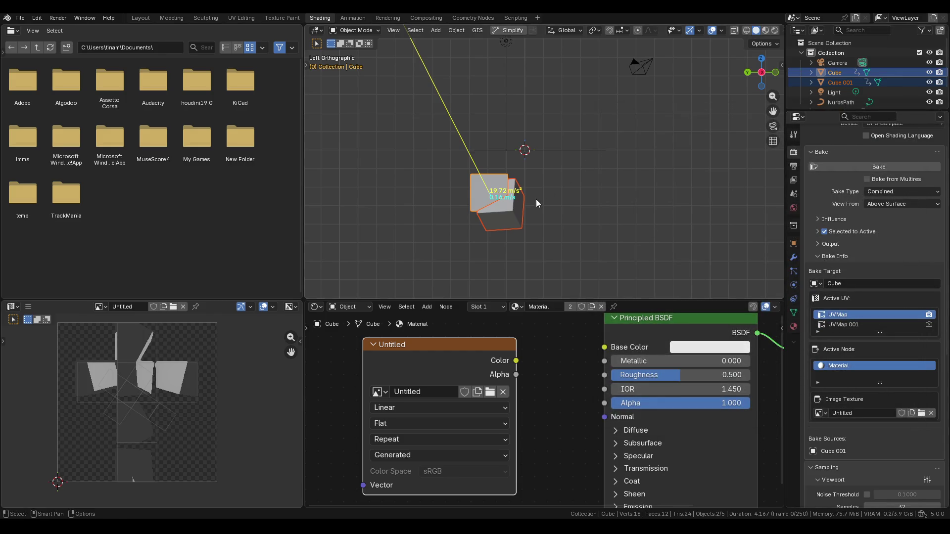
# Orbit to view the cubes, then quit Blender with Ctrl+Q choosing Don't Save
pyautogui.moveTo(518, 205); pyautogui.dragTo(500, 225, button='middle')
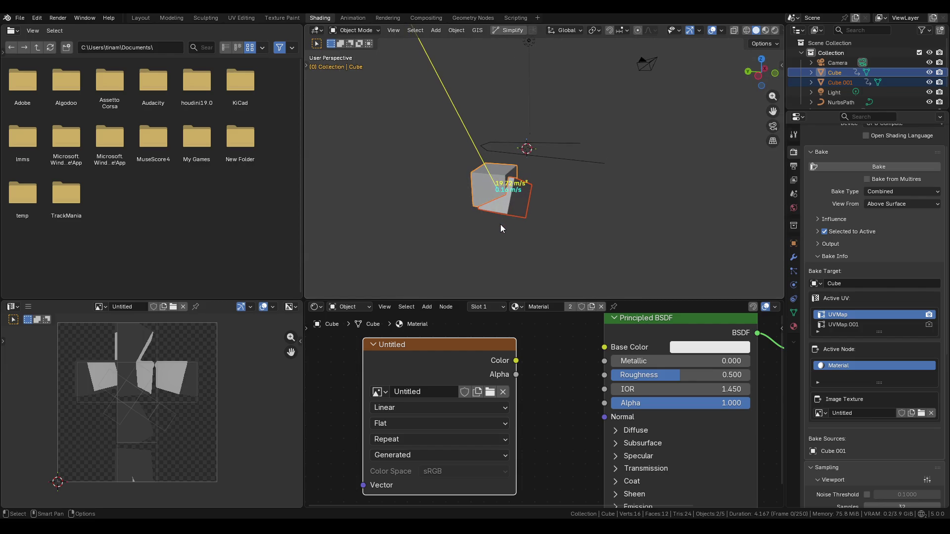
pyautogui.hotkey('ctrl', 'q')
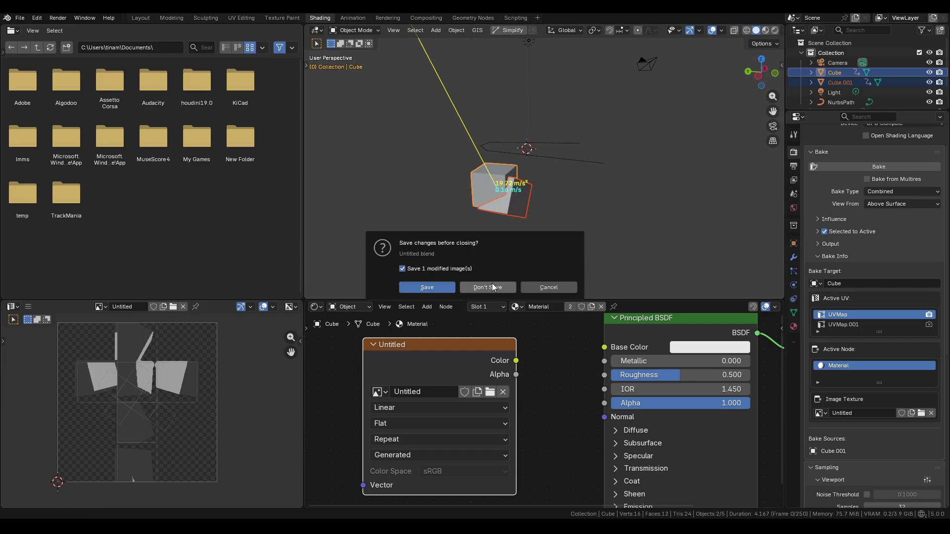
pyautogui.click(492, 286)
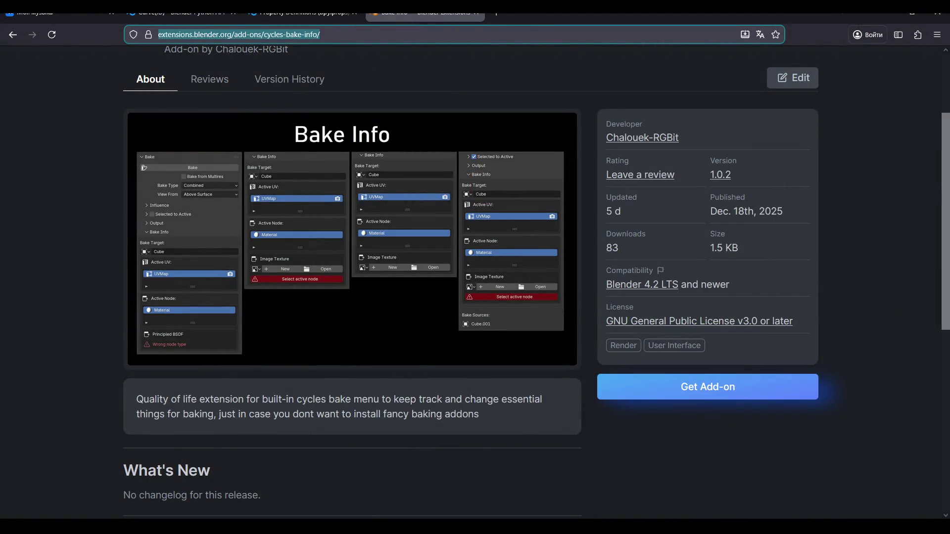
pyautogui.click(399, 344)
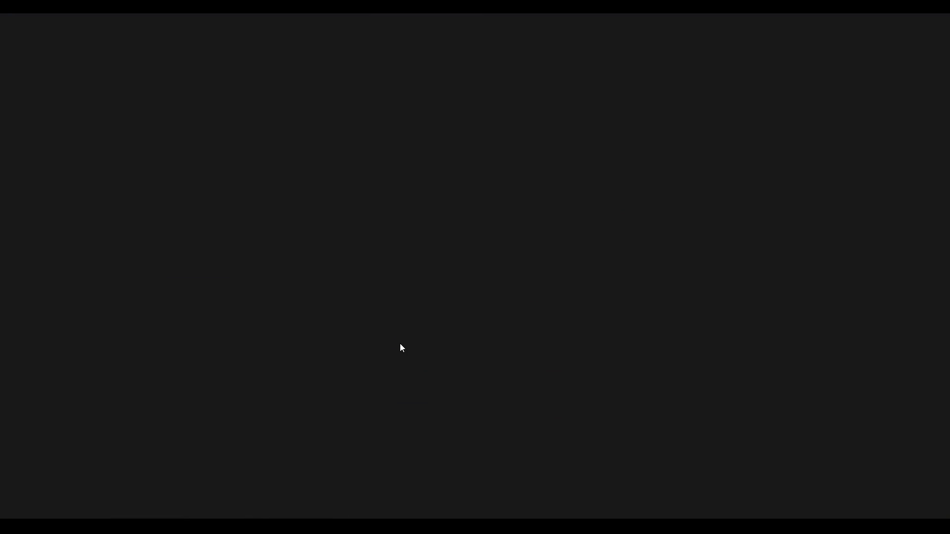
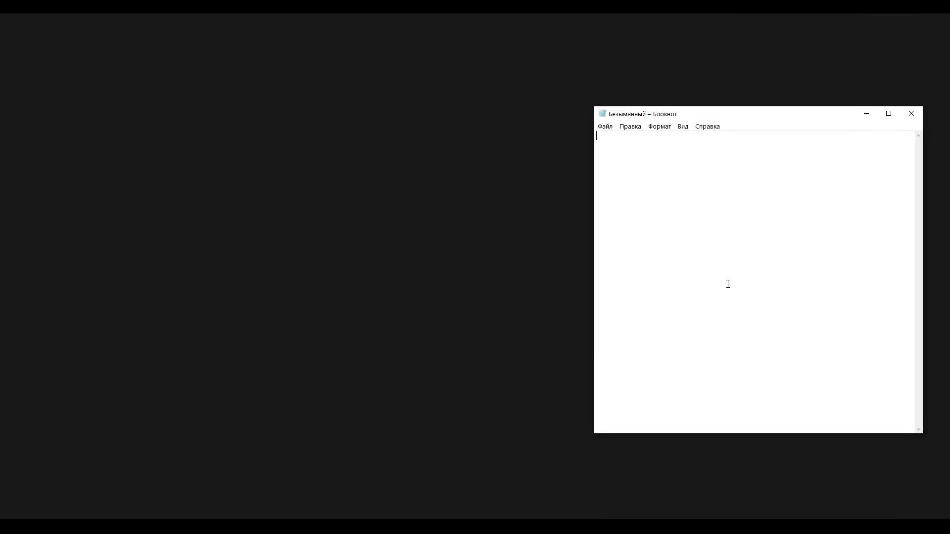
# Write the Notepad reminder 'Теперь надо понять как на сплайн поинт повесить аттрибут кастомный', then return to Blender
pyautogui.write('Теперь ')
pyautogui.write('надо поя')
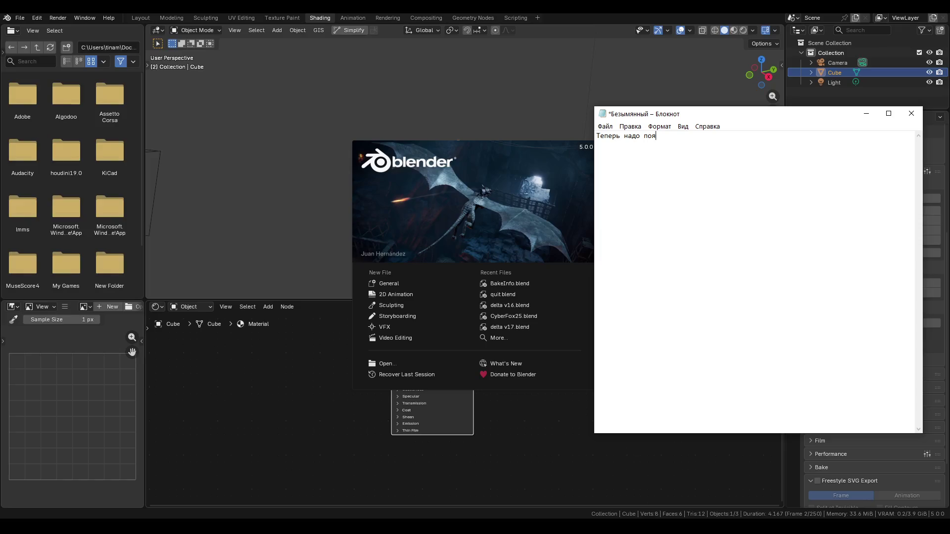
pyautogui.press('BackSpace')
pyautogui.write('нять как ')
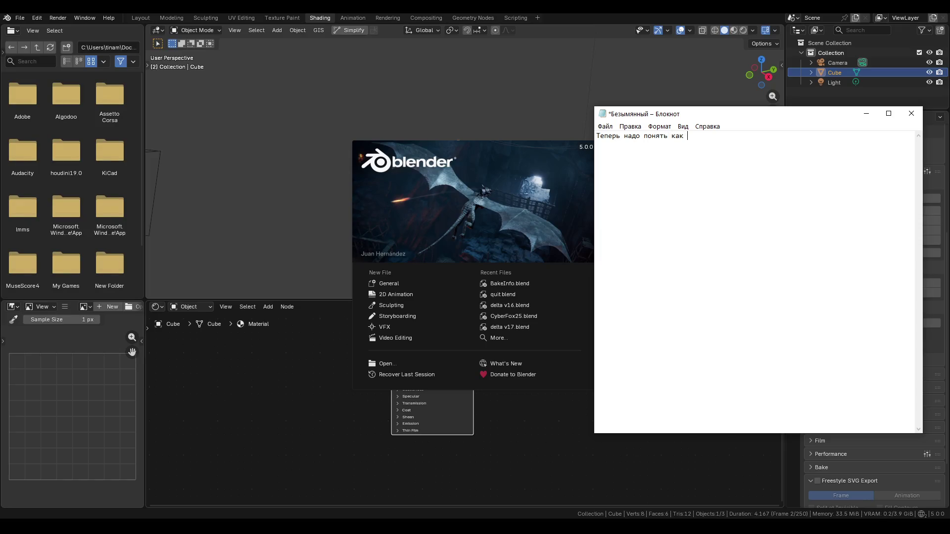
pyautogui.write('на сплайн по')
pyautogui.write('инт повесить')
pyautogui.keyDown('ctrl'); pyautogui.scroll(10, 735, 266); pyautogui.keyUp('ctrl')
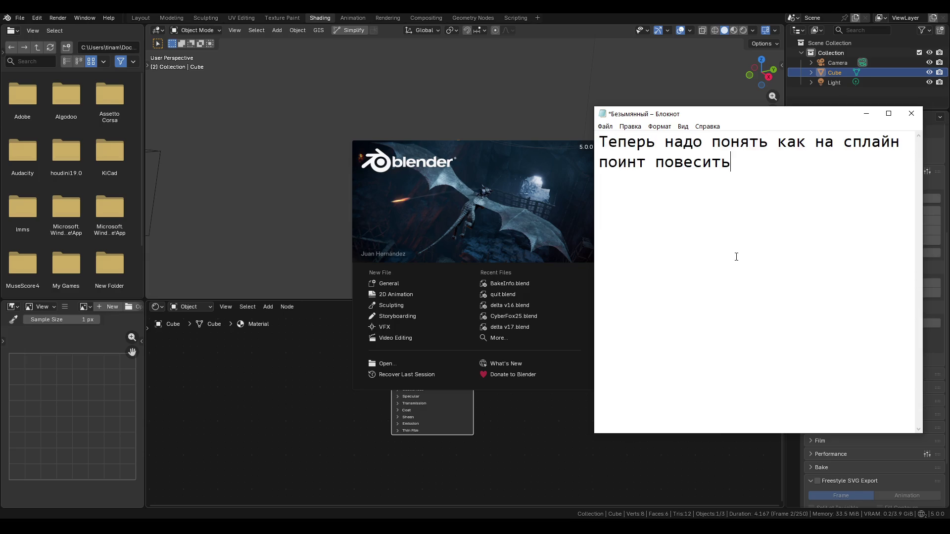
pyautogui.write('аттрибут кастомный')
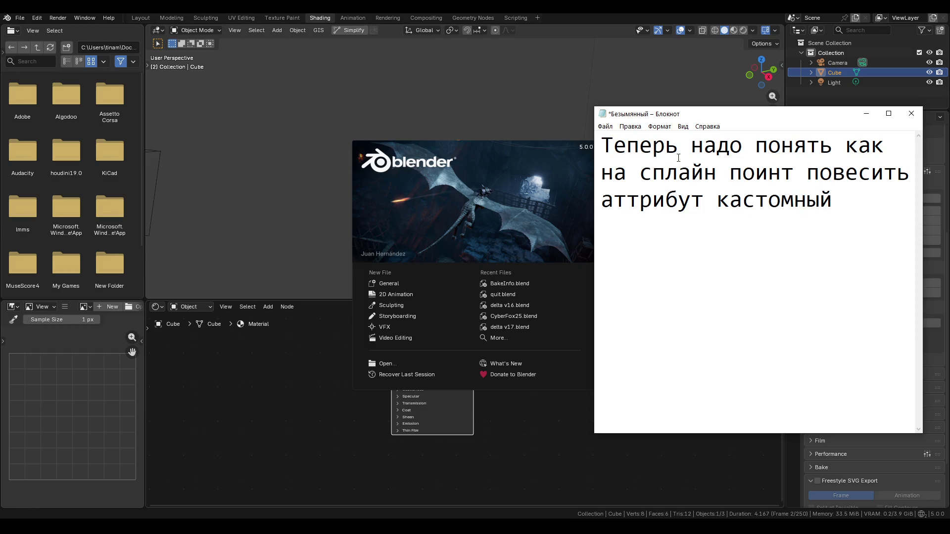
pyautogui.click(239, 204)
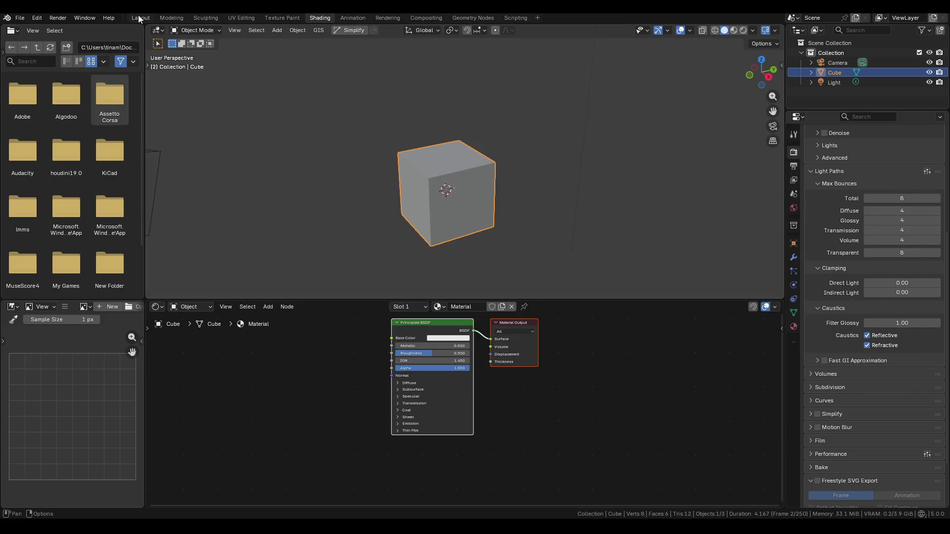
# In the Layout workspace, add a NURBS path and move it along Y beside the cube
pyautogui.click(138, 15)
pyautogui.moveTo(338, 150)
pyautogui.mouseDown(button='middle')
pyautogui.moveTo(345, 207)
pyautogui.moveTo(369, 210)
pyautogui.moveTo(415, 162)
pyautogui.moveTo(418, 211)
pyautogui.moveTo(445, 218)
pyautogui.moveTo(448, 237)
pyautogui.mouseUp(button='middle')
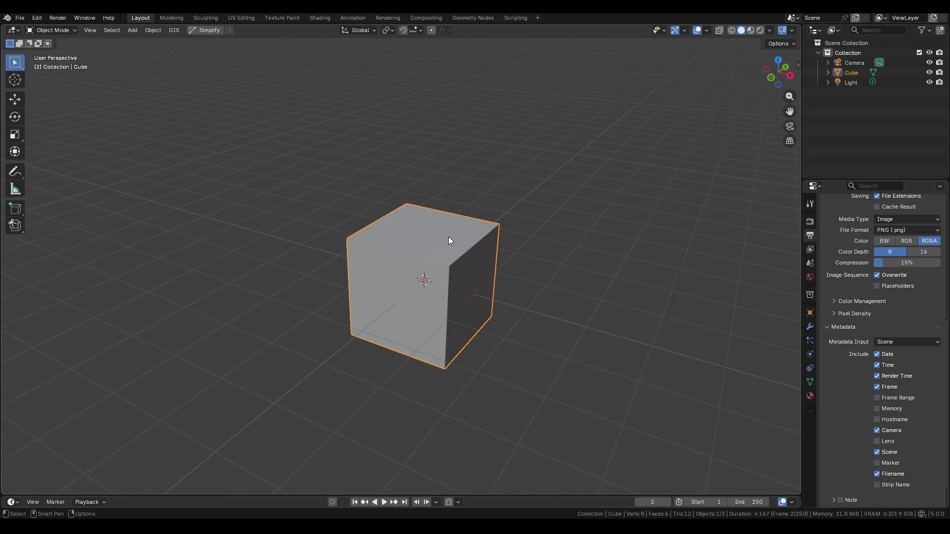
pyautogui.hotkey('shift', 'a')
pyautogui.moveTo(412, 243)
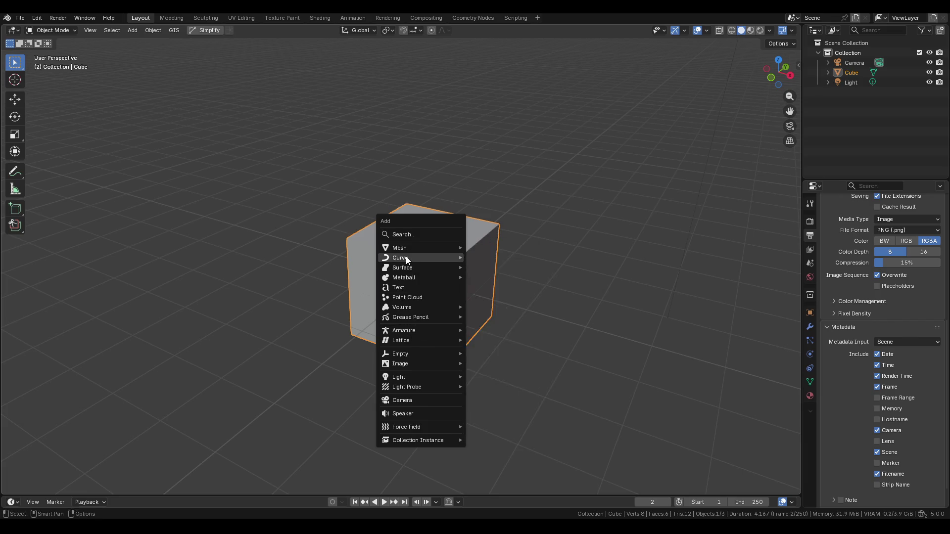
pyautogui.click(504, 299)
pyautogui.press('g')
pyautogui.press('y')
pyautogui.click(362, 295)
# In edit mode, reshape the path by moving three control points along Y
pyautogui.press('Tab')
pyautogui.click(419, 350)
pyautogui.press('g')
pyautogui.press('y')
pyautogui.click(610, 294)
pyautogui.click(353, 250)
pyautogui.press('g')
pyautogui.press('y')
pyautogui.click(374, 297)
pyautogui.press('g')
pyautogui.press('y')
pyautogui.click(330, 321)
# Select all control points and change the spline type, then undo the change
pyautogui.press('a')
pyautogui.rightClick(417, 300)
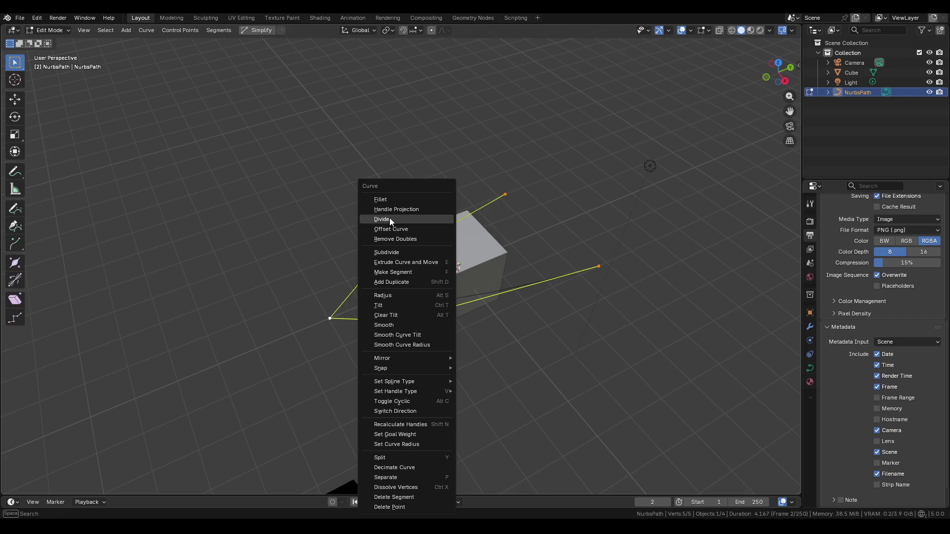
pyautogui.moveTo(424, 381)
pyautogui.click(476, 383)
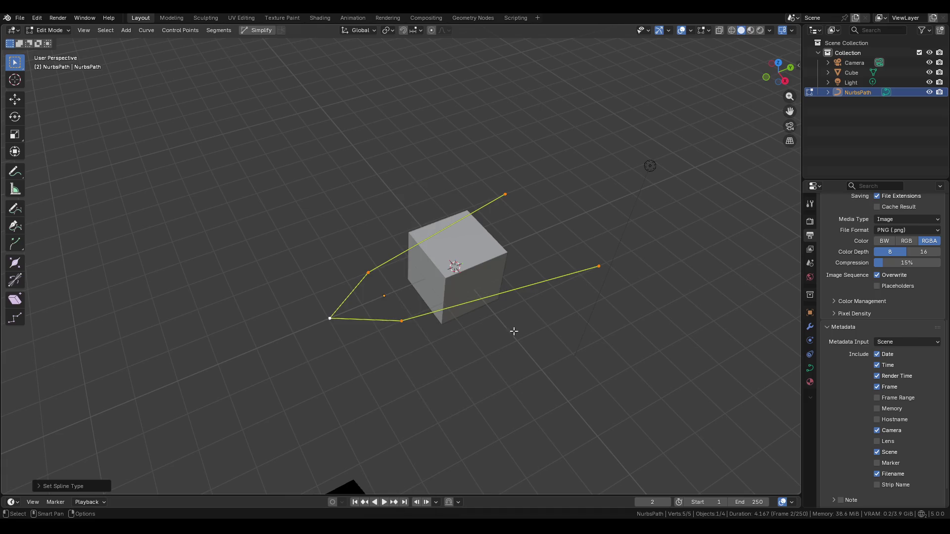
pyautogui.press('Tab')
pyautogui.press('Tab')
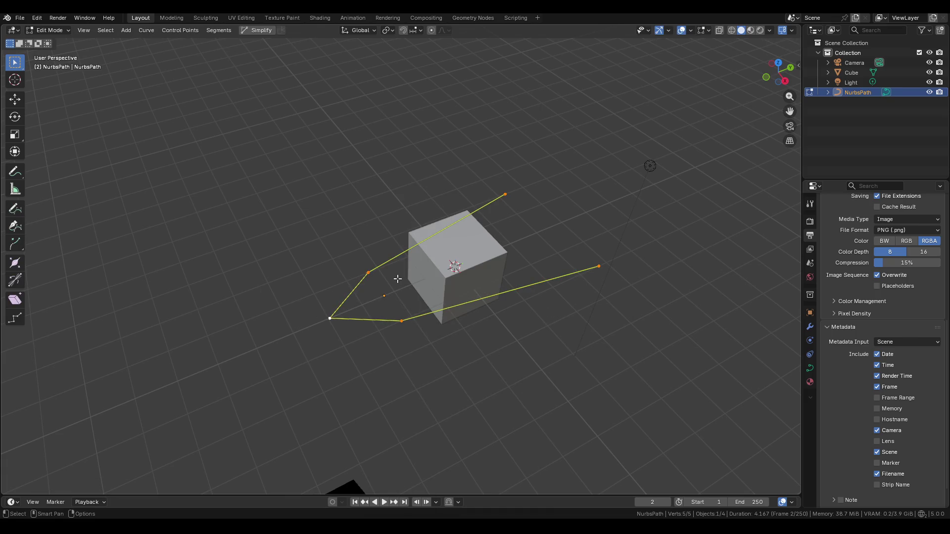
pyautogui.click(368, 272)
pyautogui.hotkey('ctrl', 'z')
pyautogui.hotkey('ctrl', 'z')
pyautogui.hotkey('ctrl', 'z')
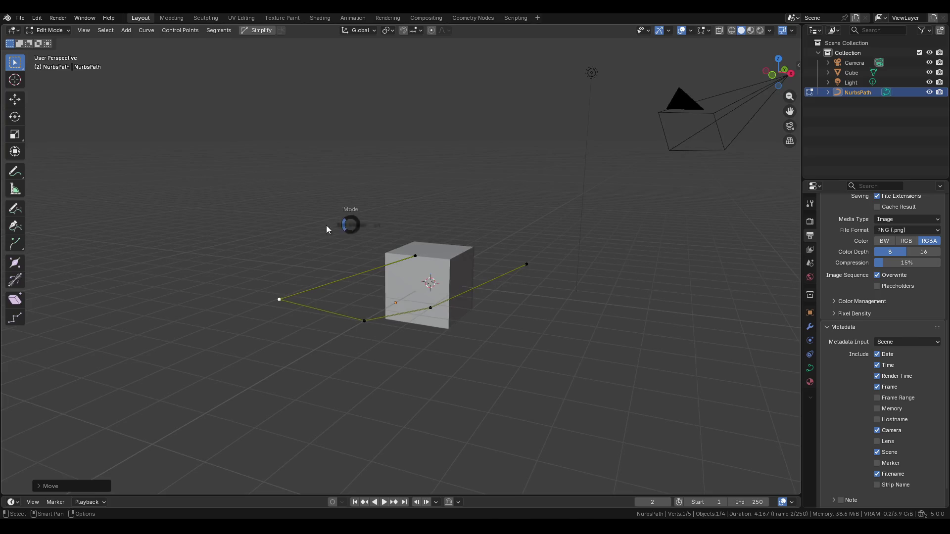
pyautogui.moveTo(353, 288); pyautogui.dragTo(314, 295, button='middle')
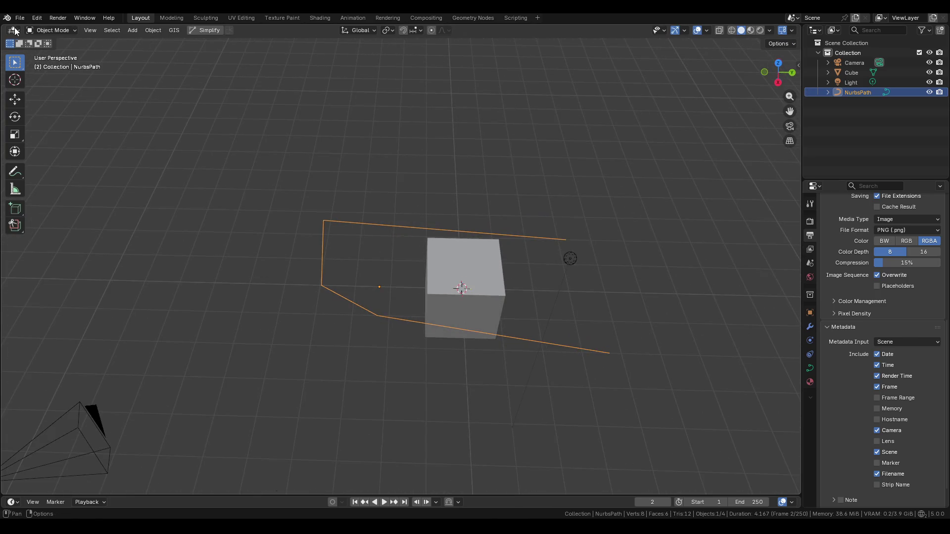
# Split the viewport and turn the left area into a Python Console
pyautogui.moveTo(2, 25); pyautogui.dragTo(207, 30)
pyautogui.click(207, 30)
pyautogui.click(13, 30)
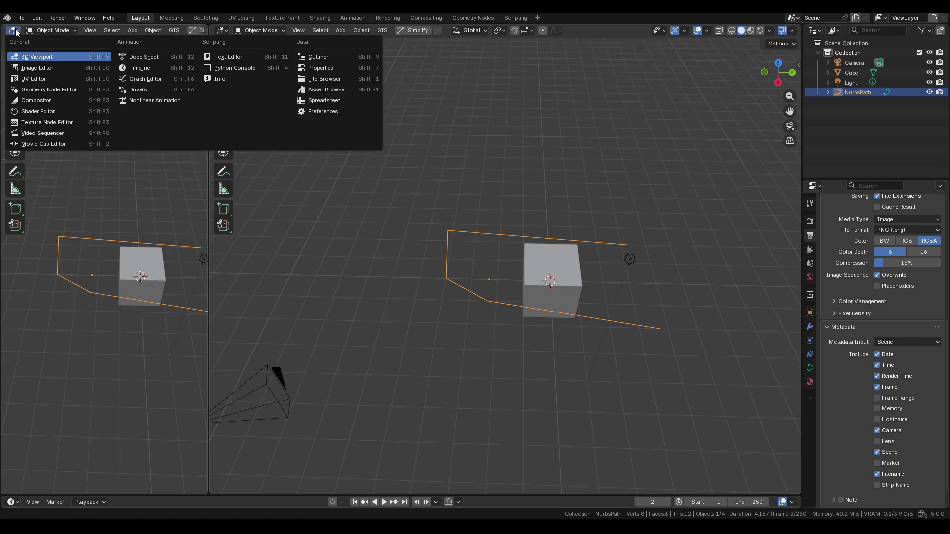
pyautogui.click(215, 70)
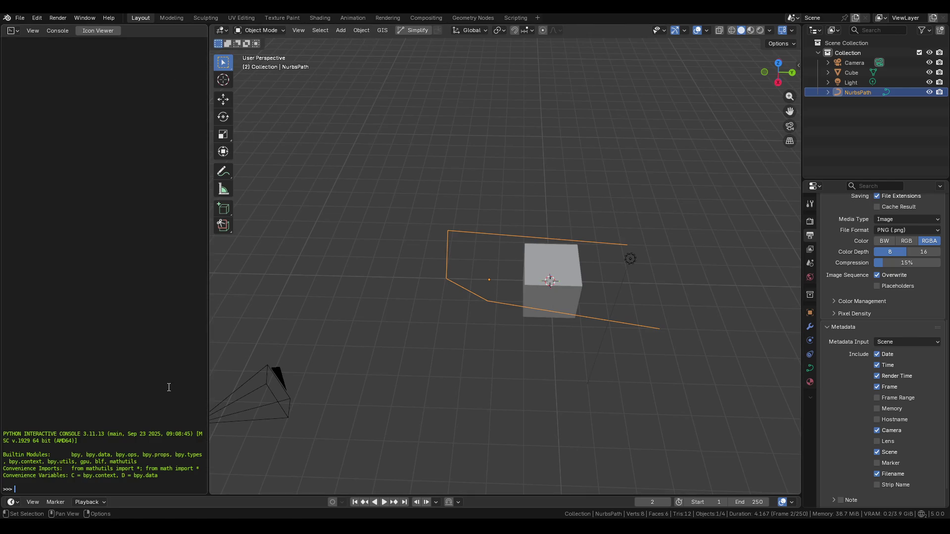
pyautogui.keyDown('ctrl'); pyautogui.scroll(5, 181, 369); pyautogui.keyUp('ctrl')
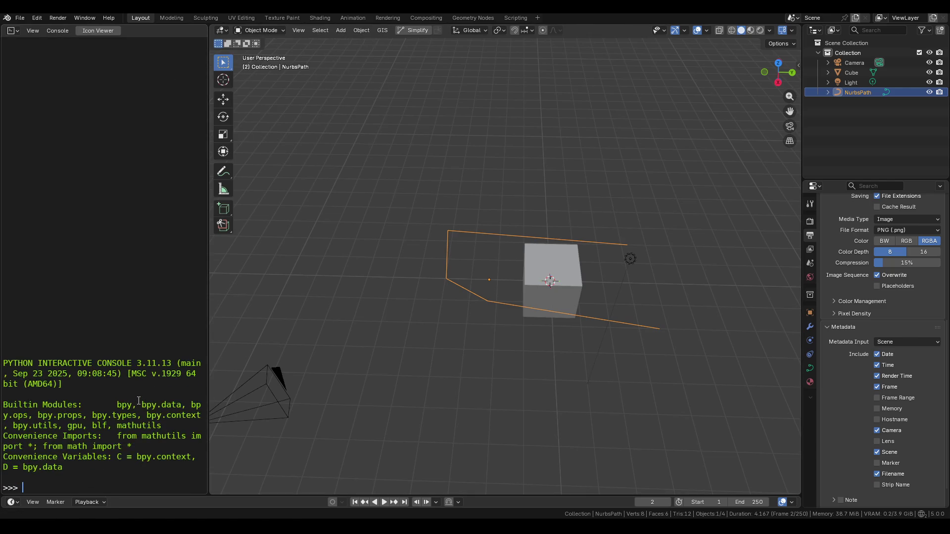
pyautogui.moveTo(425, 297); pyautogui.dragTo(483, 295, button='middle')
pyautogui.hotkey('alt', 'Tab')
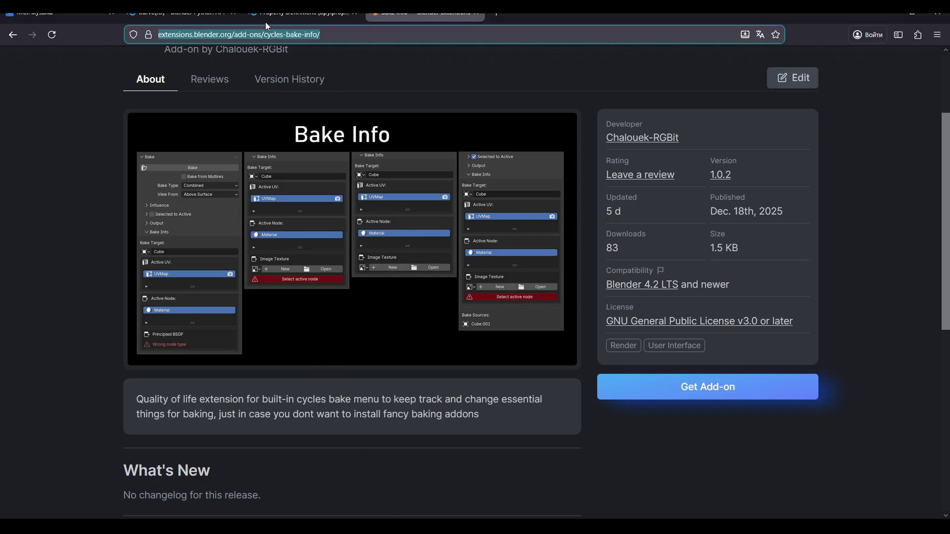
# Go to the Curve(ID) docs tab and scroll through its property list
pyautogui.click(180, 18)
pyautogui.click(298, 19)
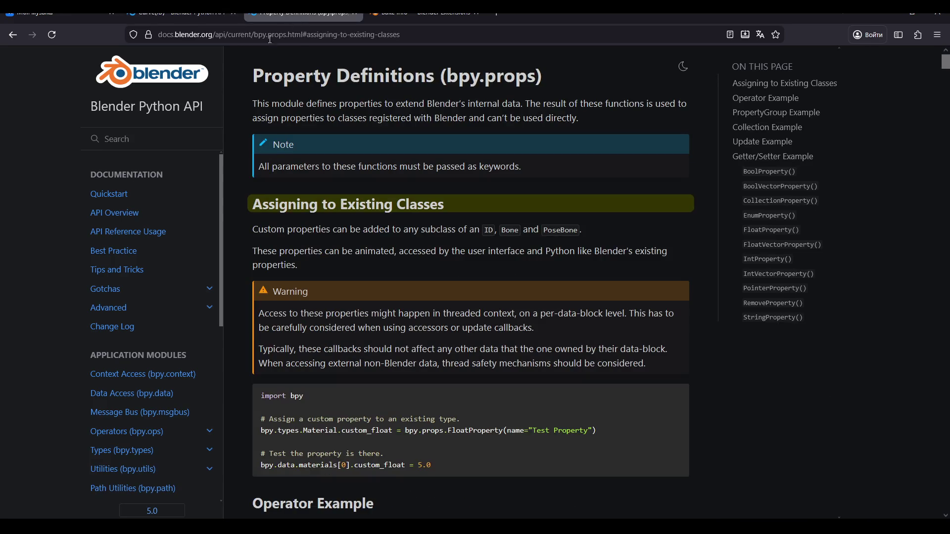
pyautogui.click(190, 18)
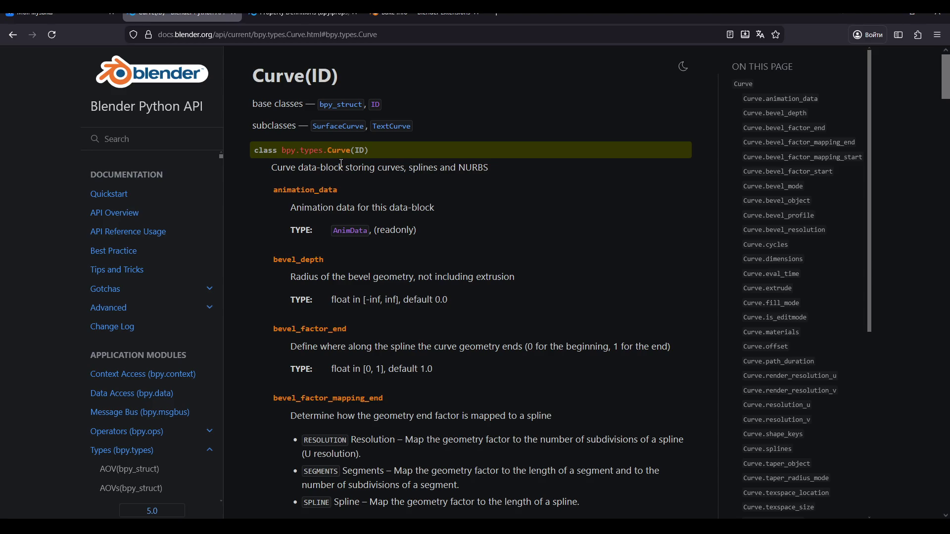
pyautogui.scroll(-2, 341, 163)
pyautogui.scroll(-1, 302, 182)
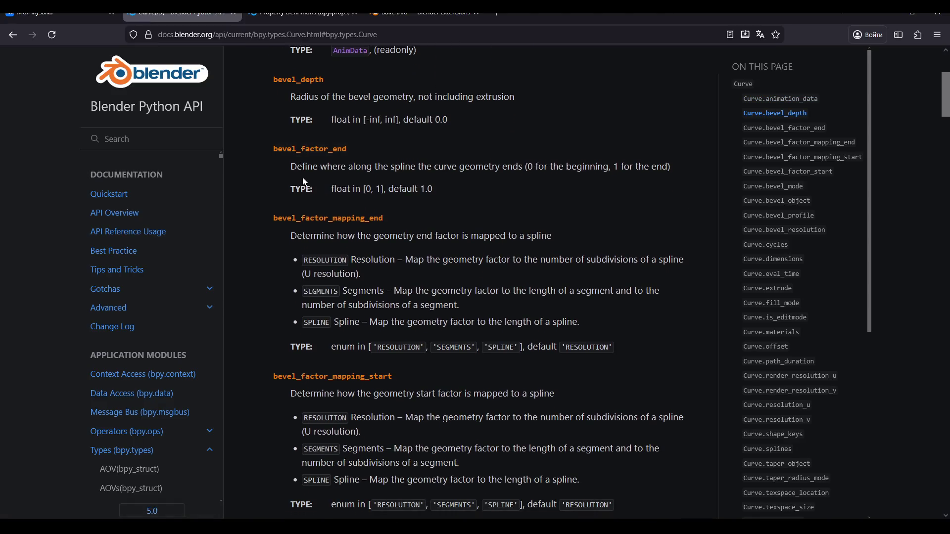
pyautogui.scroll(-3, 305, 182)
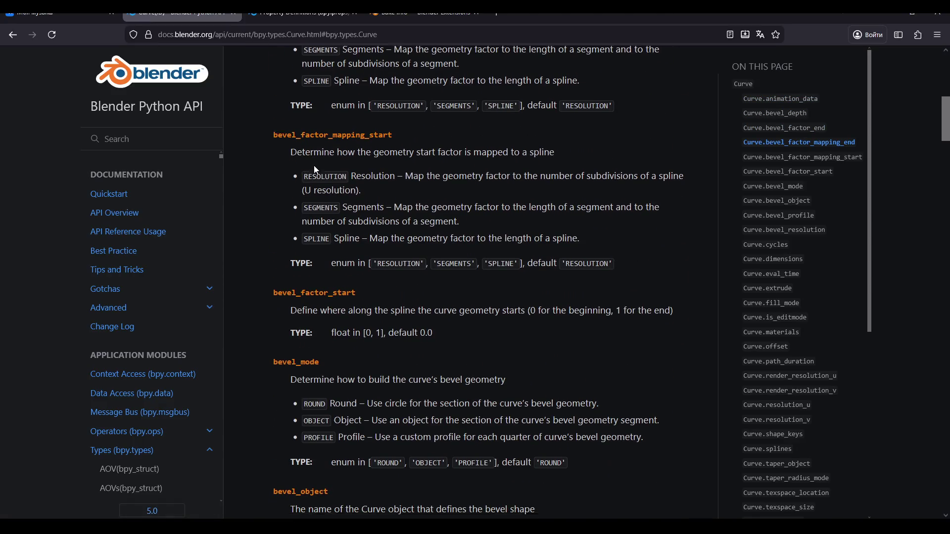
pyautogui.scroll(-3, 314, 165)
pyautogui.scroll(-5, 317, 168)
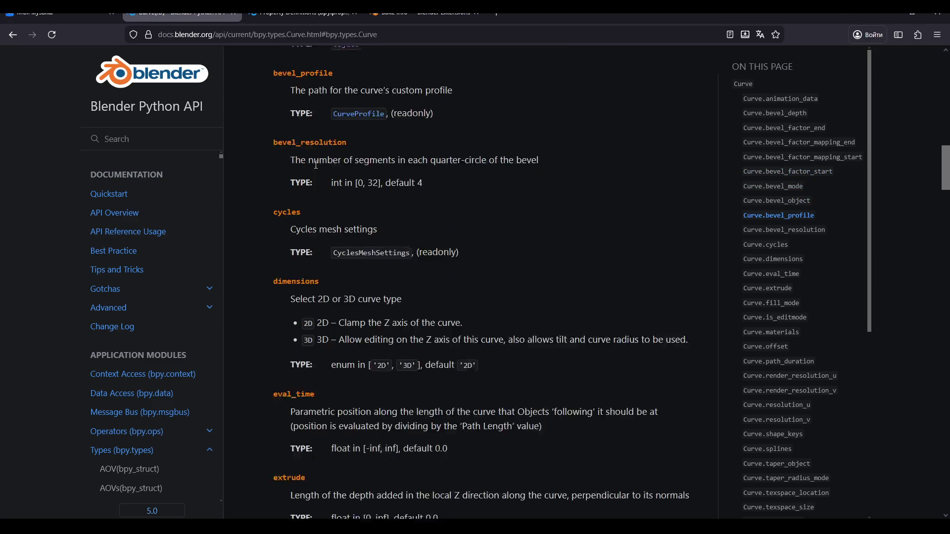
pyautogui.scroll(-4, 316, 164)
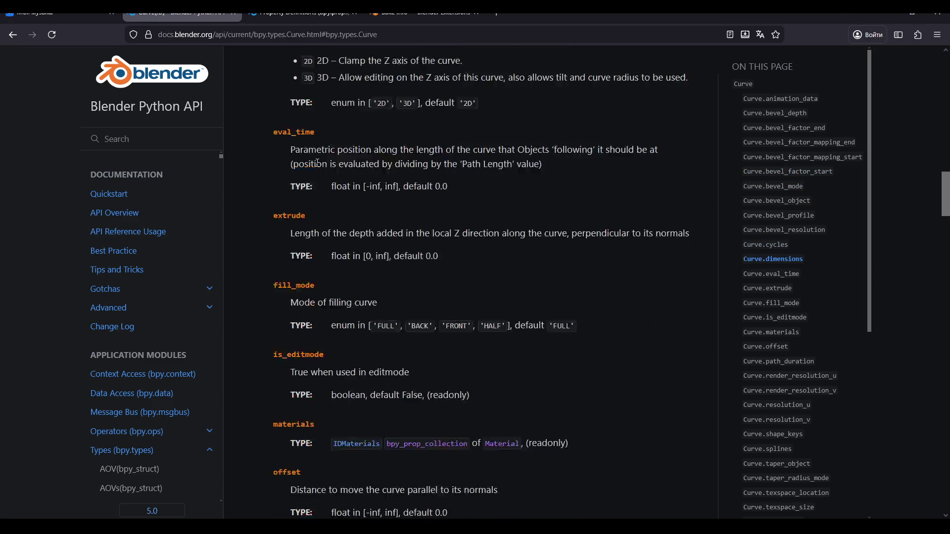
pyautogui.scroll(-2, 318, 162)
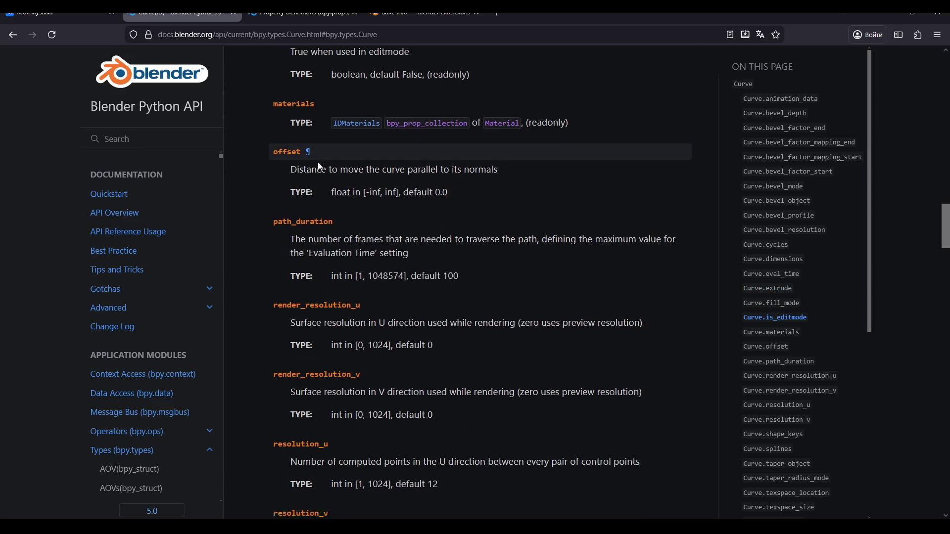
pyautogui.scroll(-1, 318, 162)
pyautogui.scroll(-3, 831, 282)
# Jump to Curve.splines in the On This Page sidebar and open the Spline class reference
pyautogui.moveTo(869, 191)
pyautogui.mouseDown()
pyautogui.moveTo(869, 265)
pyautogui.moveTo(869, 235)
pyautogui.mouseUp()
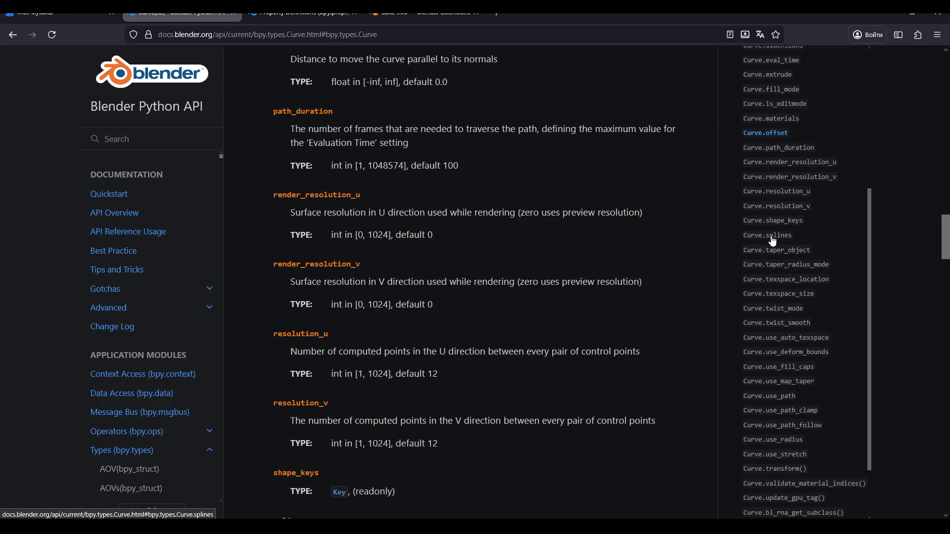
pyautogui.moveTo(872, 225); pyautogui.dragTo(877, 80)
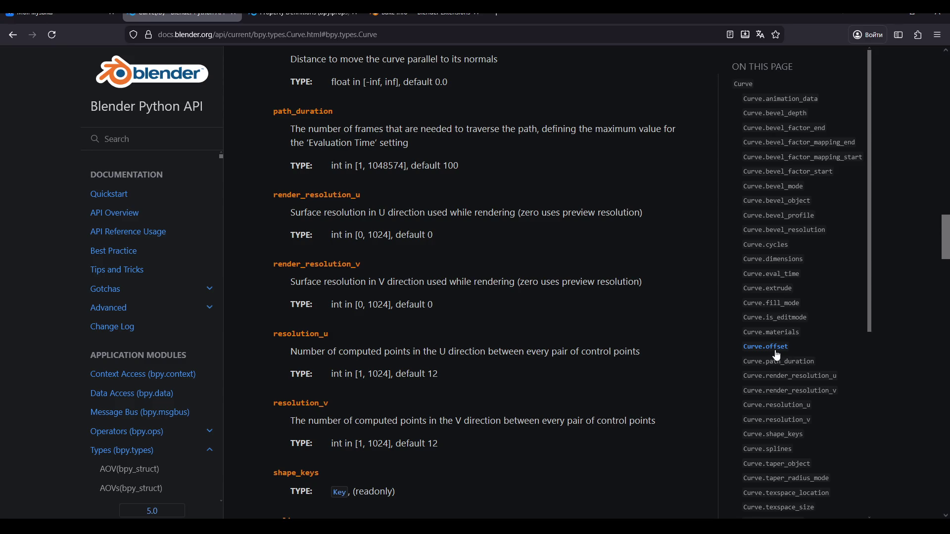
pyautogui.scroll(-3, 779, 373)
pyautogui.click(771, 297)
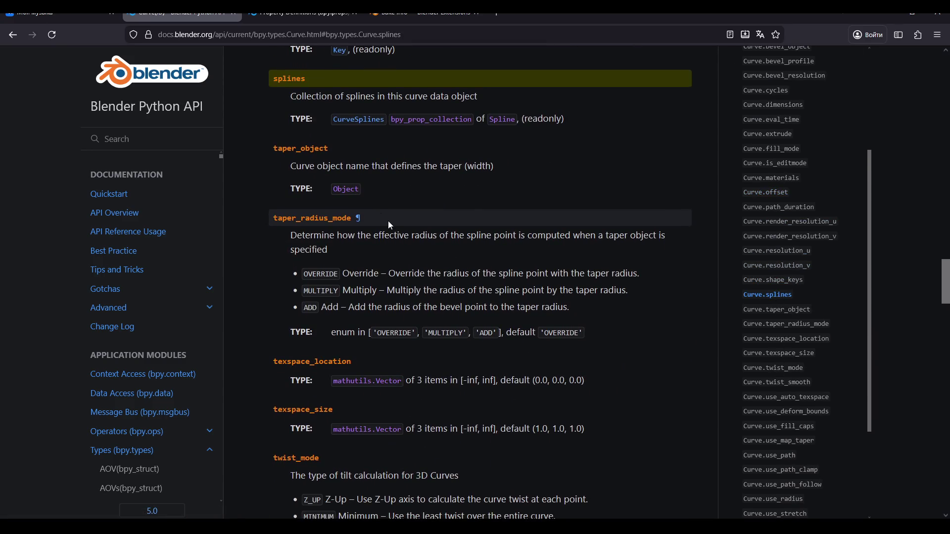
pyautogui.click(504, 120)
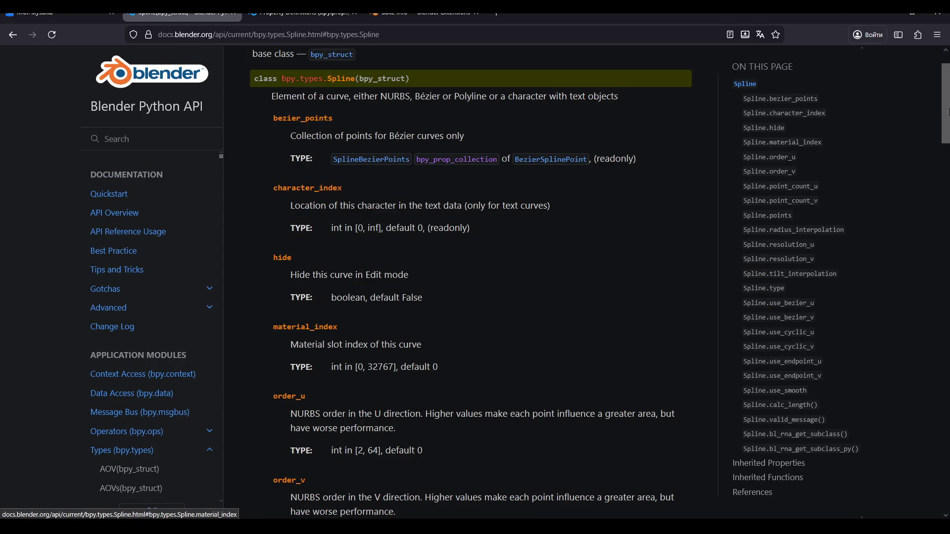
# Open the SplinePoint reference from Spline.points and scroll through radius, select, tilt and weight
pyautogui.scroll(2, 762, 107)
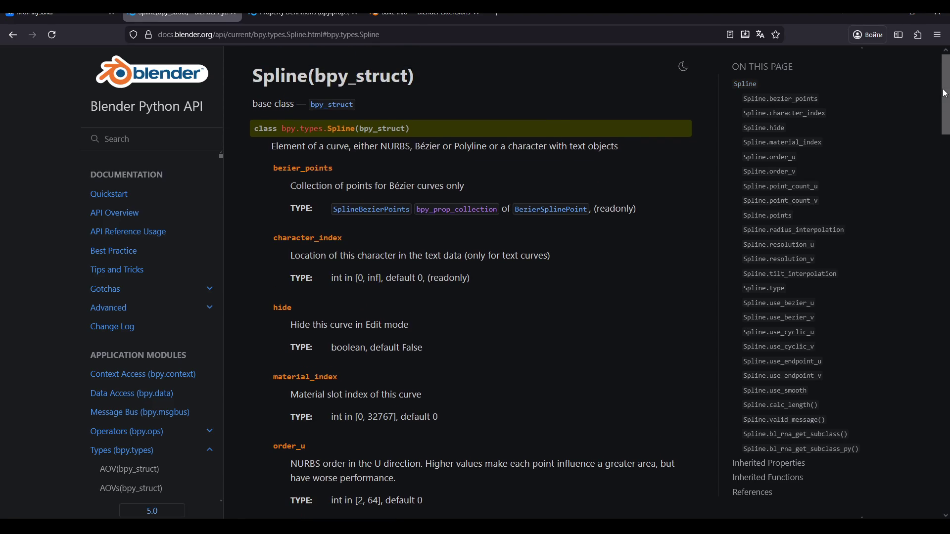
pyautogui.moveTo(946, 104); pyautogui.dragTo(936, 206)
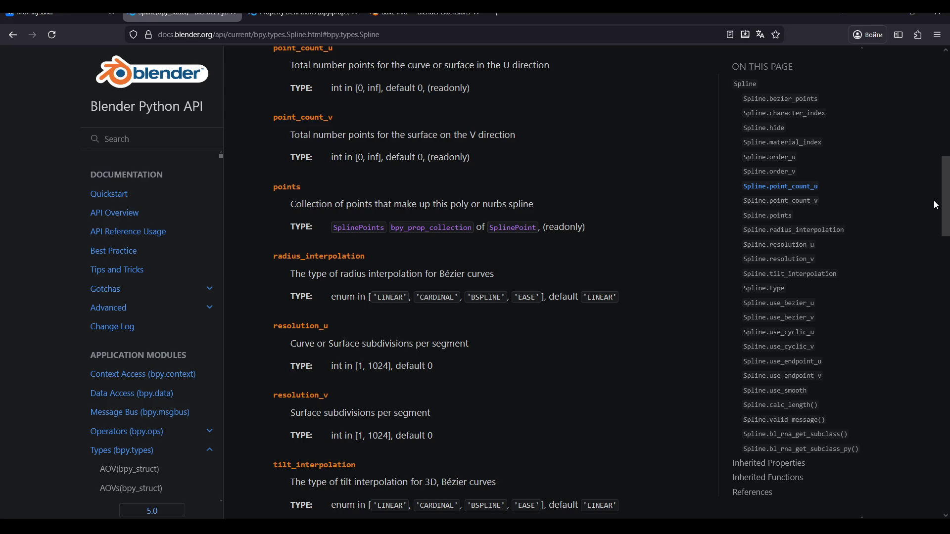
pyautogui.click(507, 231)
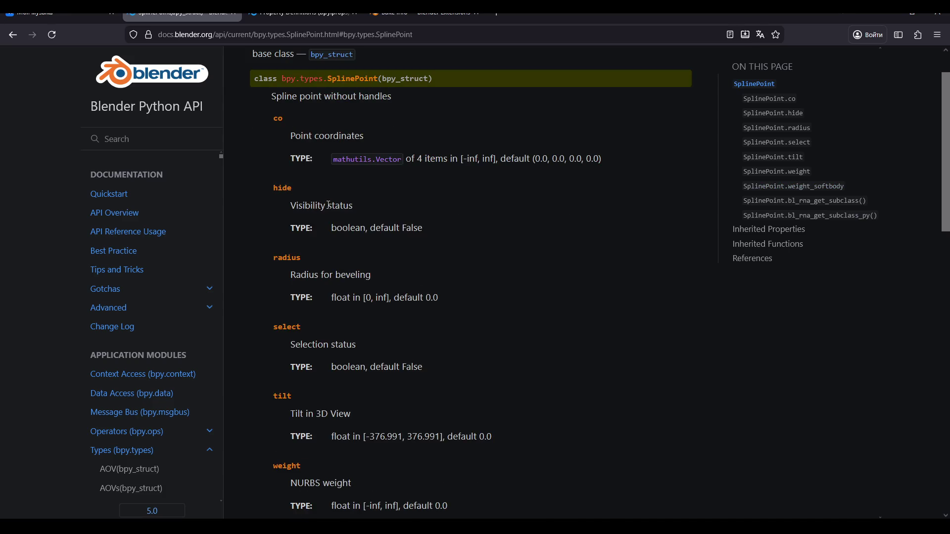
pyautogui.scroll(-5, 324, 297)
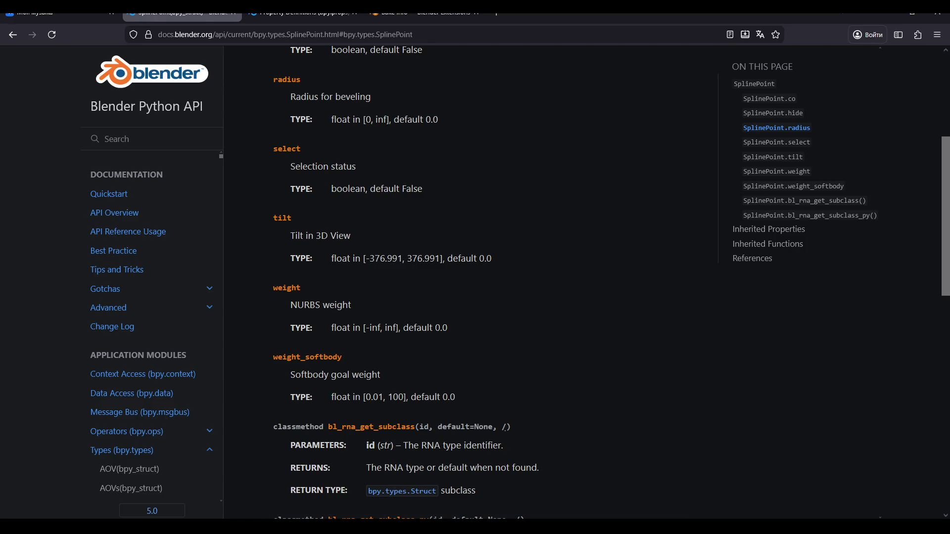
# Select the old reminder text in the Notepad note
pyautogui.hotkey('alt', 'Tab')
pyautogui.click(810, 270)
pyautogui.hotkey('ctrl', 'shift', 'Home')
pyautogui.moveTo(833, 200)
pyautogui.mouseDown()
pyautogui.moveTo(743, 200)
pyautogui.moveTo(647, 171)
pyautogui.mouseUp()
# Replace the note with two lines, 'Ну это гг' and 'тут нет аттрибутов', then return to the docs
pyautogui.hotkey('ctrl', 'z')
pyautogui.hotkey('ctrl', 'z')
pyautogui.hotkey('ctrl', 'z')
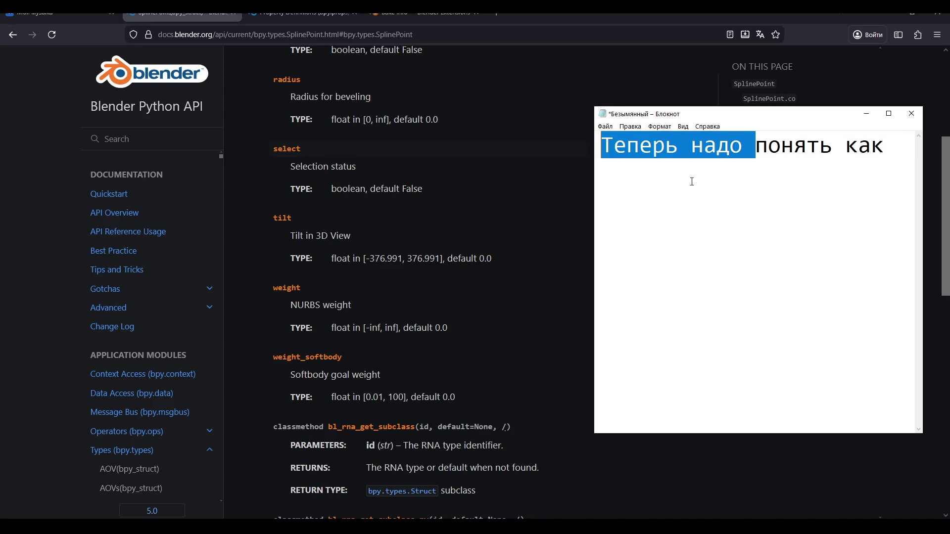
pyautogui.write('Ну это гг,')
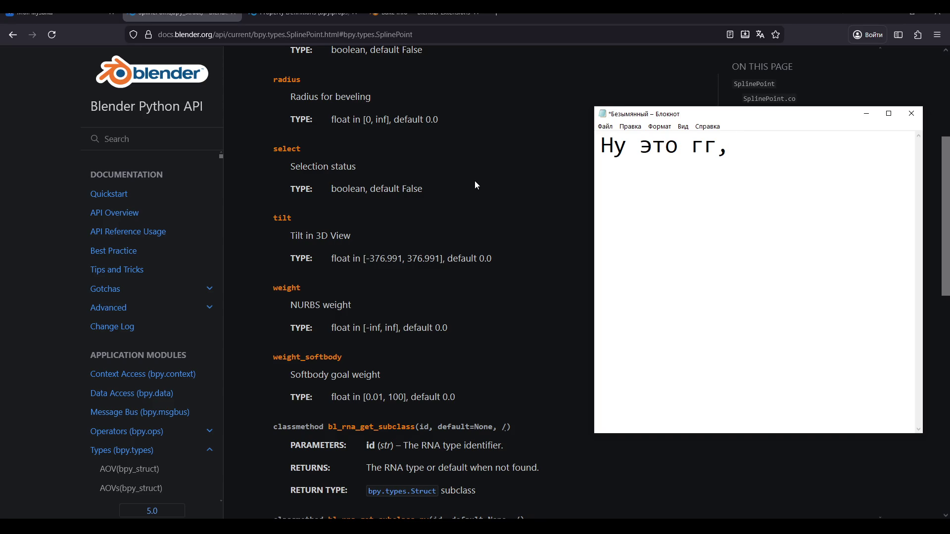
pyautogui.press('BackSpace')
pyautogui.press('Return')
pyautogui.write('тут нет')
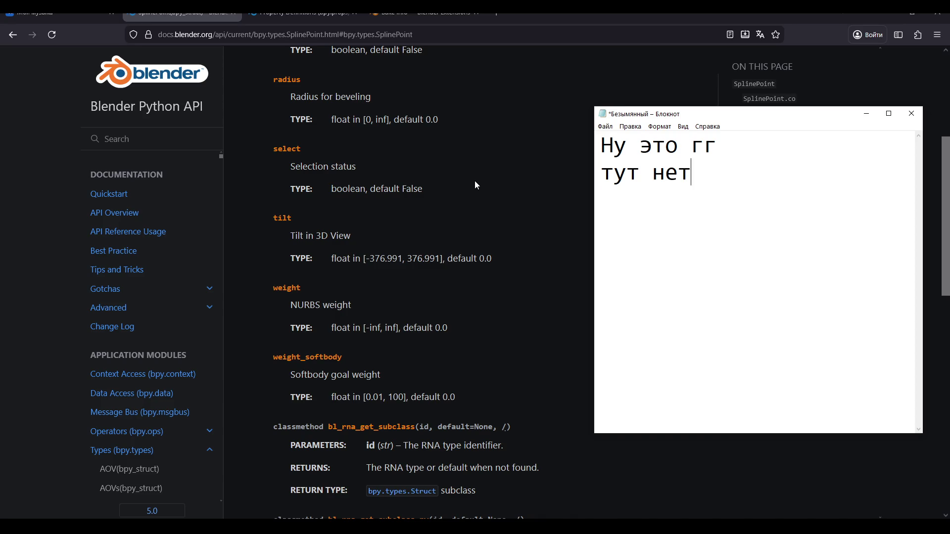
pyautogui.write(' аттрибутов')
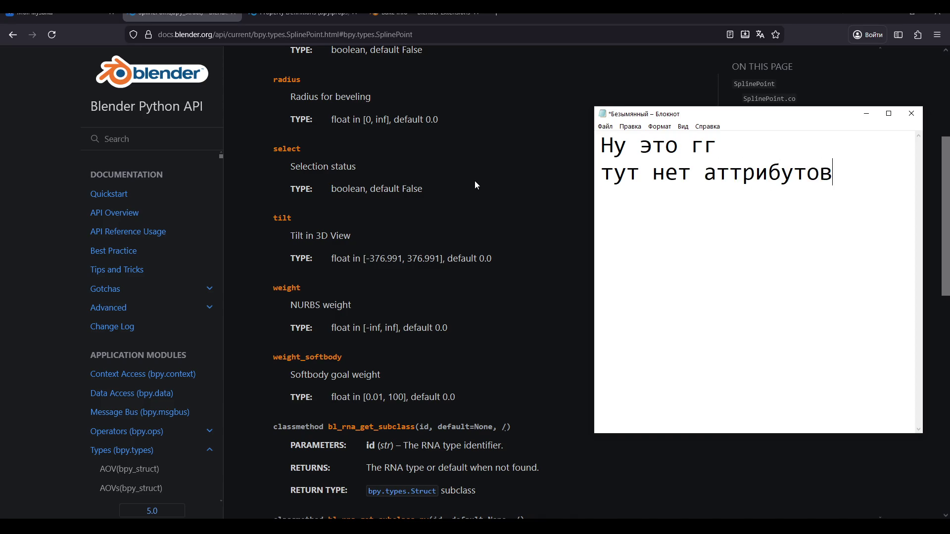
pyautogui.click(476, 185)
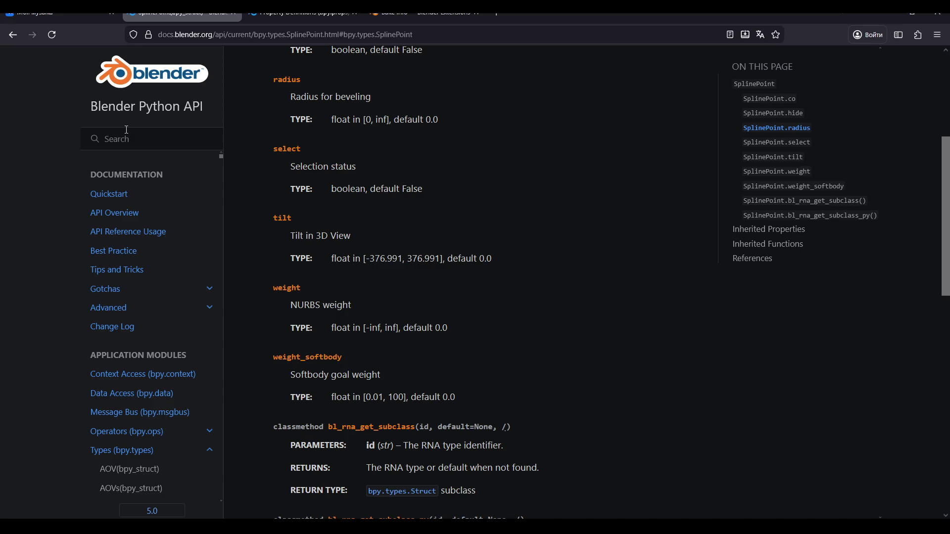
# Search the docs for 'Mesh', then 'data', view the bpy.data page and go back
pyautogui.click(142, 143)
pyautogui.write('Mesh')
pyautogui.press('Return')
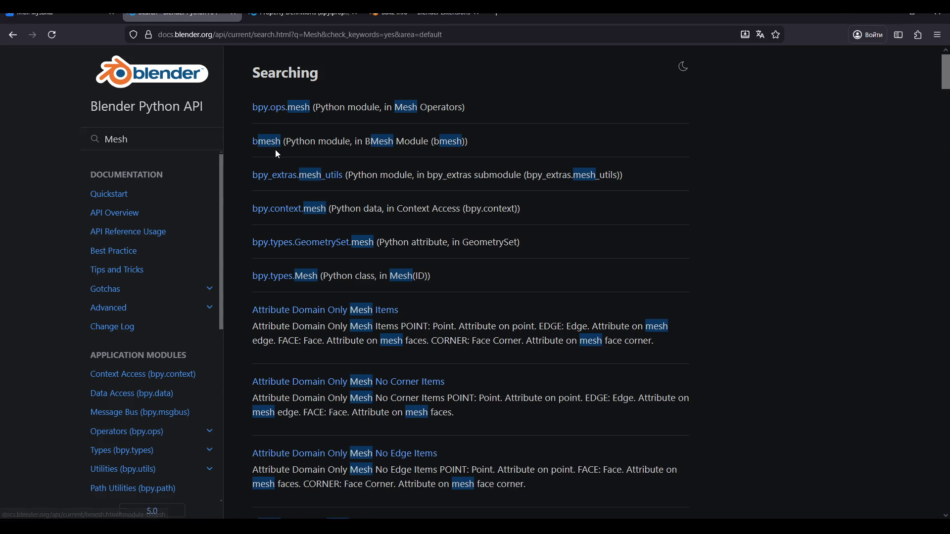
pyautogui.moveTo(130, 140); pyautogui.dragTo(91, 135)
pyautogui.write('data')
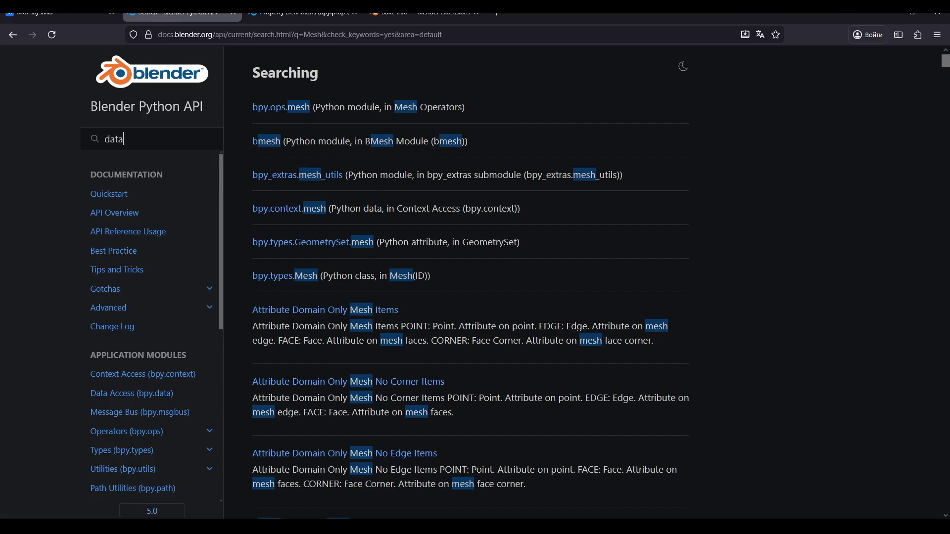
pyautogui.press('Return')
pyautogui.click(270, 104)
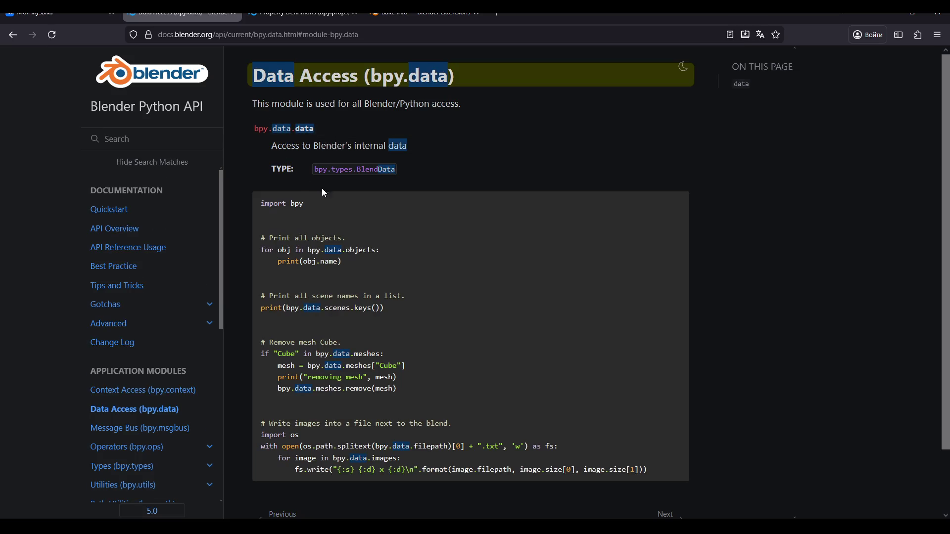
pyautogui.scroll(-2, 357, 233)
pyautogui.scroll(2, 286, 206)
pyautogui.hotkey('alt', 'Left')
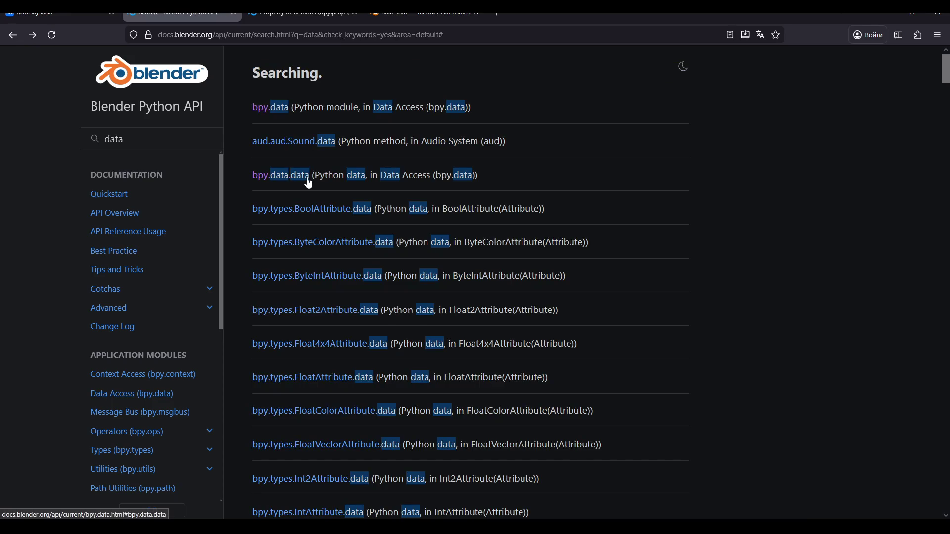
# Search for 'object data' and open the bpy.types.Object.data entry
pyautogui.doubleClick(121, 140)
pyautogui.press('BackSpace')
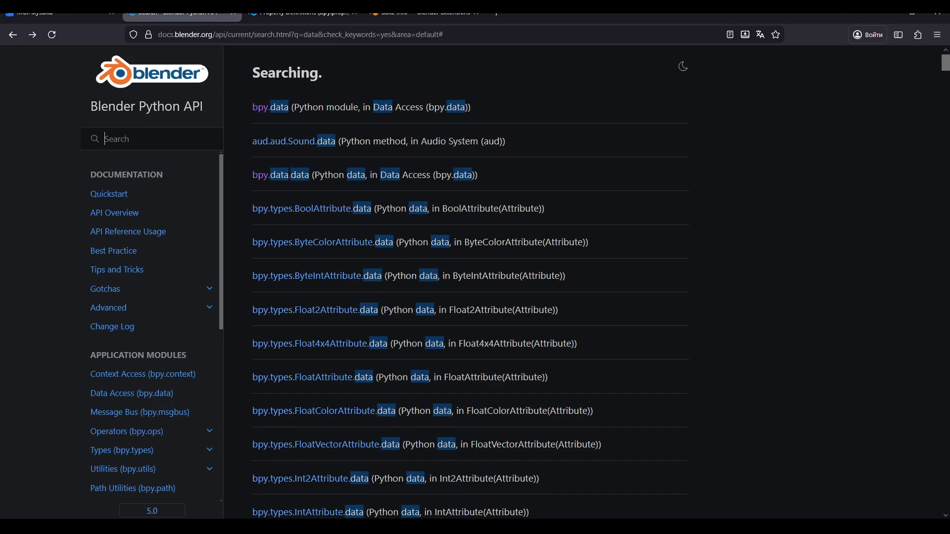
pyautogui.write('object data')
pyautogui.press('Return')
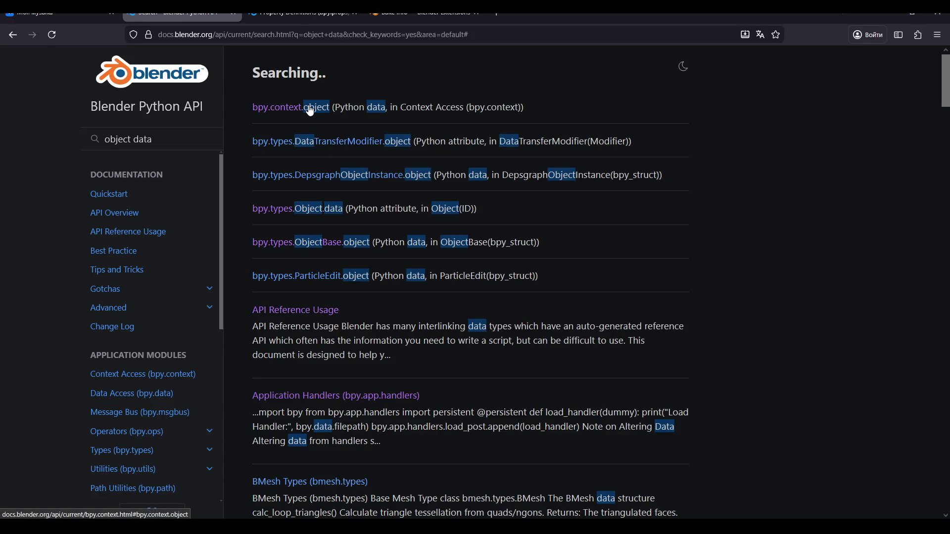
pyautogui.click(318, 210)
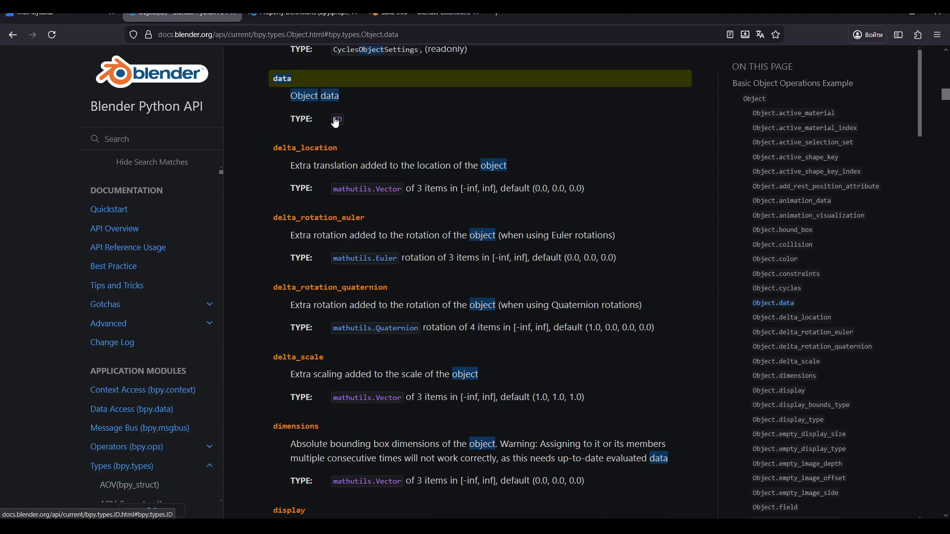
# Follow the ID type link to the Mesh reference page and scroll its contents
pyautogui.click(337, 120)
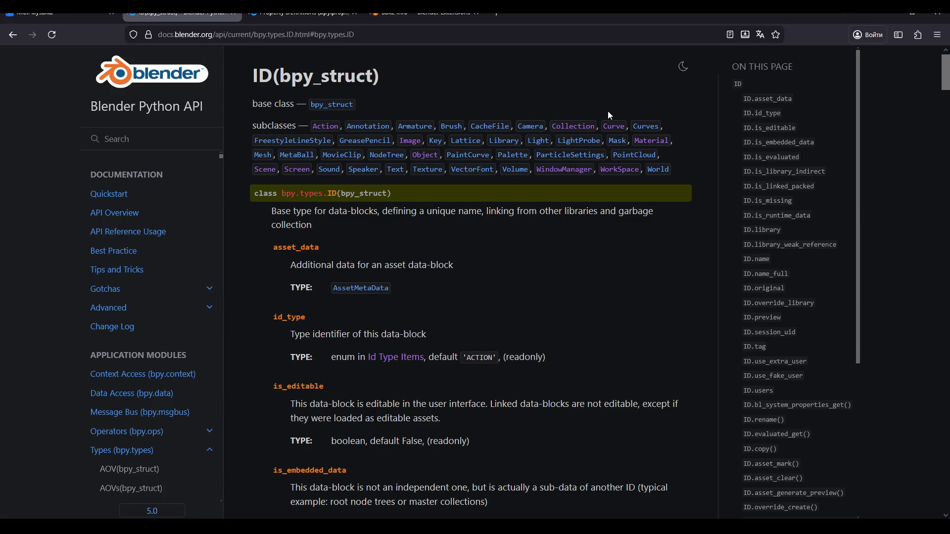
pyautogui.click(263, 155)
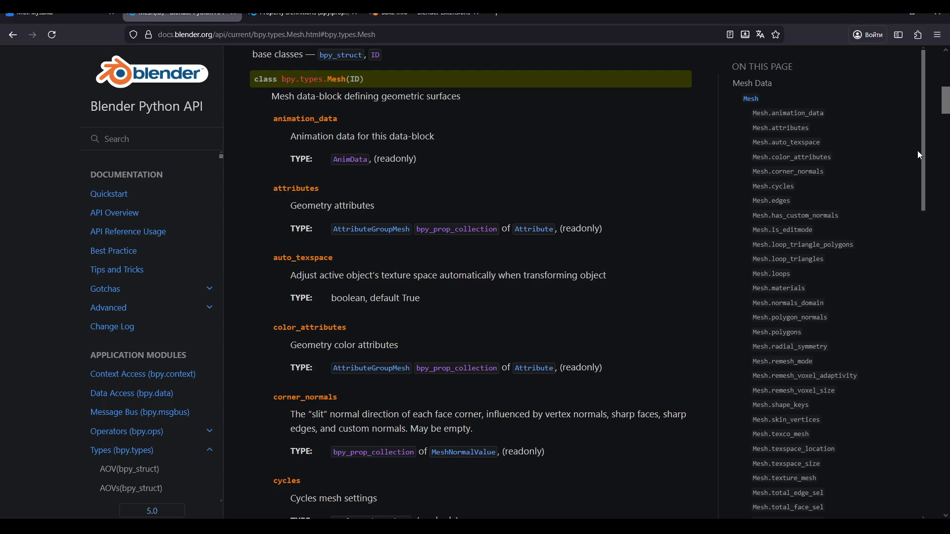
pyautogui.scroll(-1, 920, 156)
pyautogui.moveTo(919, 154)
pyautogui.mouseDown()
pyautogui.moveTo(910, 207)
pyautogui.moveTo(913, 143)
pyautogui.moveTo(909, 264)
pyautogui.moveTo(893, 304)
pyautogui.moveTo(904, 301)
pyautogui.mouseUp()
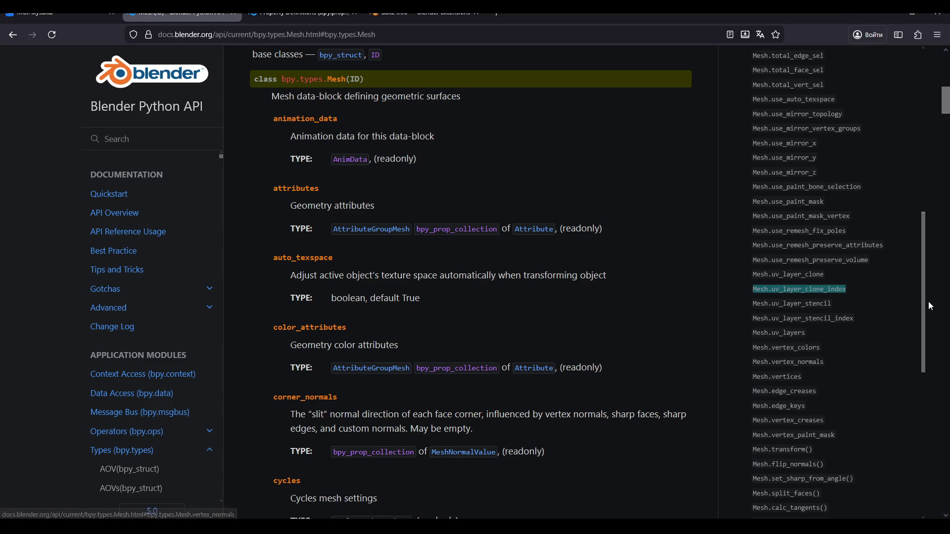
pyautogui.moveTo(927, 302)
pyautogui.mouseDown()
pyautogui.moveTo(908, 443)
pyautogui.moveTo(907, 363)
pyautogui.mouseUp()
# Jump to Mesh.vertices and open the MeshVertex reference to check its select property
pyautogui.click(772, 220)
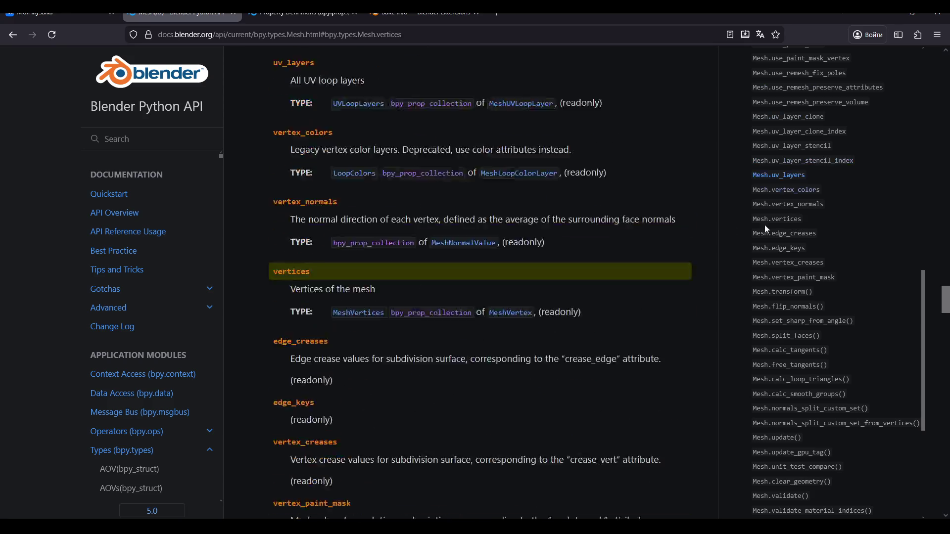
pyautogui.click(522, 123)
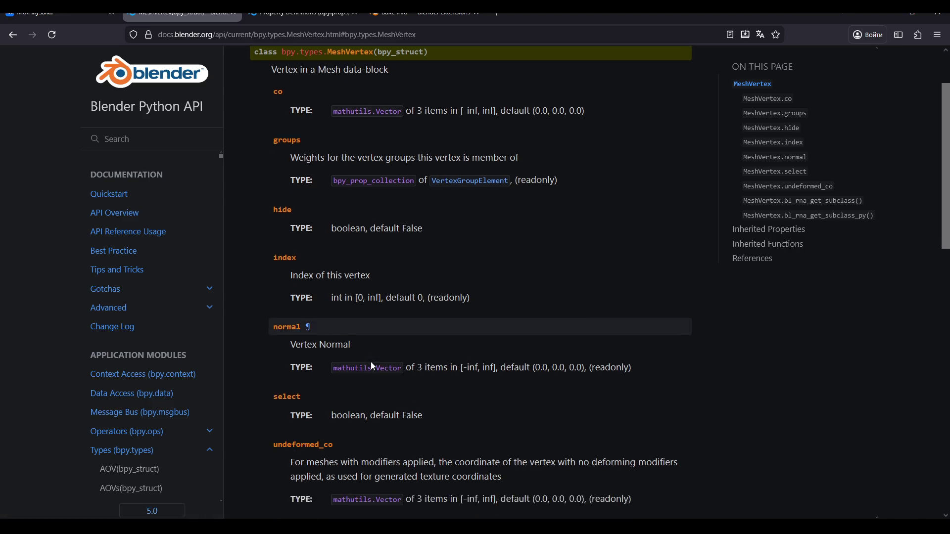
pyautogui.scroll(-3, 354, 351)
pyautogui.scroll(-2, 355, 353)
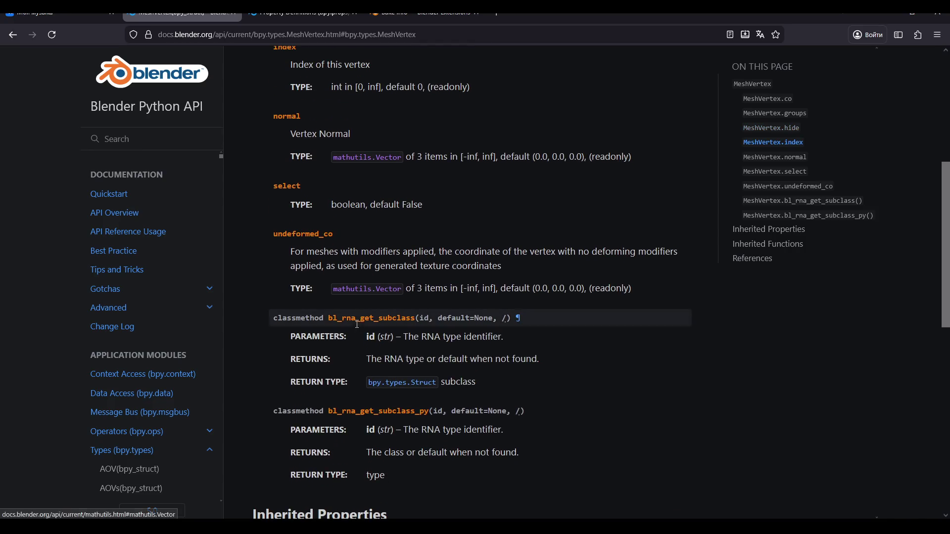
pyautogui.scroll(6, 354, 294)
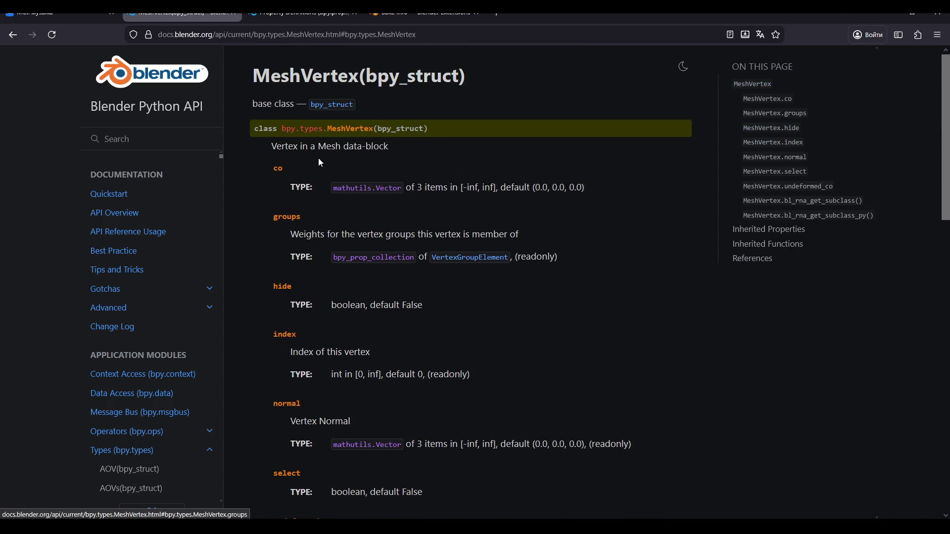
pyautogui.click(497, 16)
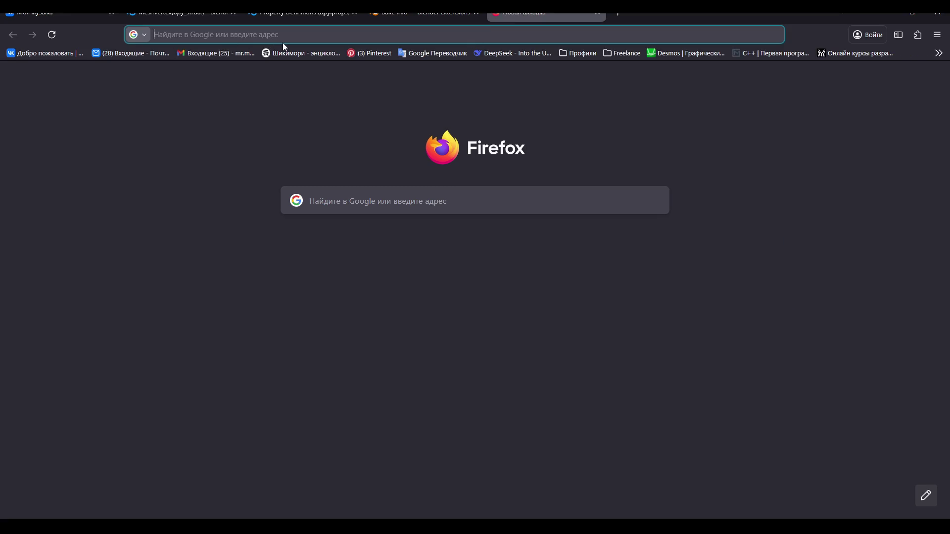
# Search Google for 'как назначить аттрибут точке в сплайне blender python' and view the AI Mode answer
pyautogui.write('как назначить аттрибут')
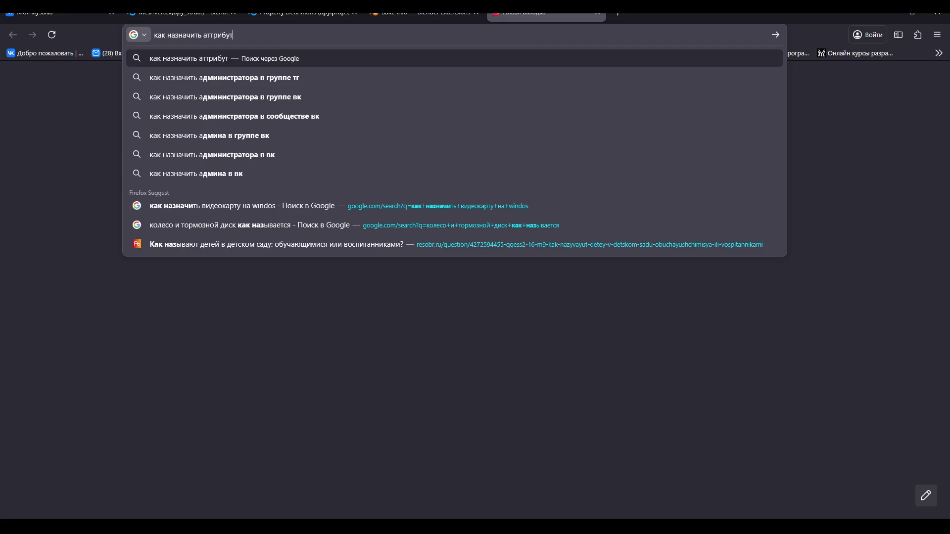
pyautogui.write(' точке в сплайне blende')
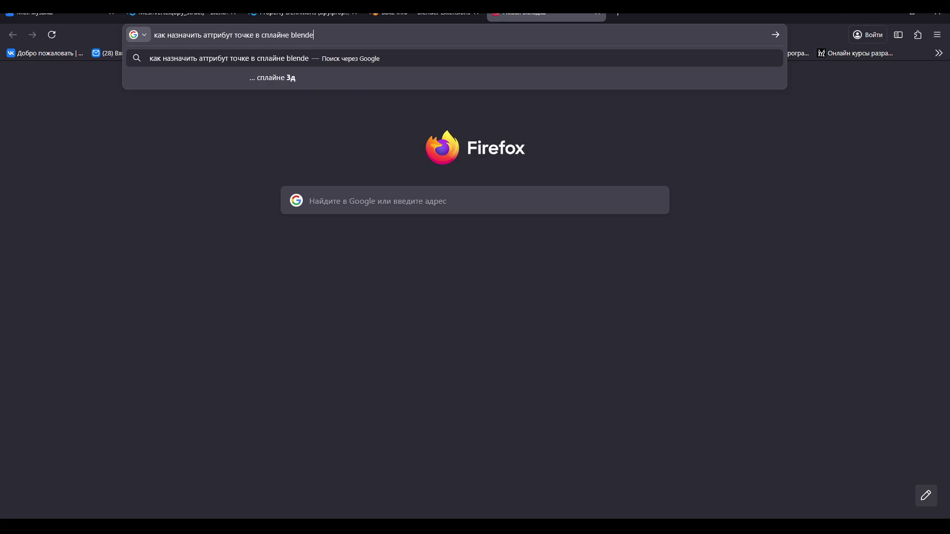
pyautogui.write('r')
pyautogui.press('Return')
pyautogui.click(394, 68)
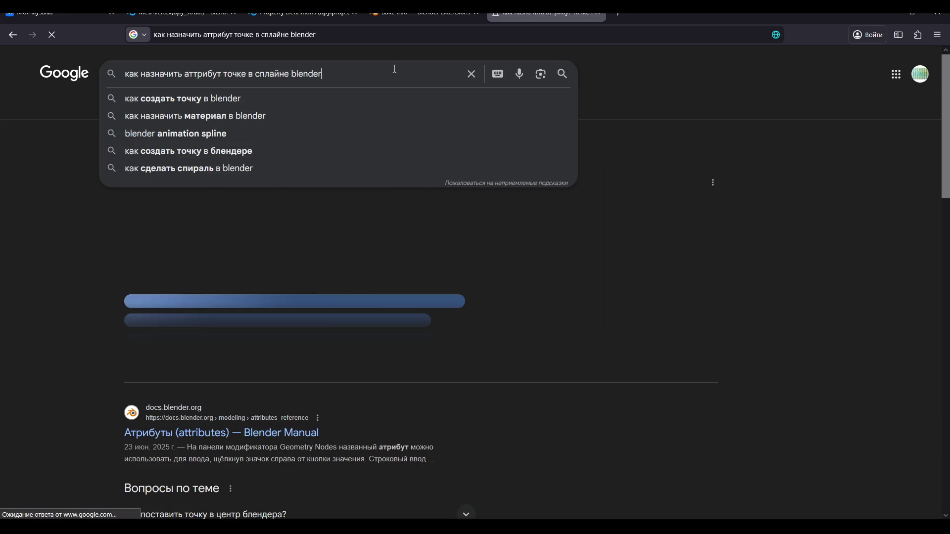
pyautogui.write('python')
pyautogui.press('Return')
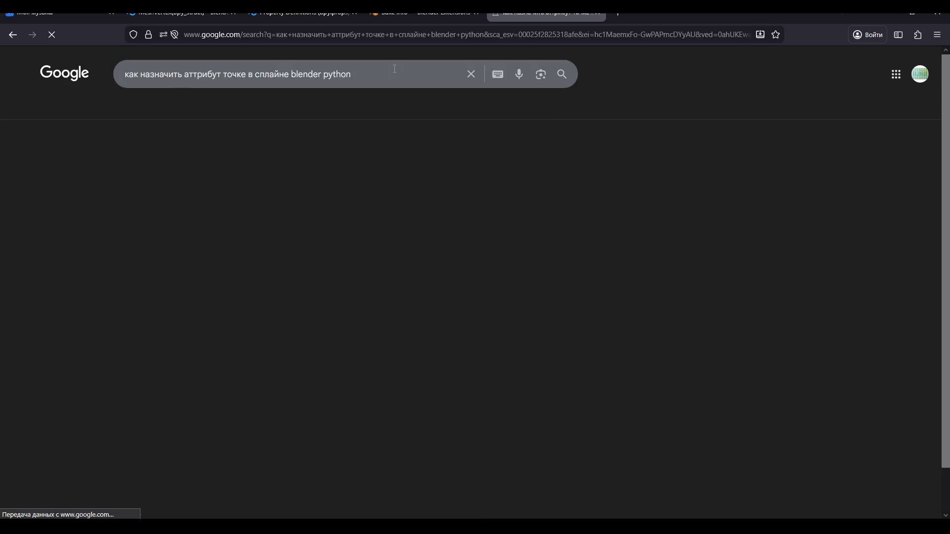
pyautogui.click(131, 111)
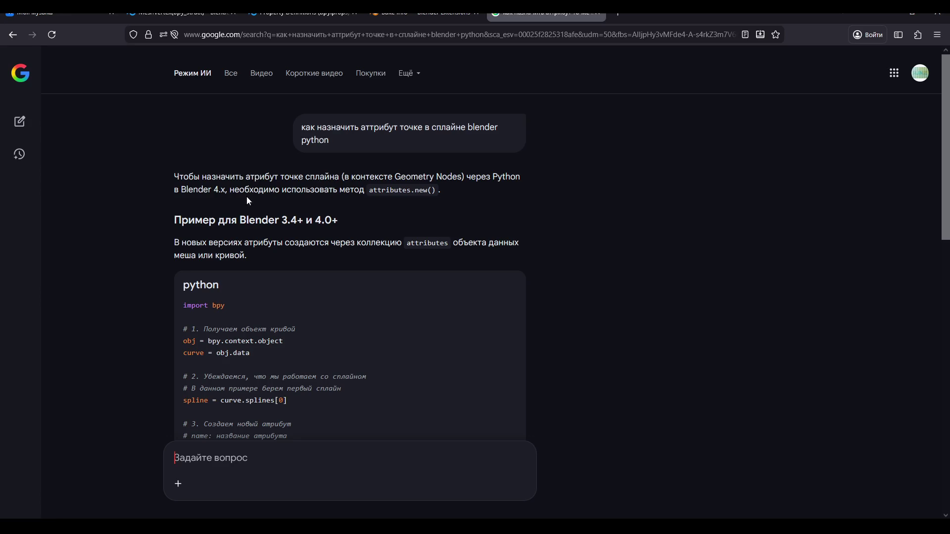
# Scroll the AI Mode answer to the curve.attributes.new Python example and its 'Основные моменты' section
pyautogui.scroll(-2, 238, 200)
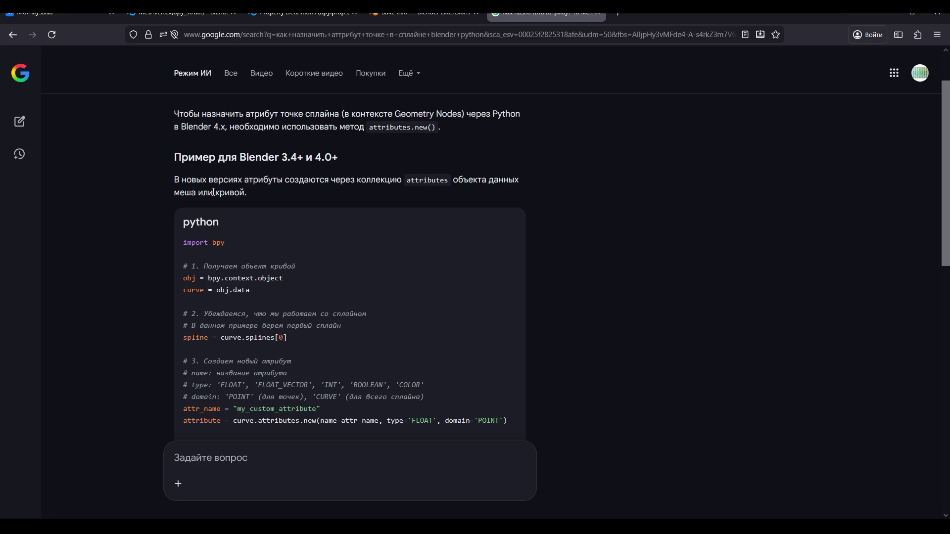
pyautogui.scroll(-2, 214, 192)
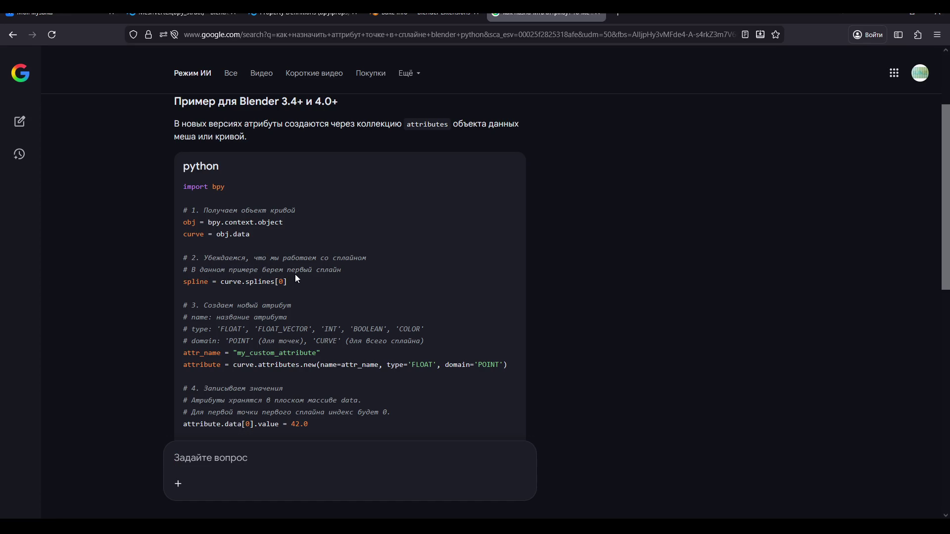
pyautogui.scroll(-2, 287, 260)
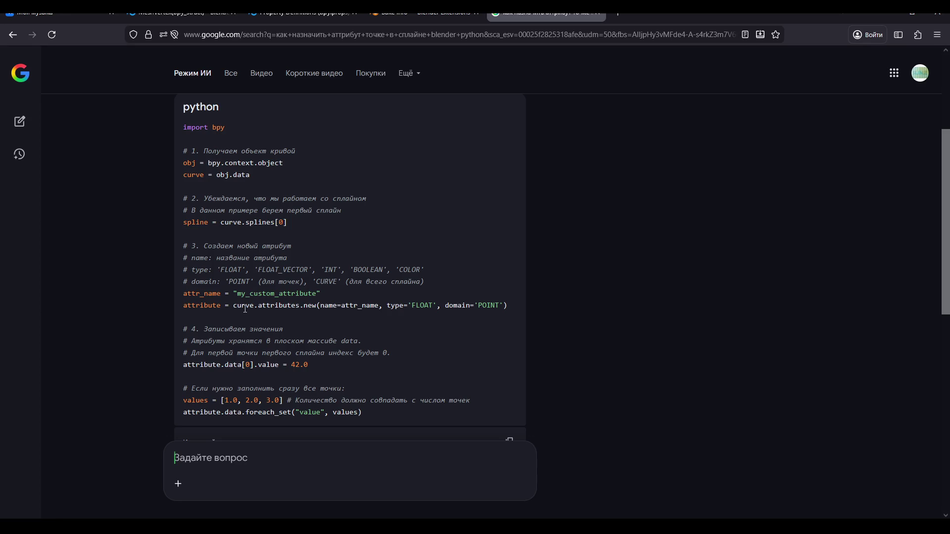
pyautogui.scroll(2, 236, 292)
pyautogui.scroll(-3, 236, 277)
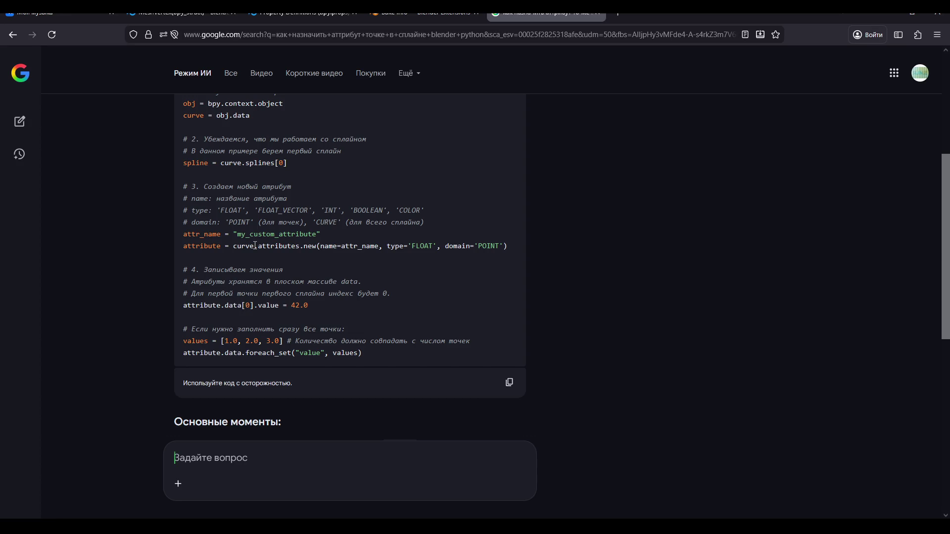
pyautogui.scroll(2, 255, 246)
pyautogui.scroll(2, 256, 246)
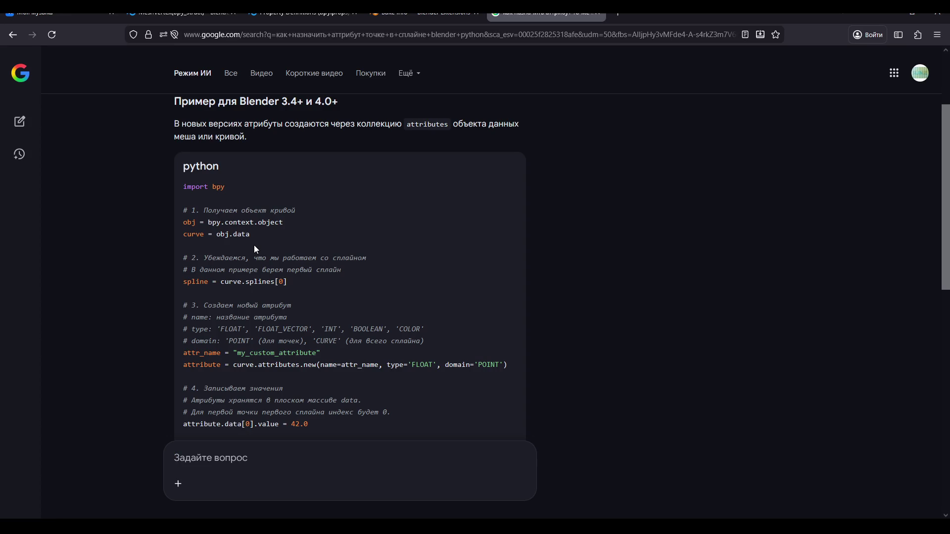
pyautogui.scroll(4, 255, 246)
pyautogui.scroll(-6, 255, 246)
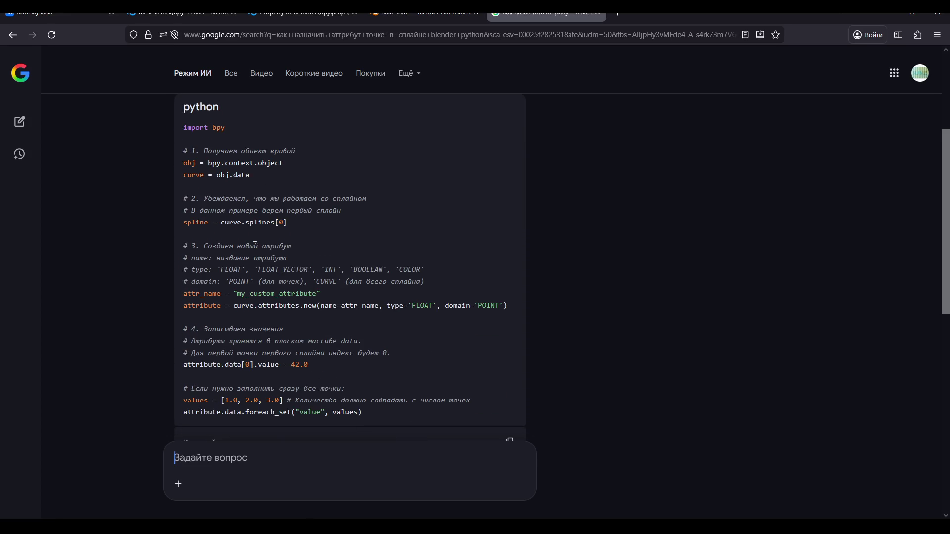
pyautogui.doubleClick(189, 174)
pyautogui.click(207, 182)
pyautogui.scroll(-2, 232, 198)
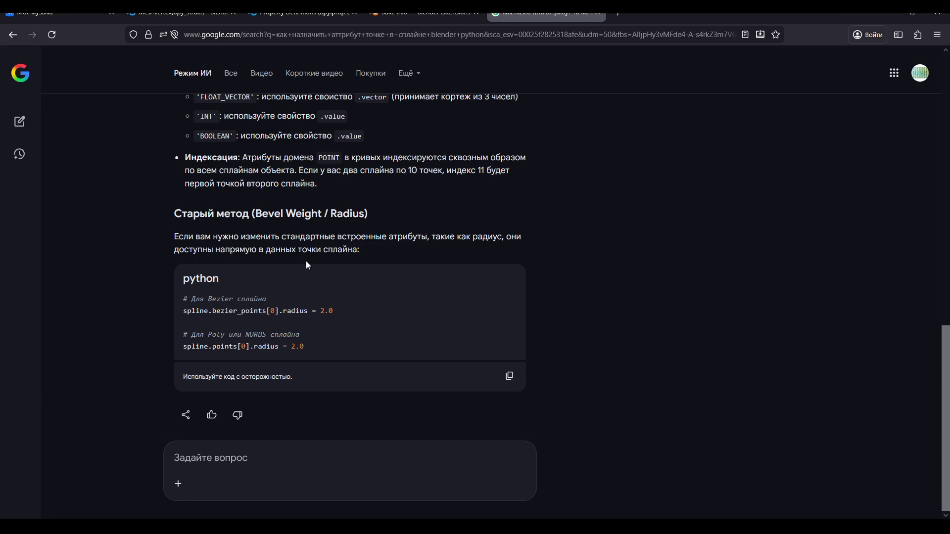
pyautogui.scroll(6, 307, 262)
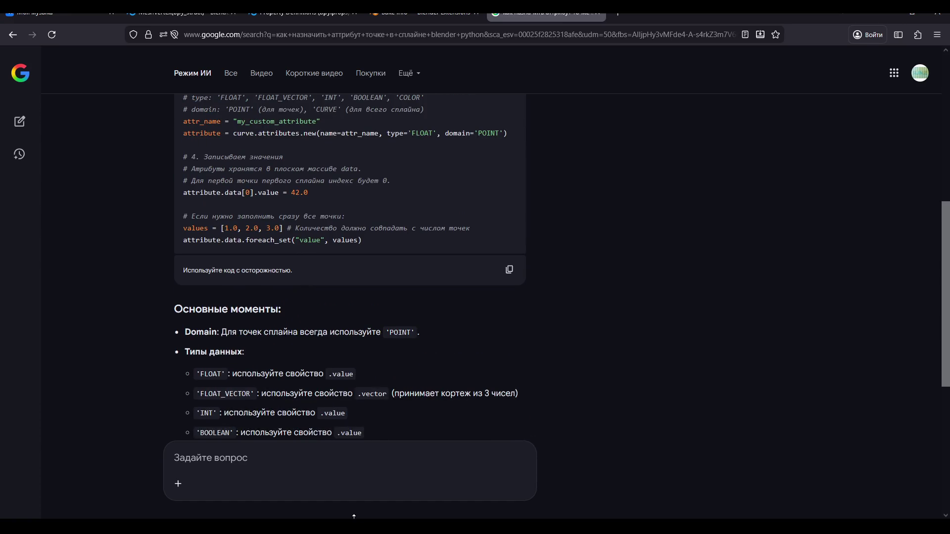
pyautogui.hotkey('alt', 'Tab')
# Replace the untitled note's text with 'а, всё проще' and go back to the AI answer
pyautogui.hotkey('ctrl', 'a')
pyautogui.write('В')
pyautogui.hotkey('ctrl', 'a')
pyautogui.write('f')
pyautogui.press('BackSpace')
pyautogui.write('а')
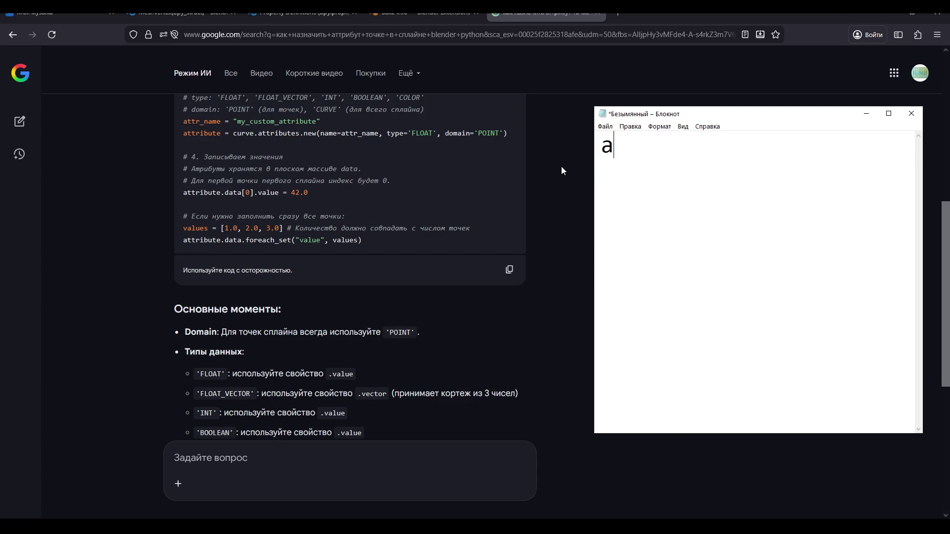
pyautogui.write(', всё проще')
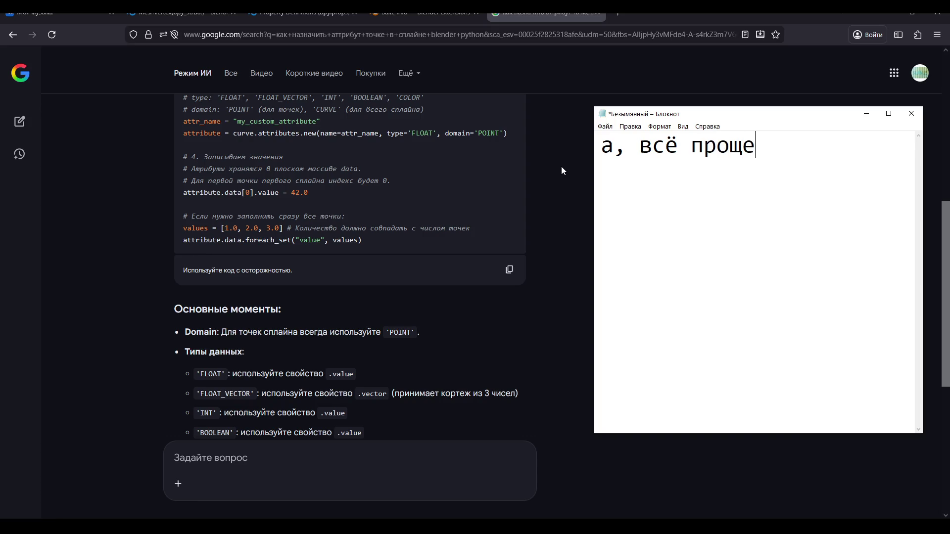
pyautogui.hotkey('ctrl', 'a')
pyautogui.click(554, 158)
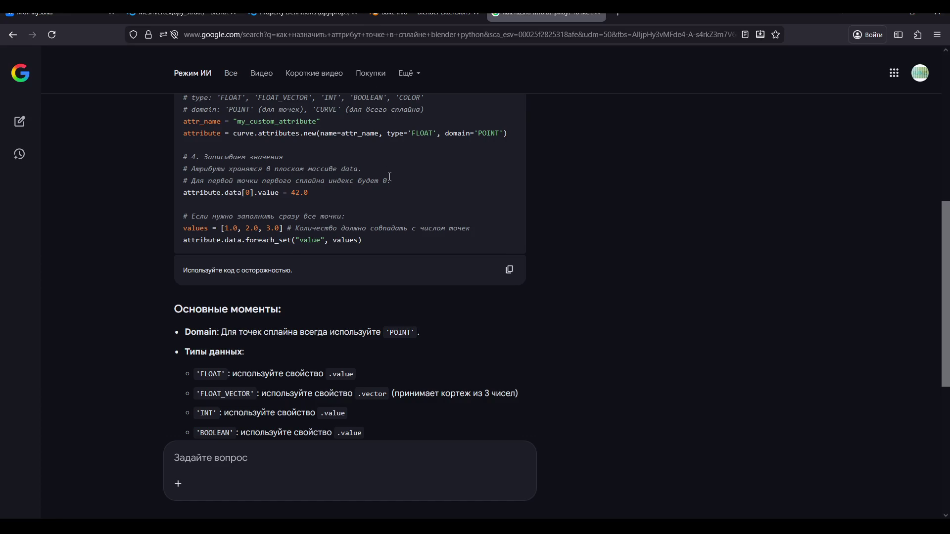
pyautogui.scroll(3, 390, 177)
pyautogui.scroll(-1, 388, 187)
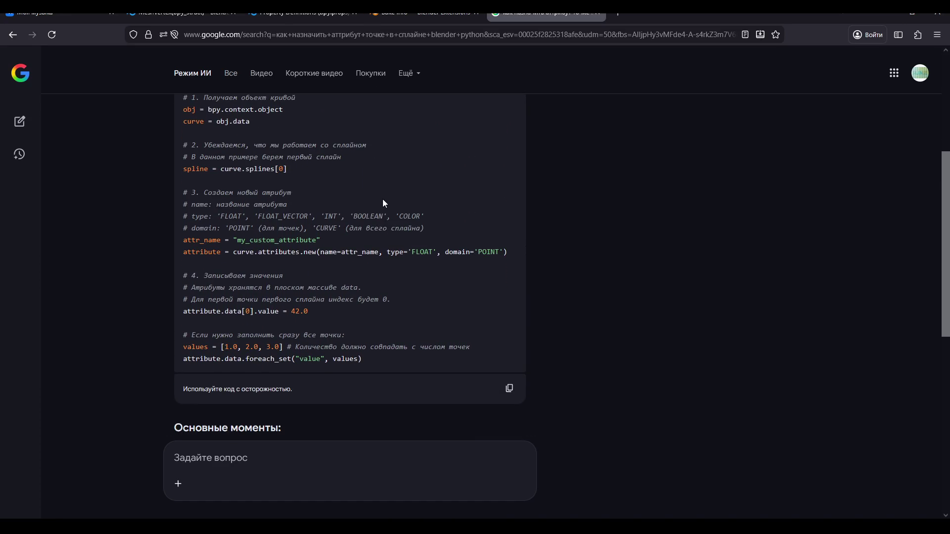
# Close the Property Definitions page and go back through the docs history to the ID(bpy_struct) page
pyautogui.click(180, 18)
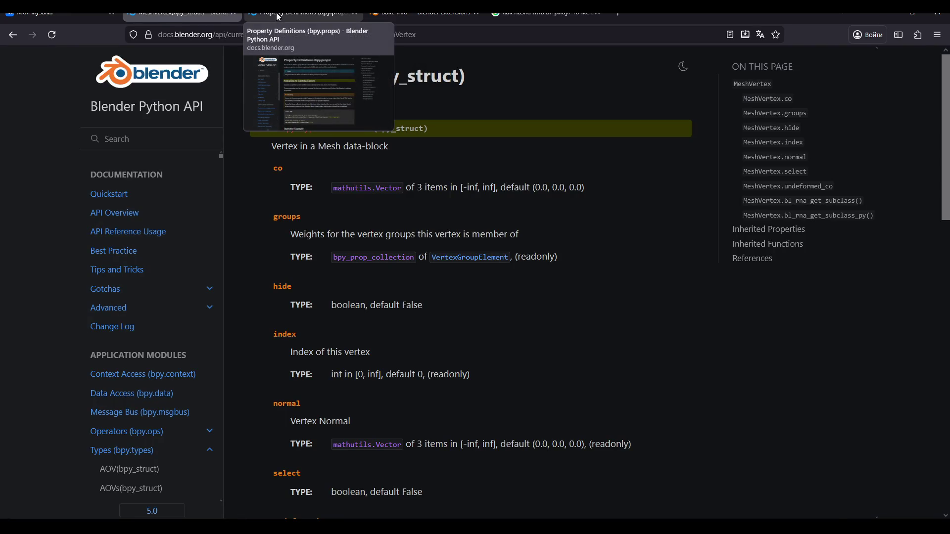
pyautogui.click(278, 18)
pyautogui.click(178, 17)
pyautogui.click(355, 13)
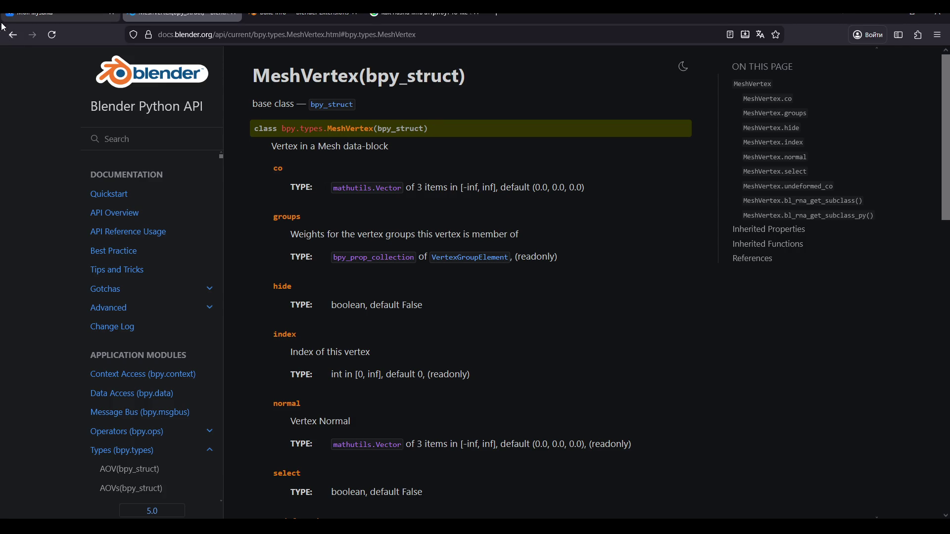
pyautogui.click(10, 40)
pyautogui.click(11, 36)
pyautogui.click(11, 36)
pyautogui.click(10, 34)
pyautogui.click(10, 35)
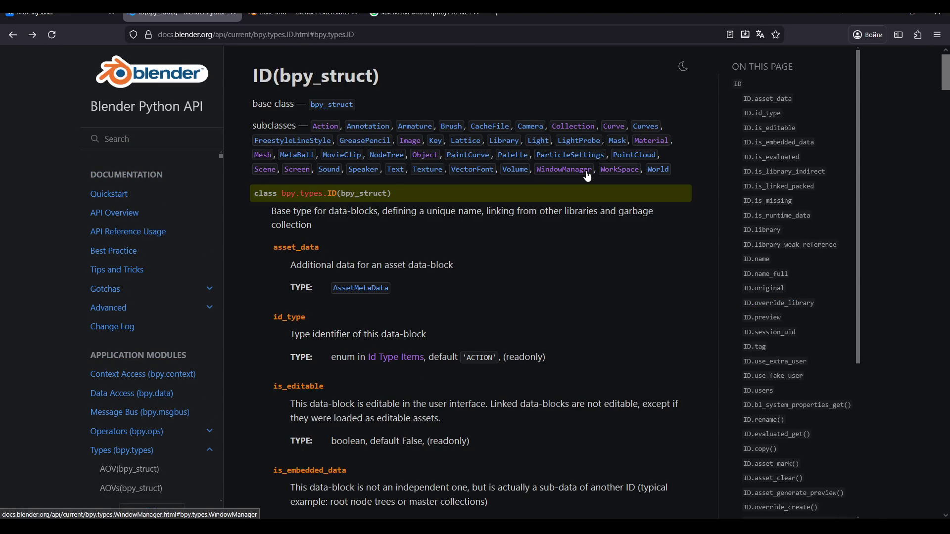
# Open the Curve reference page and jump to its Curve.splines section
pyautogui.click(614, 126)
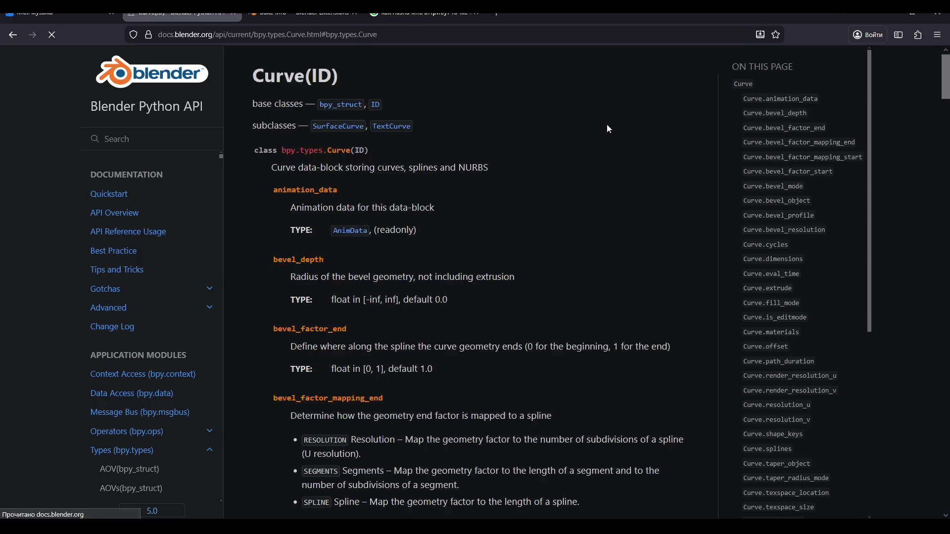
pyautogui.scroll(1, 363, 142)
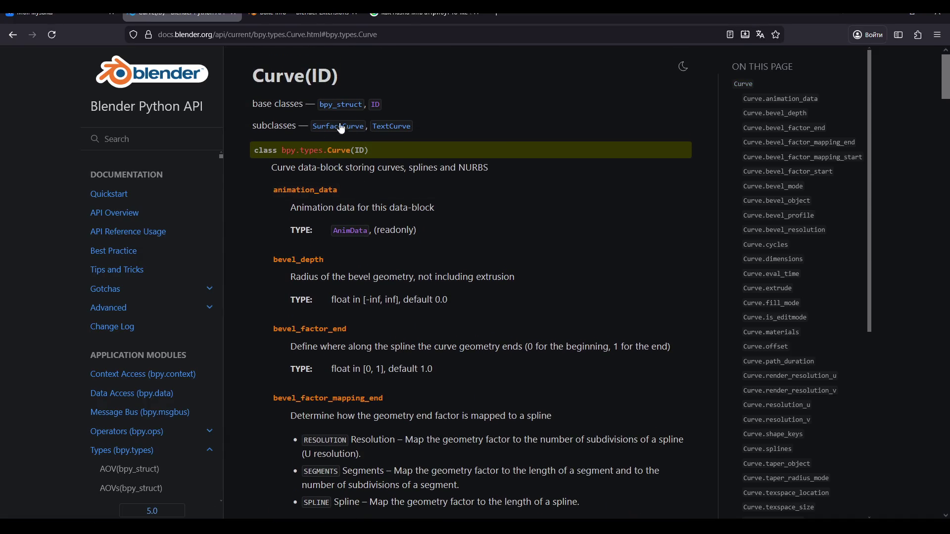
pyautogui.scroll(-5, 404, 144)
pyautogui.scroll(1, 405, 149)
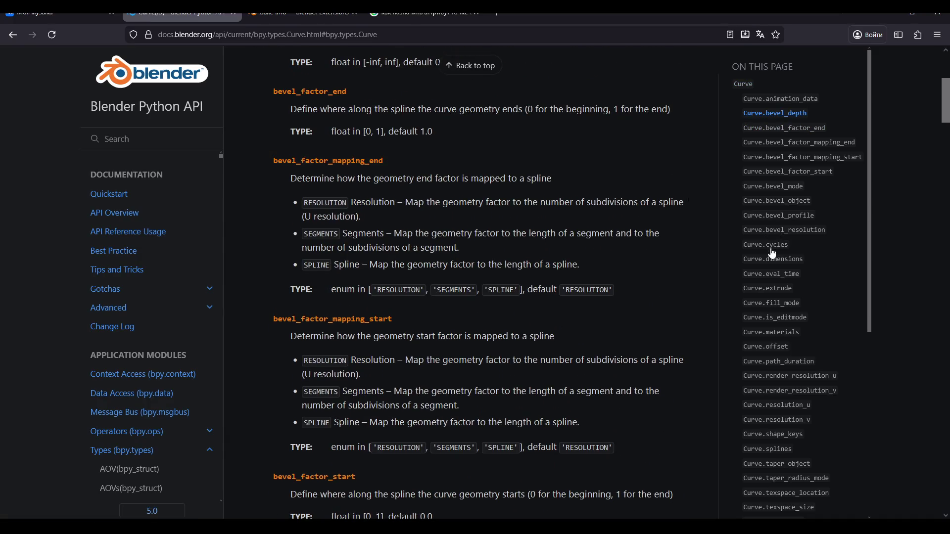
pyautogui.scroll(-5, 391, 183)
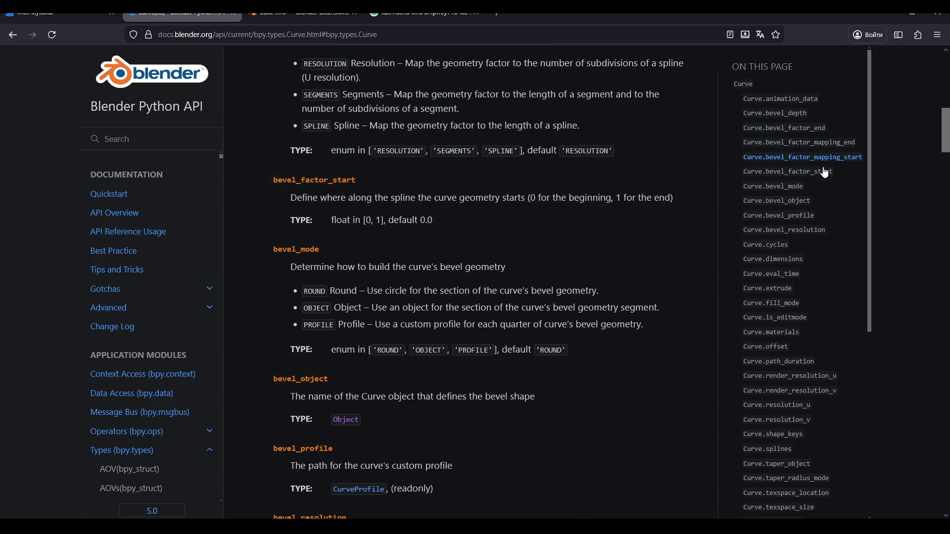
pyautogui.scroll(-3, 806, 206)
pyautogui.scroll(-1, 807, 210)
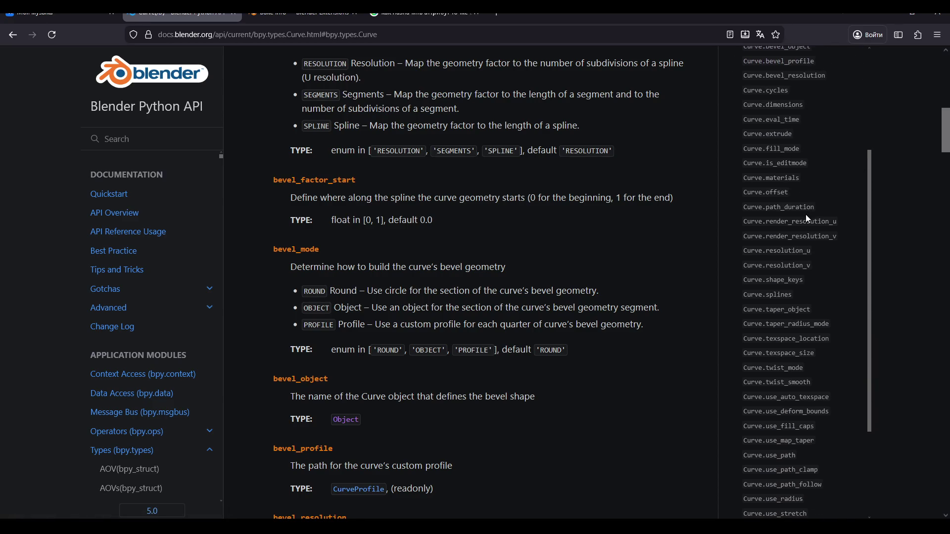
pyautogui.click(787, 296)
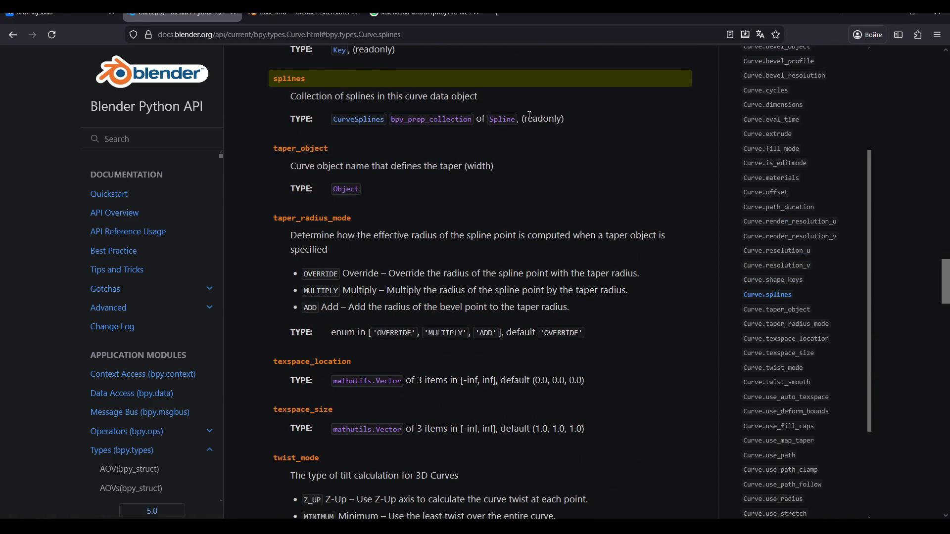
# Glance at the Spline type reference and the Google AI answer, then return to Curve.splines
pyautogui.click(512, 119)
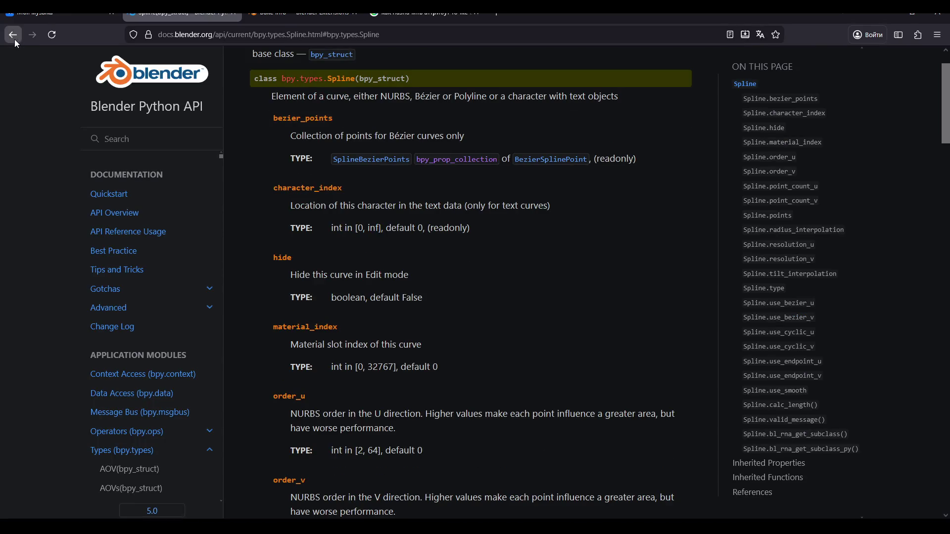
pyautogui.click(14, 39)
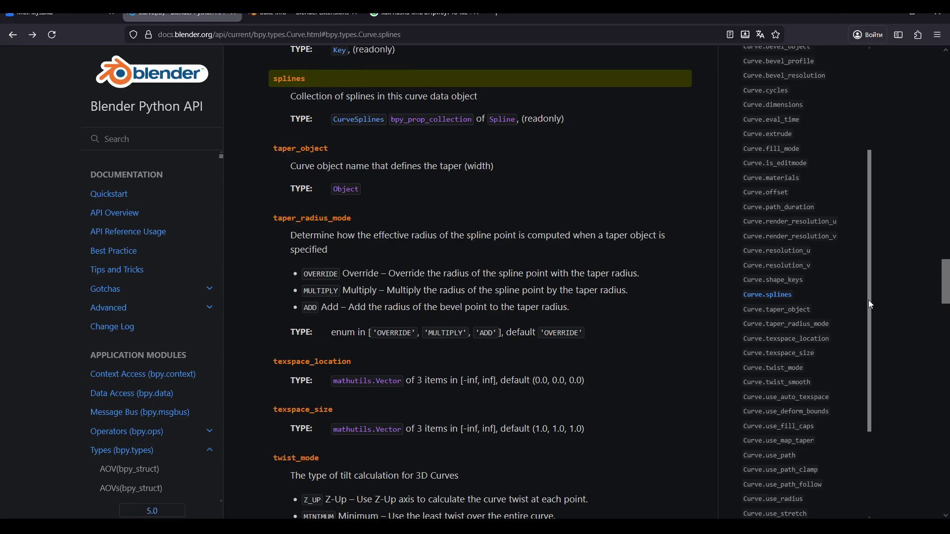
pyautogui.scroll(-2, 870, 337)
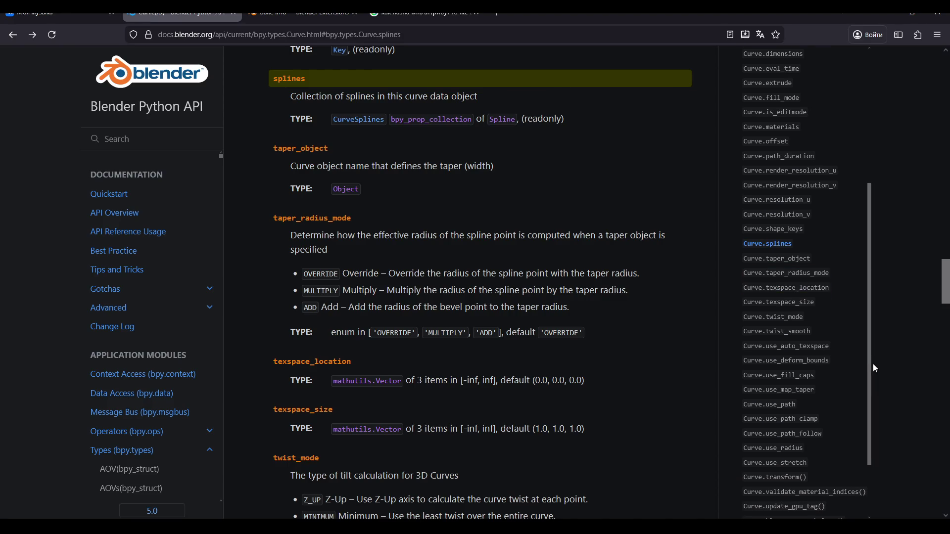
pyautogui.moveTo(870, 350)
pyautogui.mouseDown()
pyautogui.moveTo(867, 388)
pyautogui.moveTo(849, 158)
pyautogui.mouseUp()
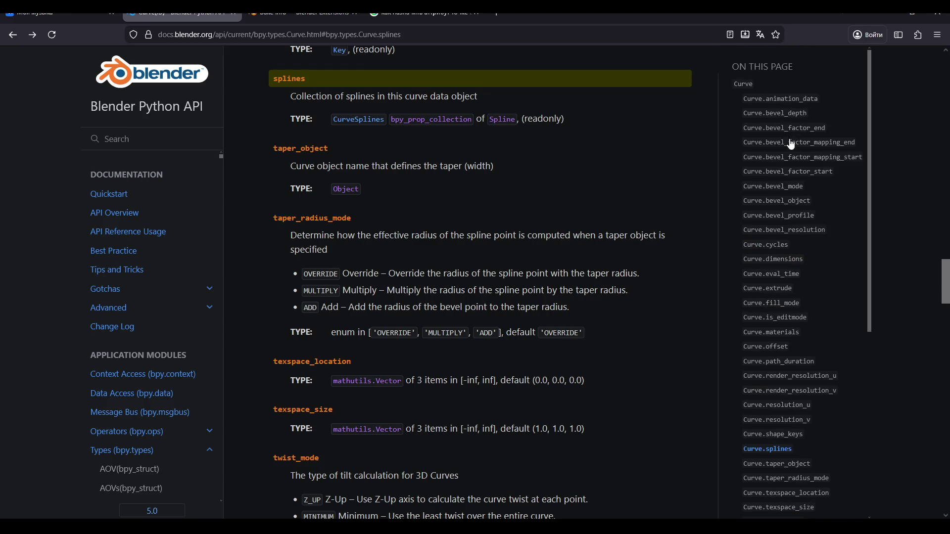
pyautogui.click(426, 13)
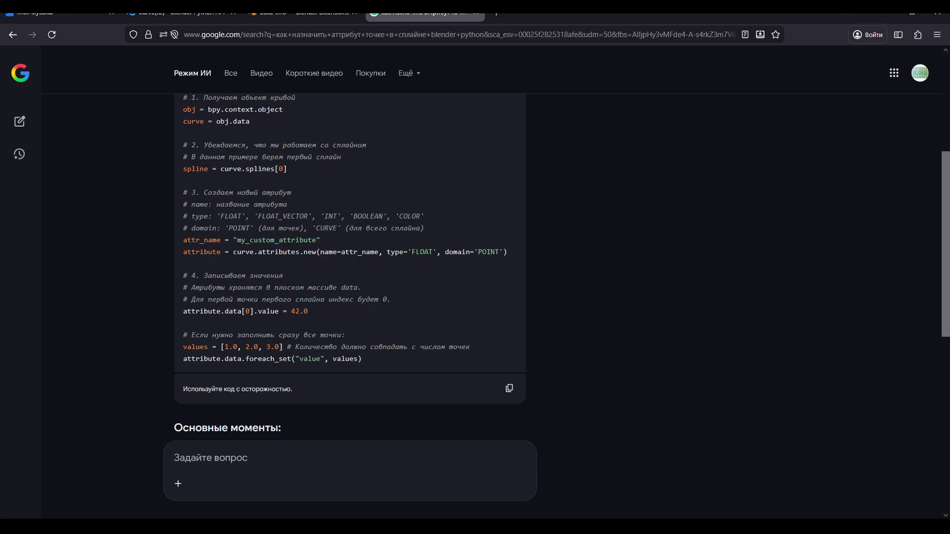
pyautogui.scroll(3, 289, 169)
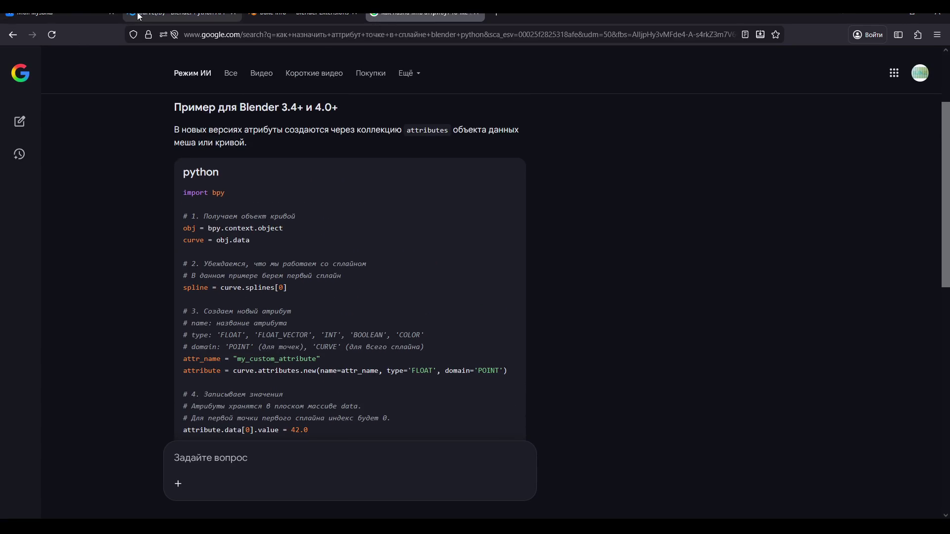
pyautogui.click(183, 15)
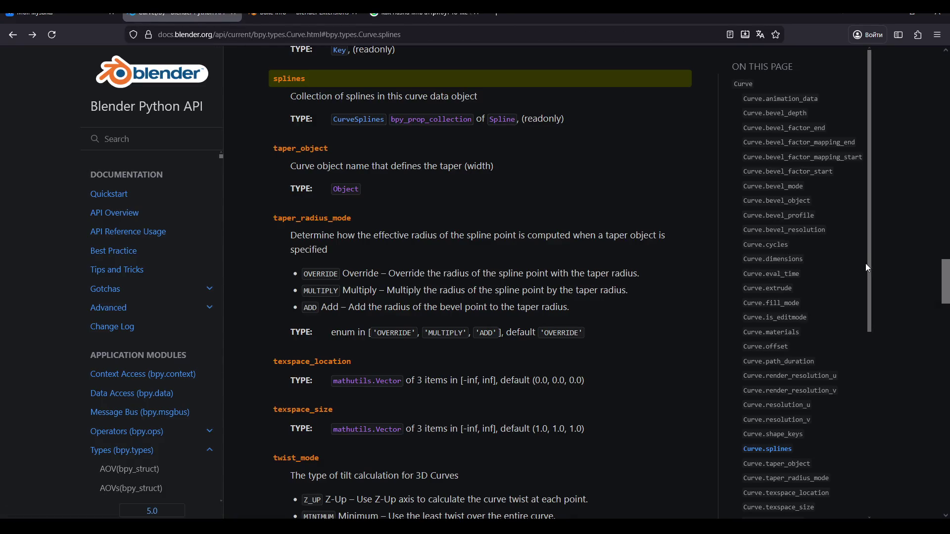
pyautogui.moveTo(867, 266); pyautogui.dragTo(866, 437)
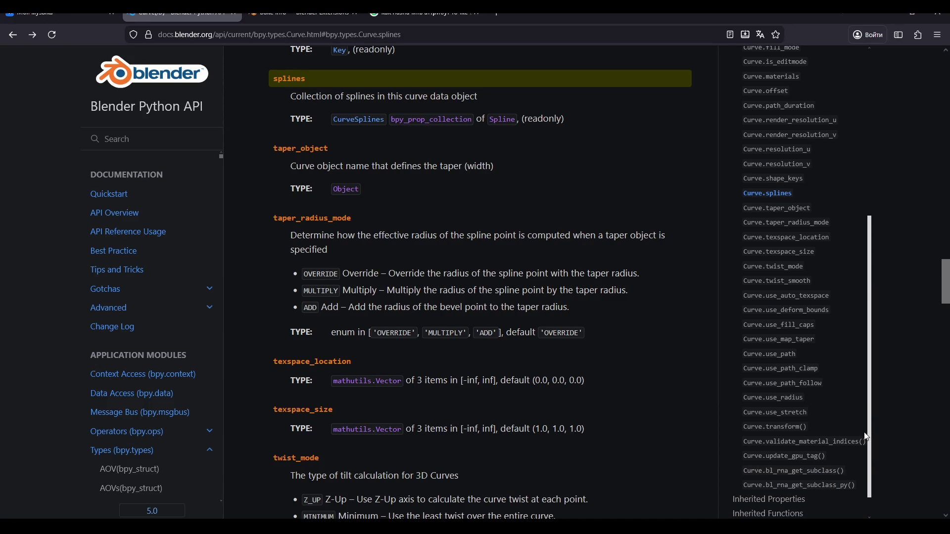
# Find 'attributes' on the Curve page and cycle back and forth through its 7 matches
pyautogui.hotkey('ctrl', 'f')
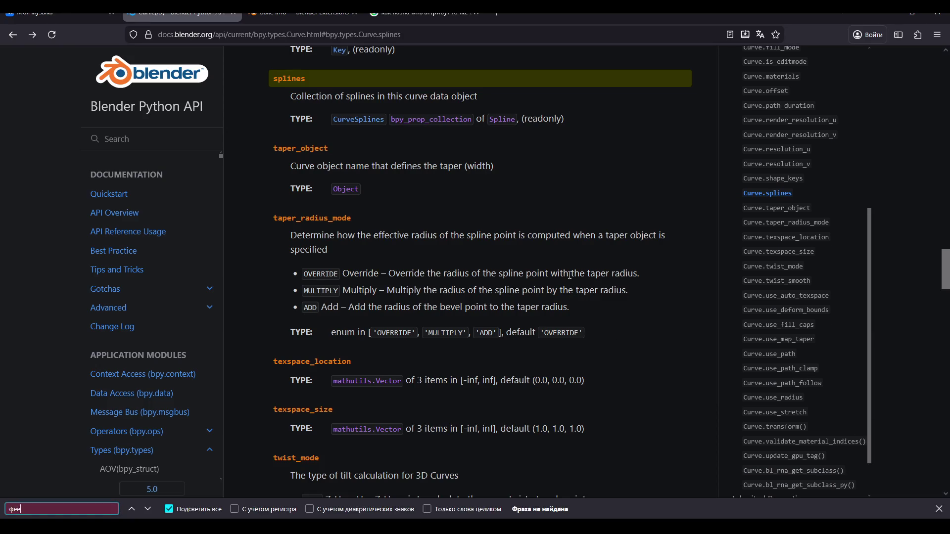
pyautogui.write('attributes')
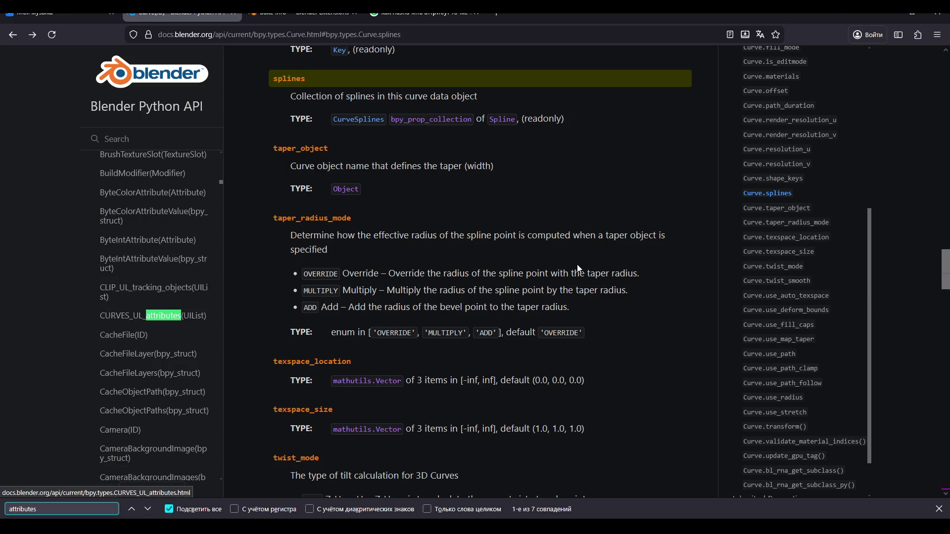
pyautogui.click(147, 509)
pyautogui.click(146, 511)
pyautogui.click(145, 510)
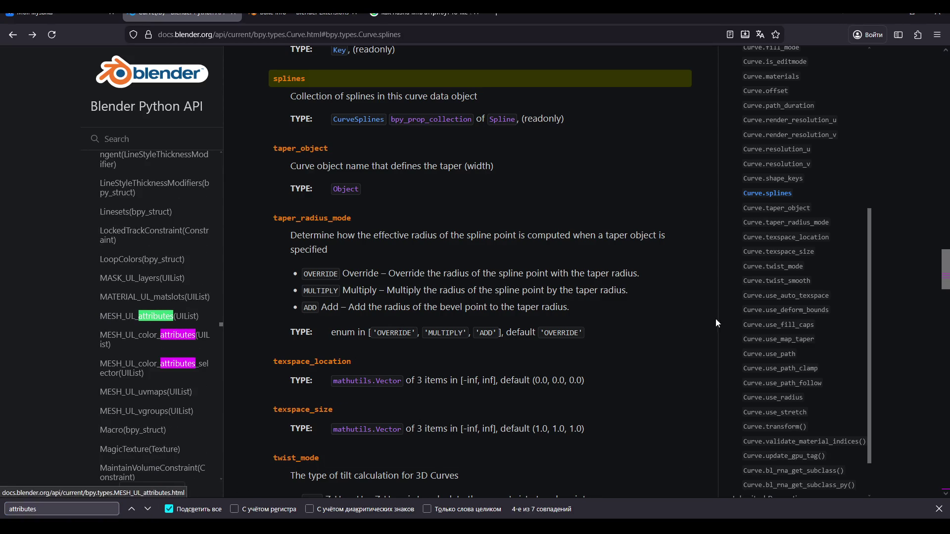
pyautogui.click(132, 510)
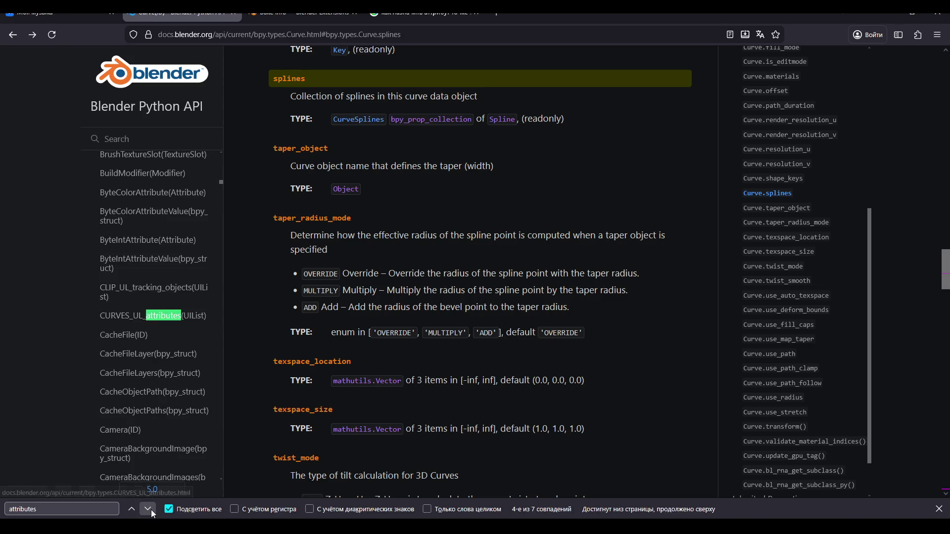
pyautogui.click(132, 510)
pyautogui.scroll(8, 501, 219)
pyautogui.scroll(7, 477, 210)
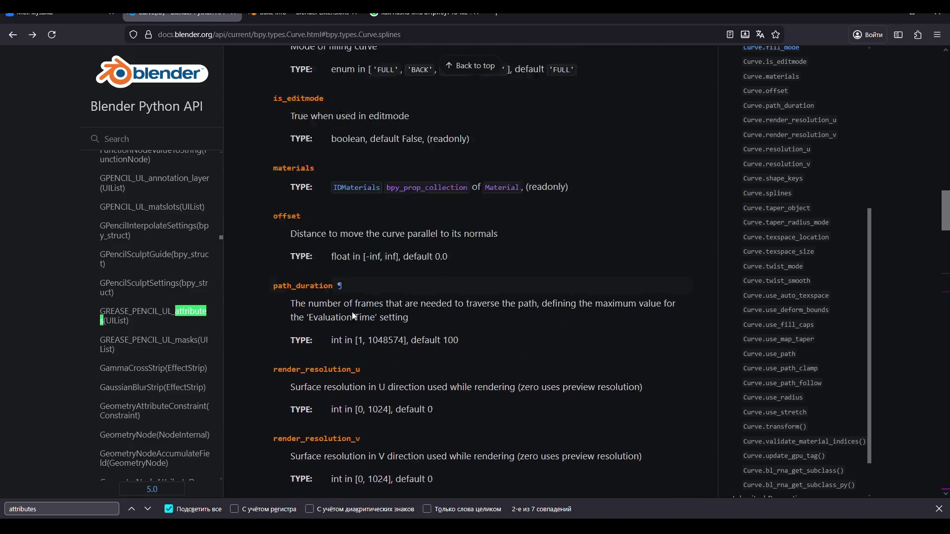
pyautogui.click(147, 509)
pyautogui.click(147, 510)
pyautogui.click(147, 510)
pyautogui.click(147, 509)
pyautogui.click(147, 509)
pyautogui.click(147, 510)
pyautogui.click(147, 510)
pyautogui.click(147, 509)
pyautogui.click(147, 510)
pyautogui.click(147, 509)
pyautogui.click(147, 510)
pyautogui.click(147, 509)
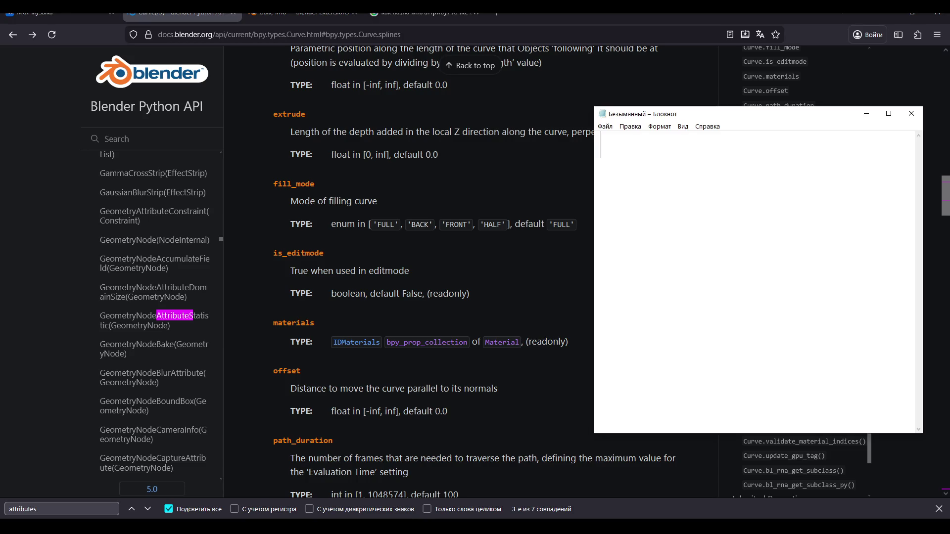
# Jot a short Russian remark about the AI in Notepad and select it
pyautogui.write('z')
pyautogui.hotkey('ctrl', 'z')
pyautogui.write('яс')
pyautogui.write('но ии пи')
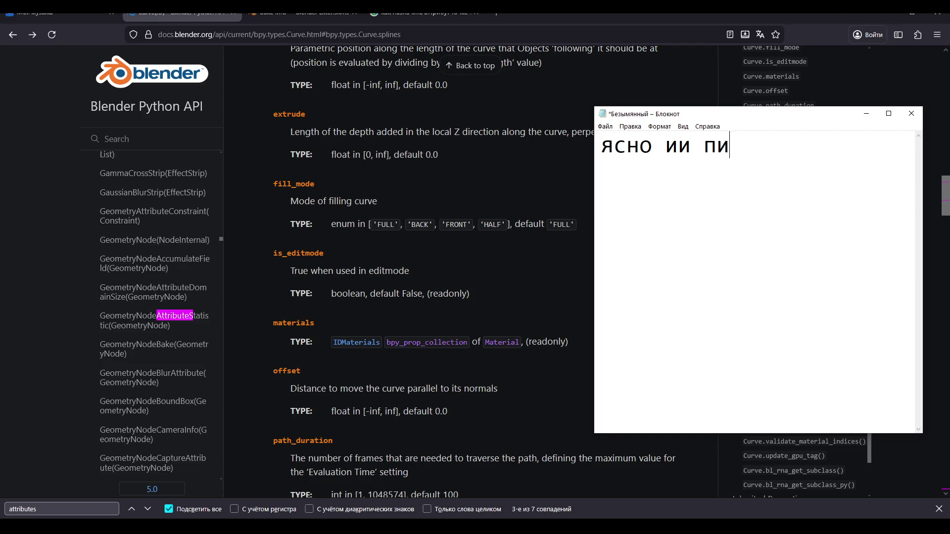
pyautogui.write('здабол')
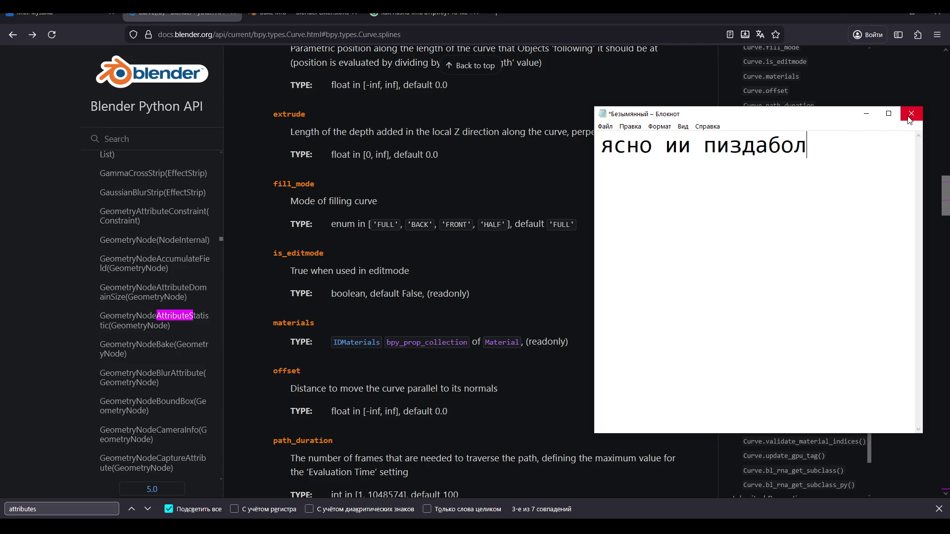
pyautogui.moveTo(809, 146); pyautogui.dragTo(589, 148)
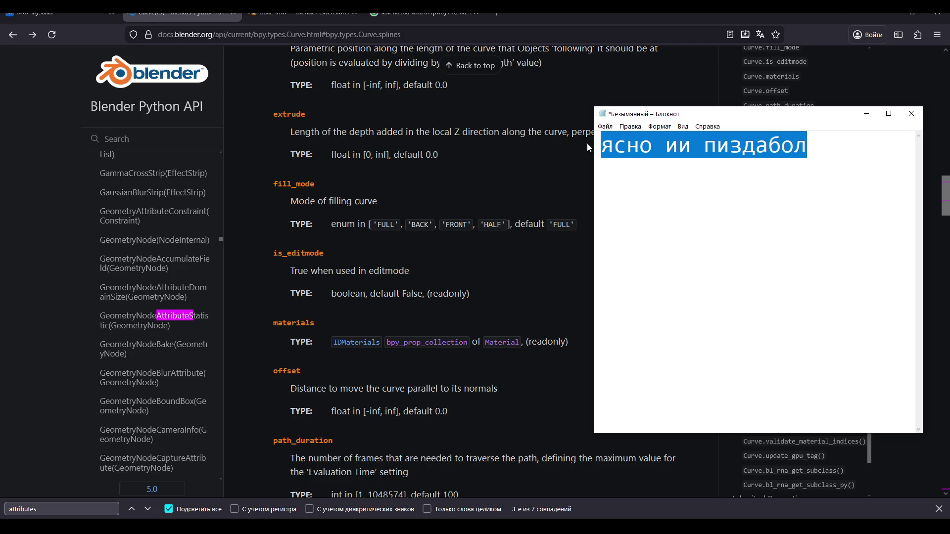
# Return to the Google AI answer tab in the browser and close the Bake Info tab
pyautogui.click(689, 91)
pyautogui.hotkey('ctrl', 'Tab')
pyautogui.hotkey('ctrl', 'Tab')
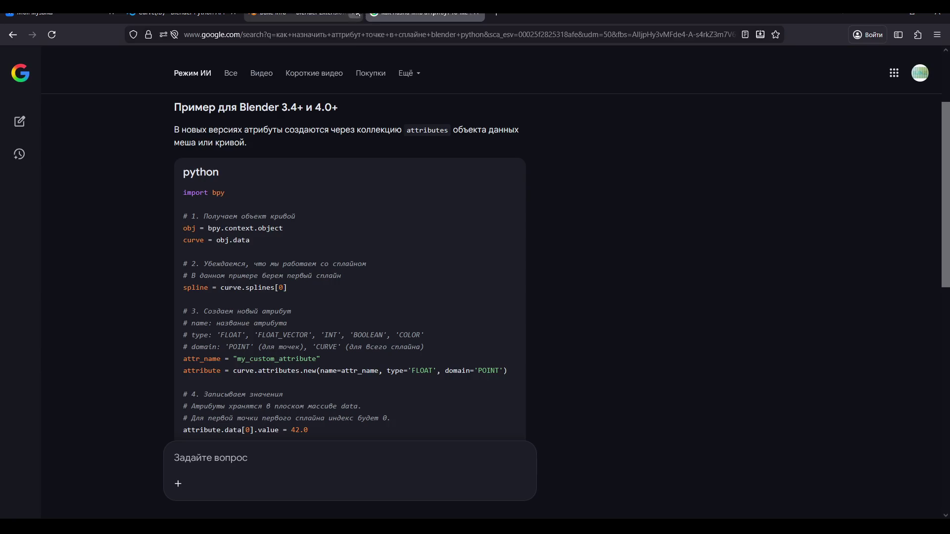
pyautogui.click(354, 13)
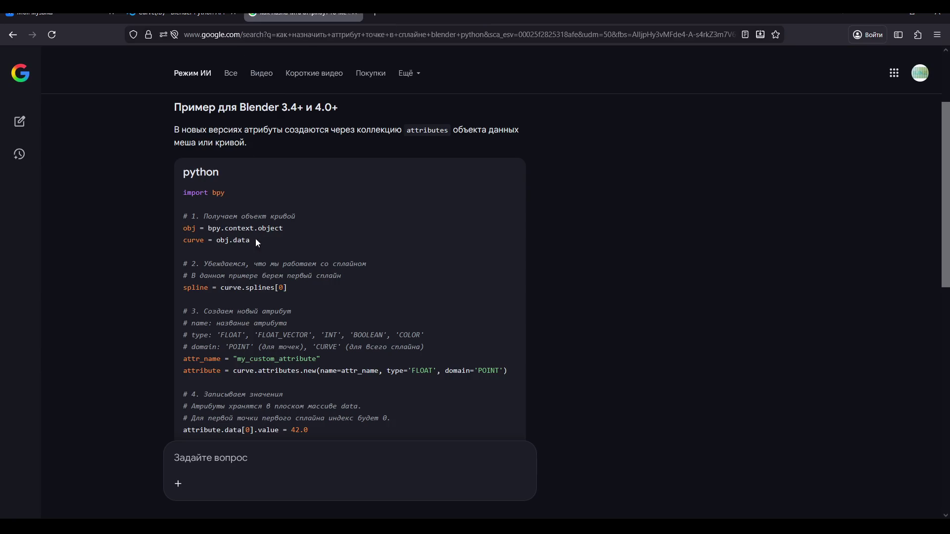
# Send the follow-up 'curve.attributes нет' to Google AI Mode with the keyboard switched to English
pyautogui.scroll(-6, 281, 324)
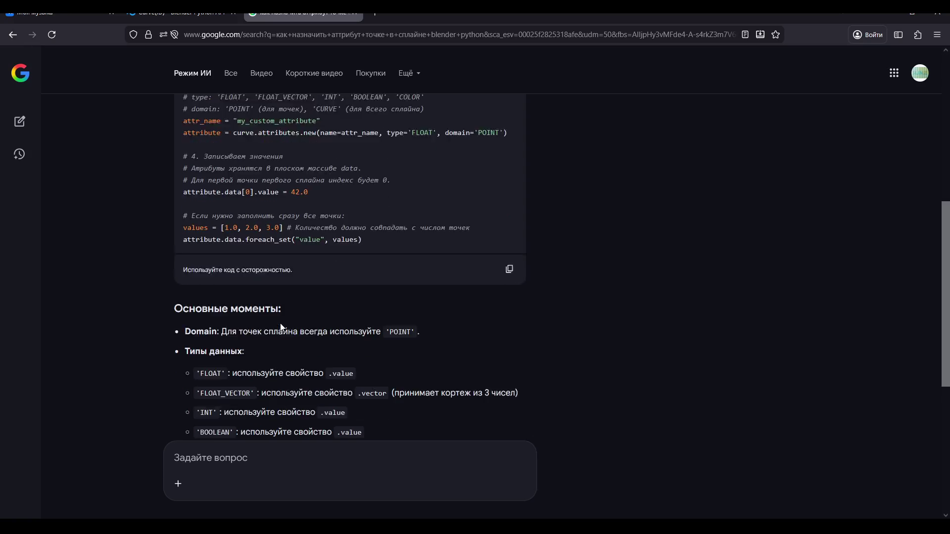
pyautogui.scroll(8, 283, 314)
pyautogui.scroll(-7, 285, 313)
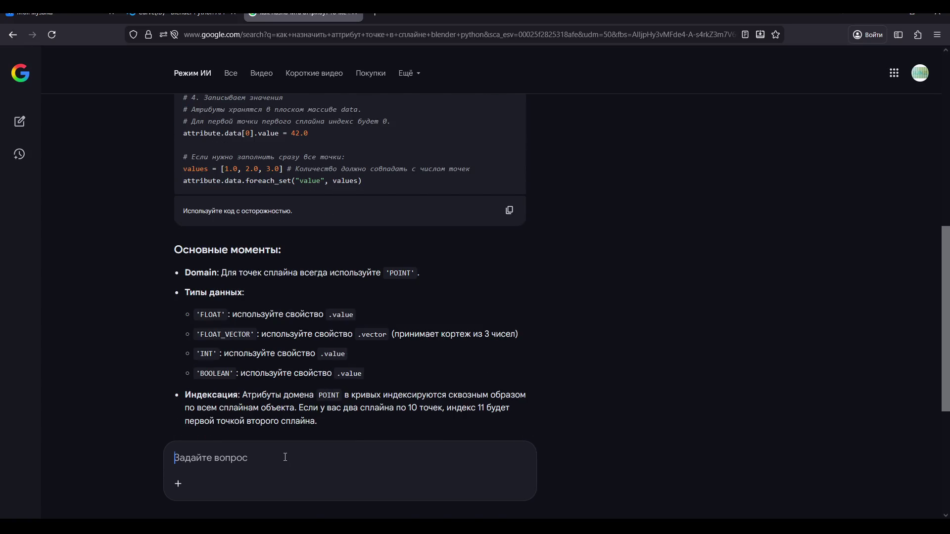
pyautogui.scroll(2, 311, 401)
pyautogui.write('См')
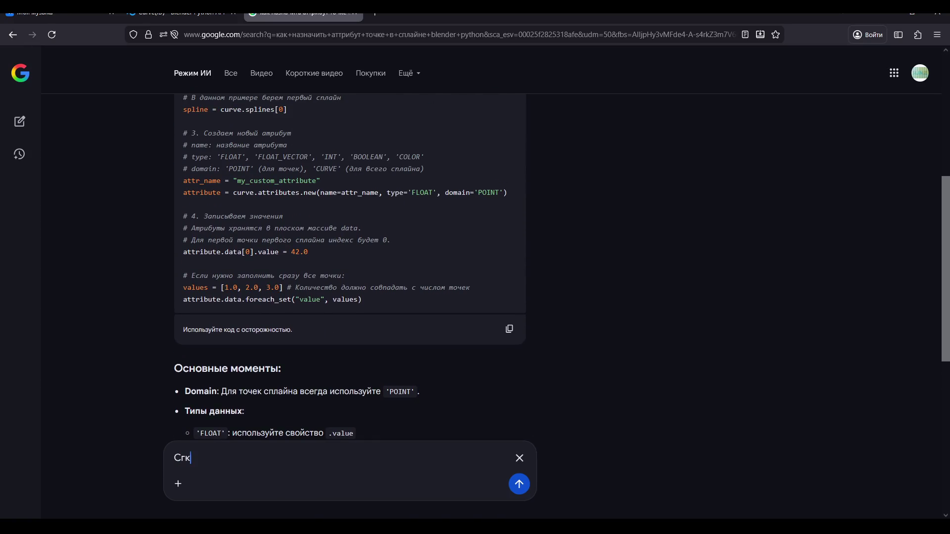
pyautogui.press('BackSpace')
pyautogui.press('BackSpace')
pyautogui.write('ы')
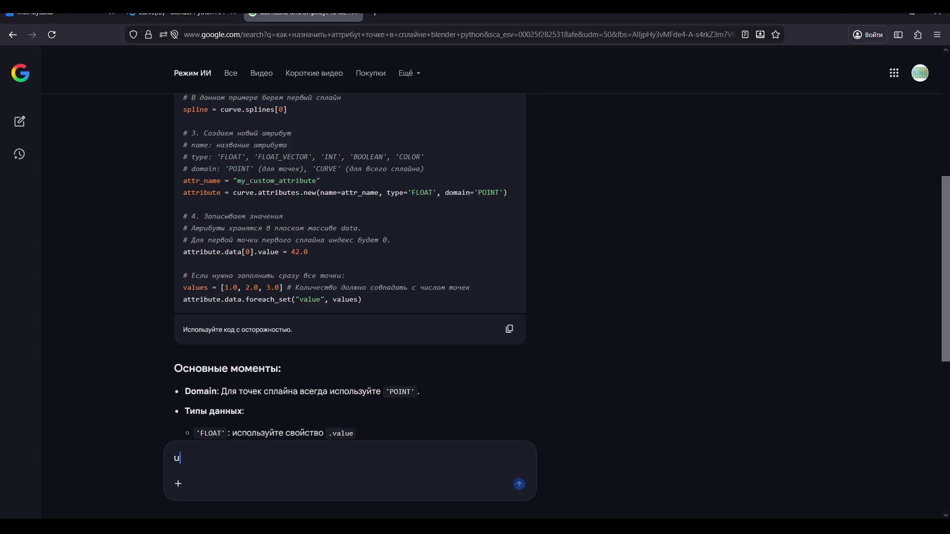
pyautogui.press('BackSpace')
pyautogui.press('super+space')
pyautogui.write('c')
pyautogui.press('BackSpace')
pyautogui.write('curve.')
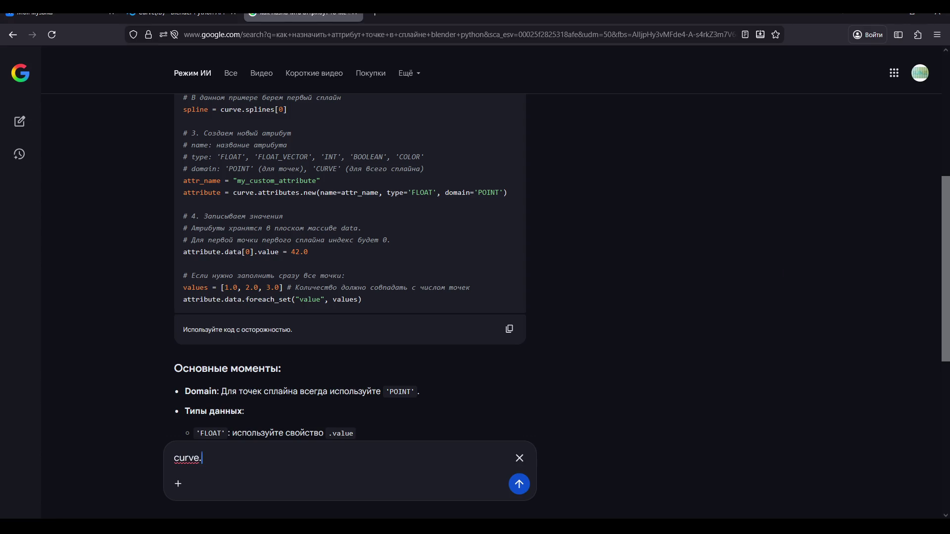
pyautogui.write('attributes ')
pyautogui.write('нет')
pyautogui.press('Return')
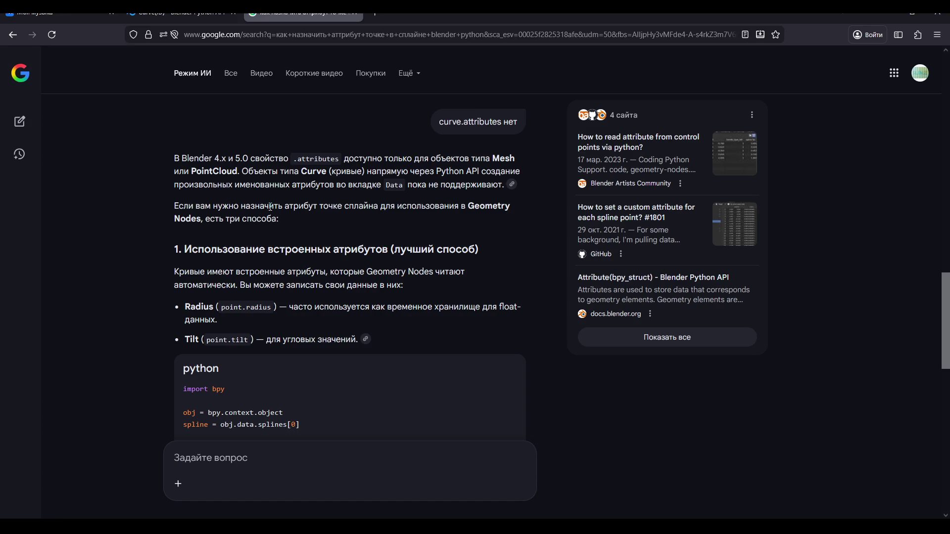
# Read the Radius/Tilt, Mesh conversion and Geometry Nodes workarounds and summary, then close the tab
pyautogui.scroll(-1, 232, 212)
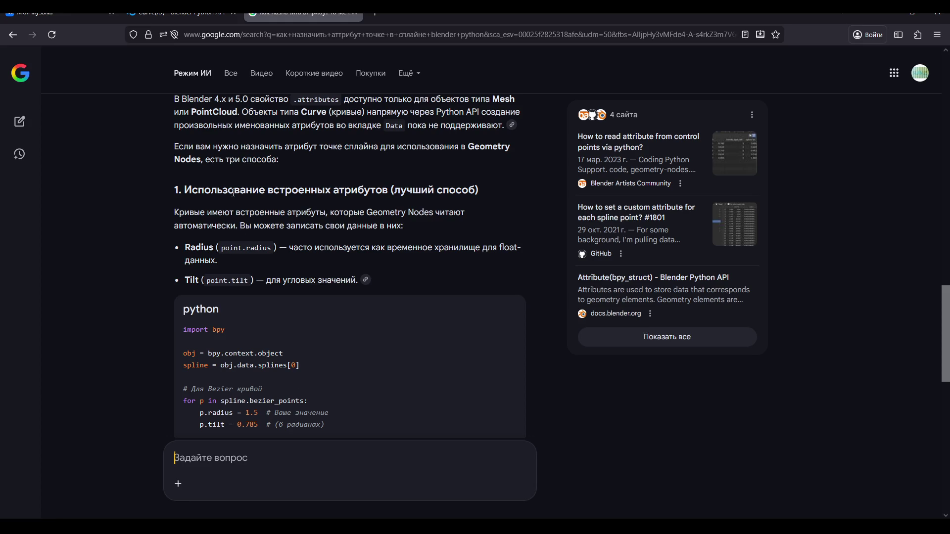
pyautogui.scroll(-5, 233, 192)
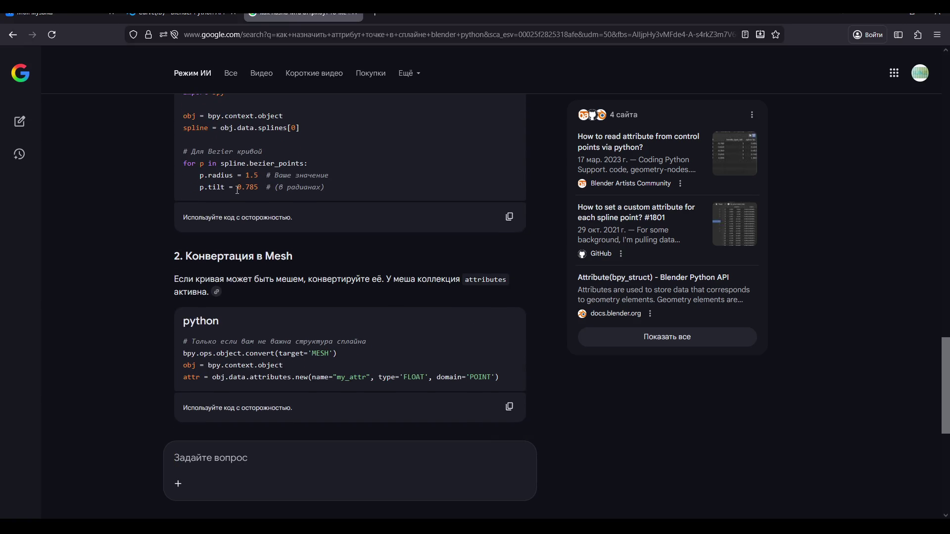
pyautogui.scroll(-5, 237, 190)
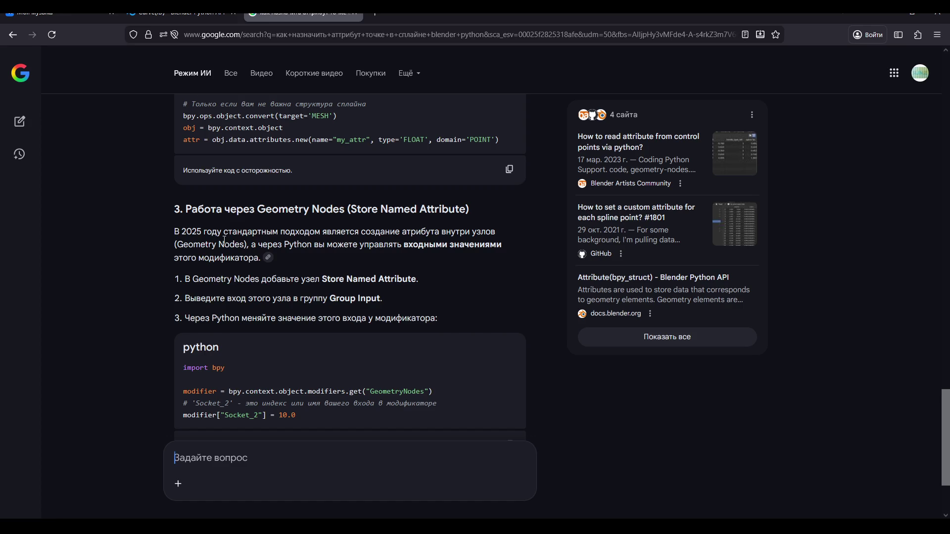
pyautogui.scroll(-2, 224, 240)
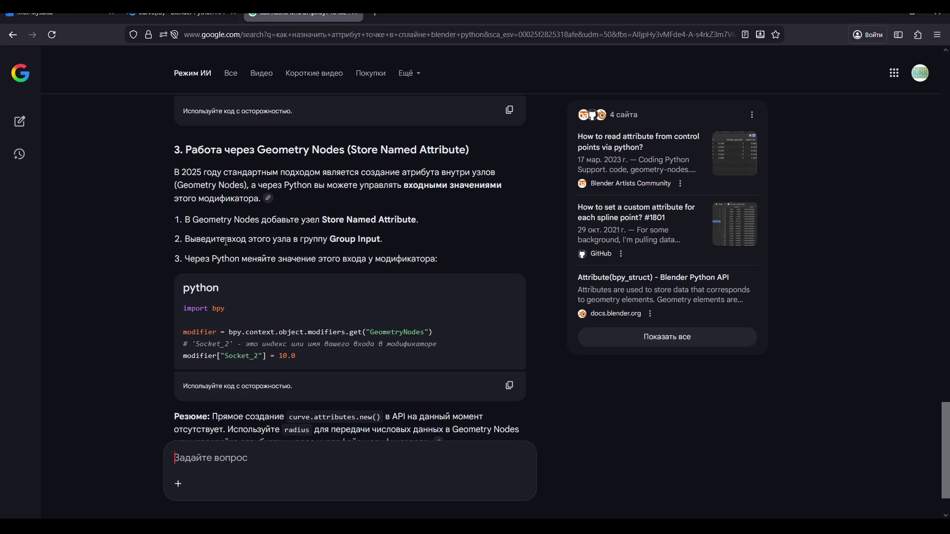
pyautogui.scroll(-2, 225, 242)
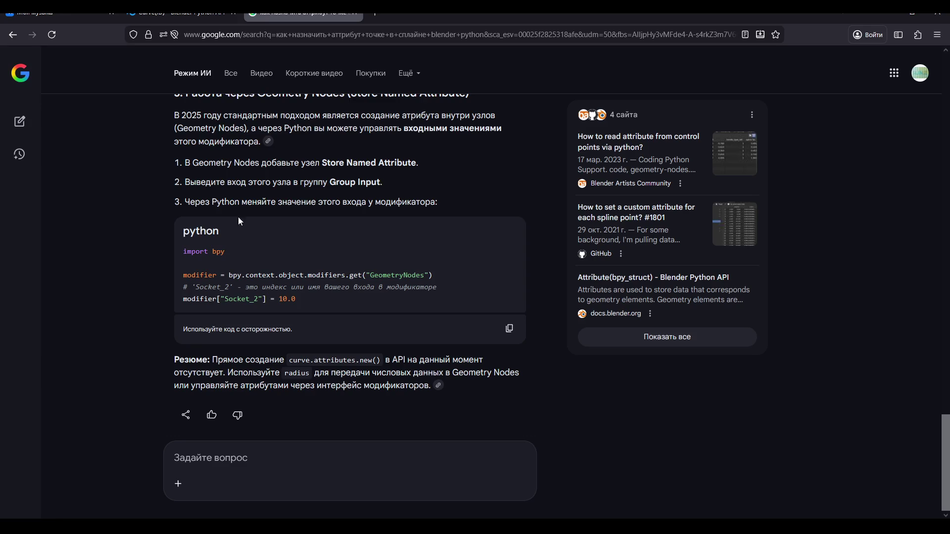
pyautogui.click(355, 18)
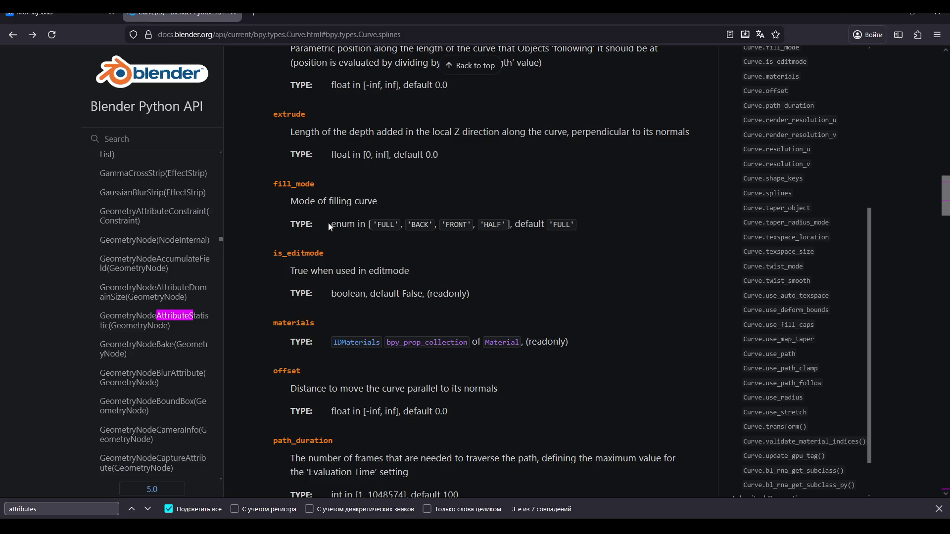
# Scroll the Curve reference back up to the Curve(ID) heading and its property list
pyautogui.scroll(-2, 330, 227)
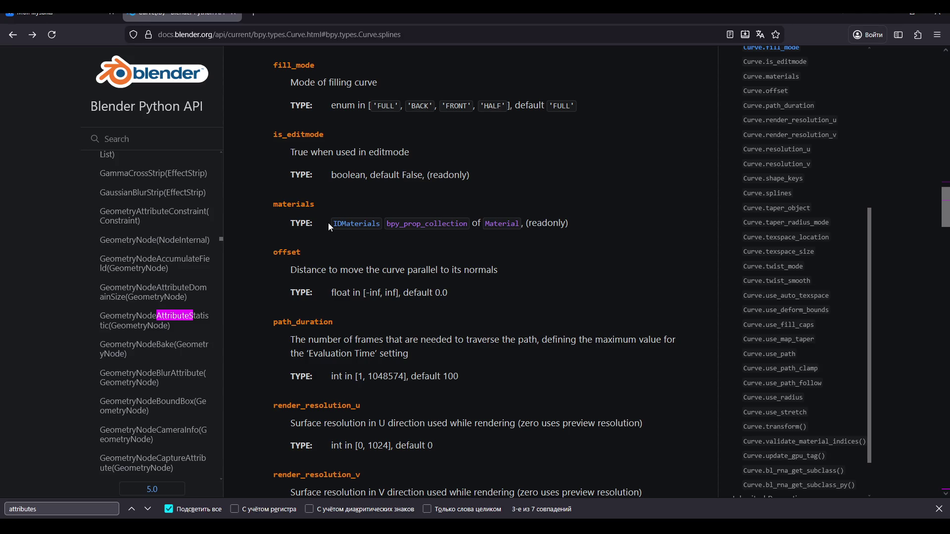
pyautogui.scroll(6, 330, 226)
pyautogui.scroll(-3, 329, 223)
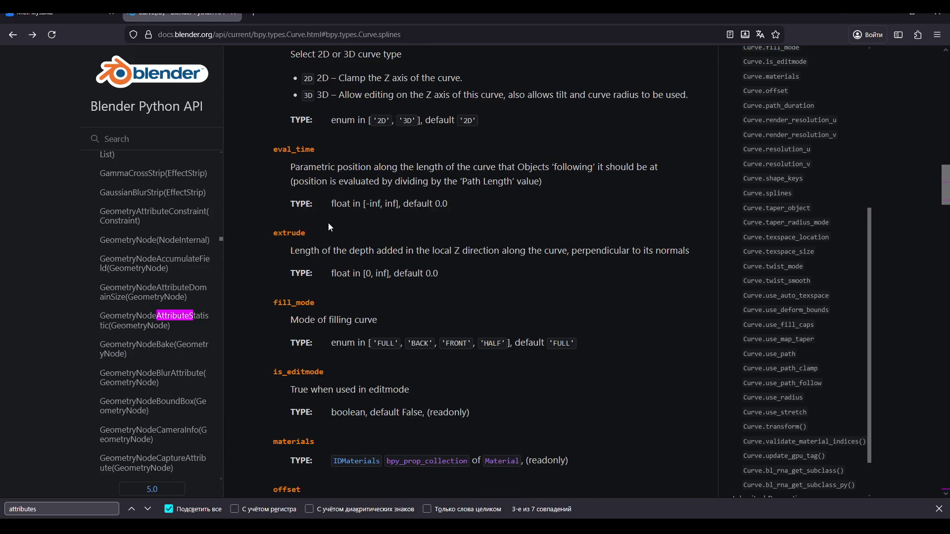
pyautogui.scroll(15, 330, 226)
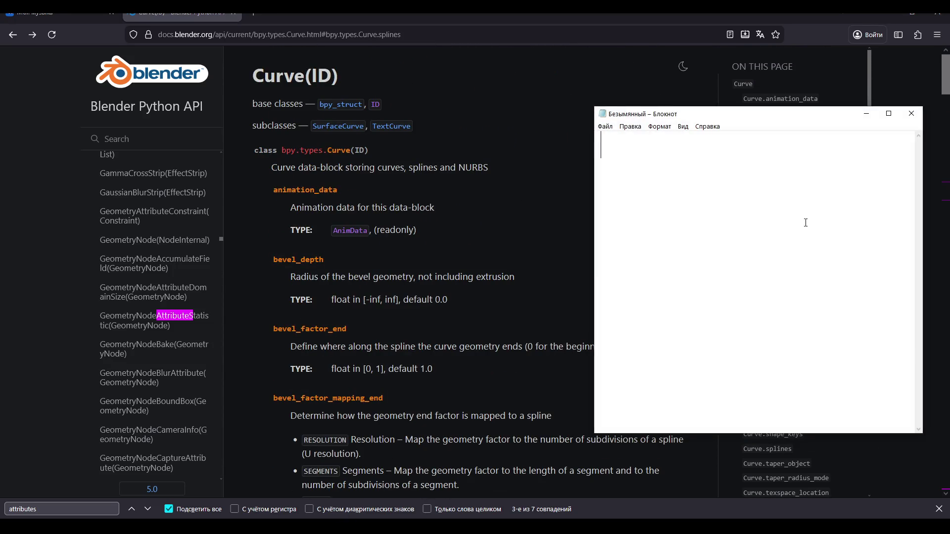
# Type and delete a note about making an array, close Notepad, and return to Blender
pyautogui.write('3')
pyautogui.write('начит сдел')
pyautogui.write('аю аррей')
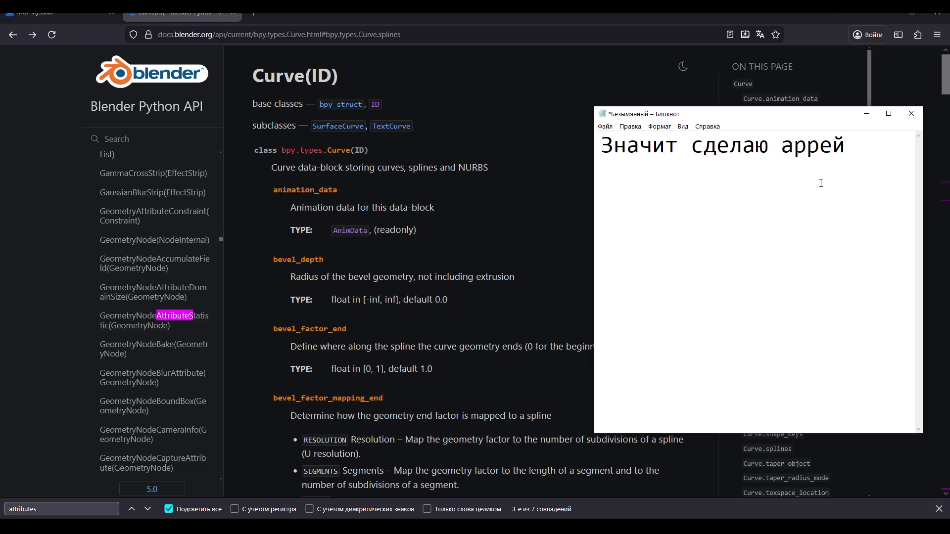
pyautogui.moveTo(848, 148); pyautogui.dragTo(508, 150)
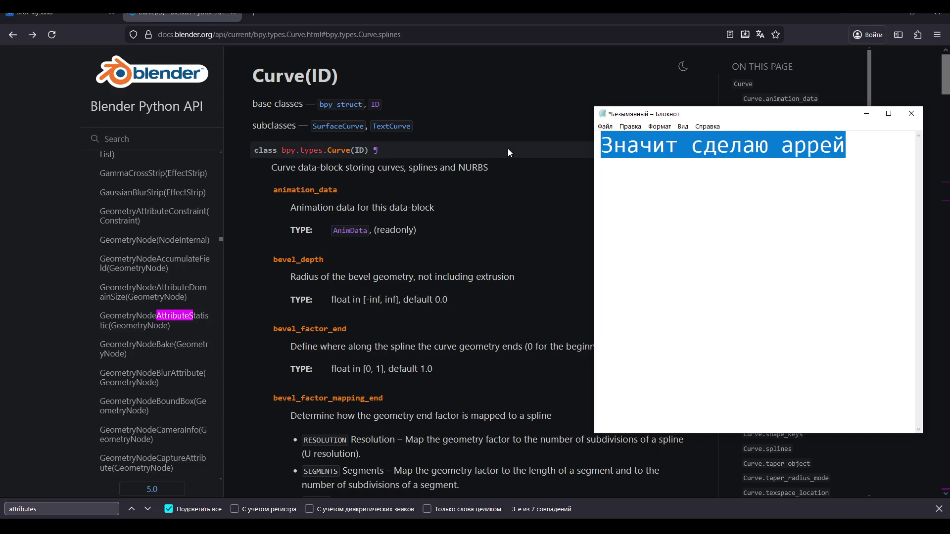
pyautogui.press('BackSpace')
pyautogui.click(911, 113)
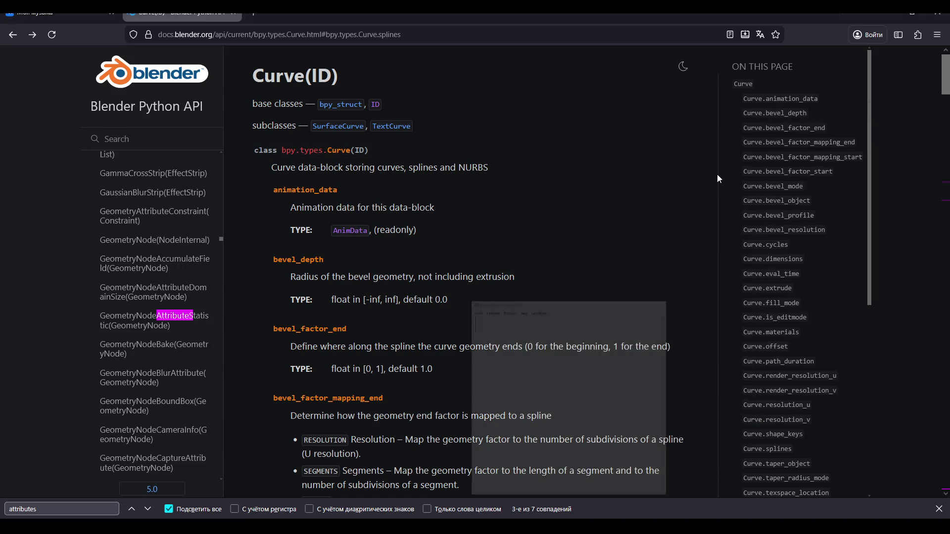
pyautogui.hotkey('alt', 'Tab')
# Put the NurbsPath in Edit Mode with all points selected and show the N sidebar
pyautogui.moveTo(449, 298)
pyautogui.mouseDown(button='middle')
pyautogui.moveTo(459, 292)
pyautogui.moveTo(438, 295)
pyautogui.moveTo(432, 312)
pyautogui.moveTo(529, 235)
pyautogui.moveTo(408, 280)
pyautogui.moveTo(401, 273)
pyautogui.mouseUp(button='middle')
pyautogui.press('Tab')
pyautogui.press('a')
pyautogui.press('g')
pyautogui.press('z')
pyautogui.press('Escape')
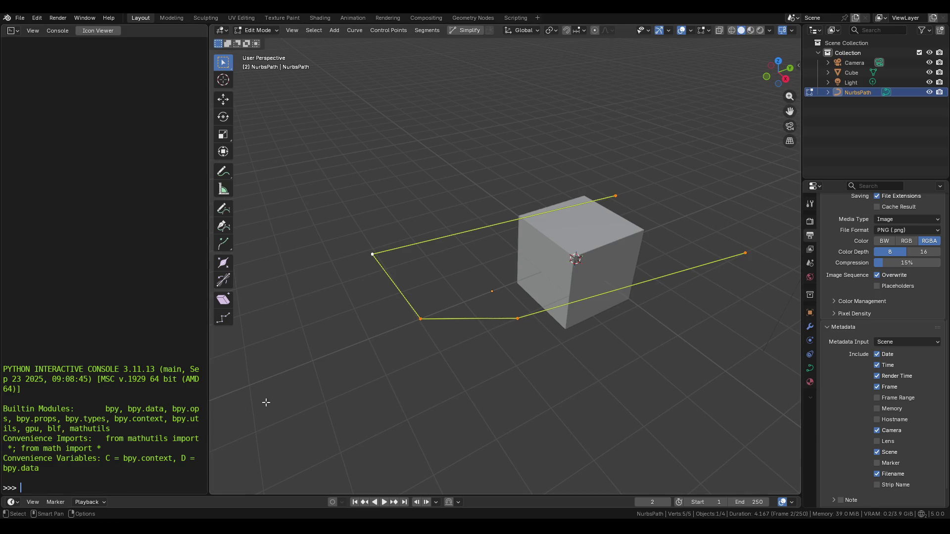
pyautogui.keyDown('shift'); pyautogui.moveTo(387, 357); pyautogui.dragTo(372, 363, button='middle'); pyautogui.keyUp('shift')
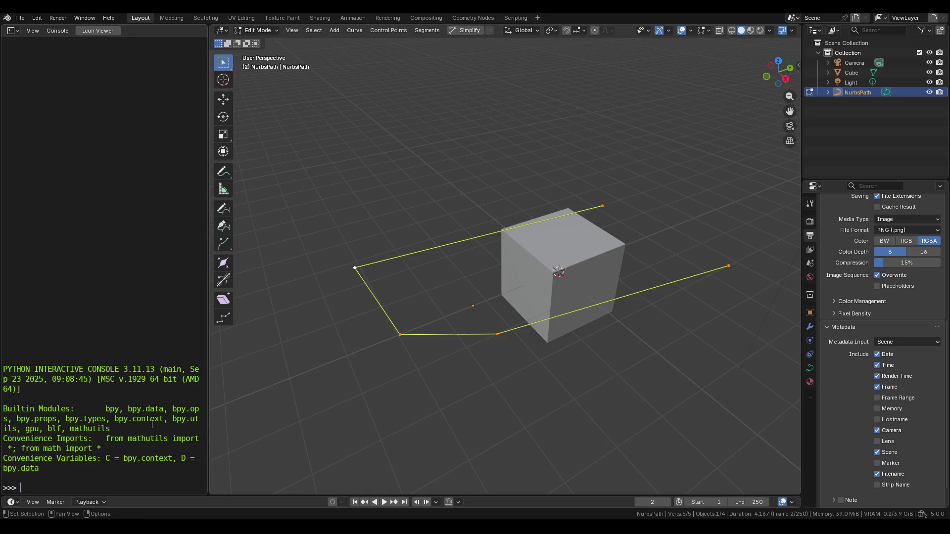
pyautogui.press('n')
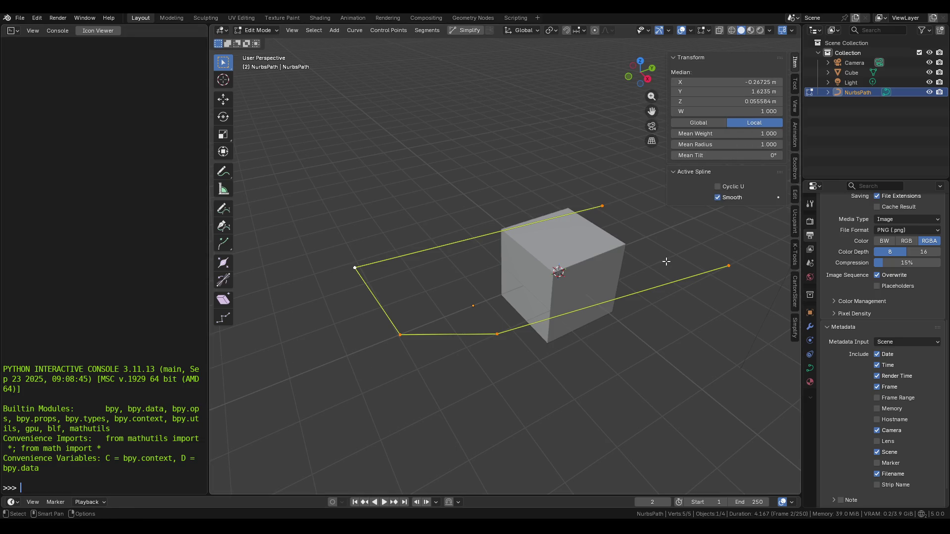
# Deselect all and make the path's right endpoint the only selected control point
pyautogui.click(713, 280)
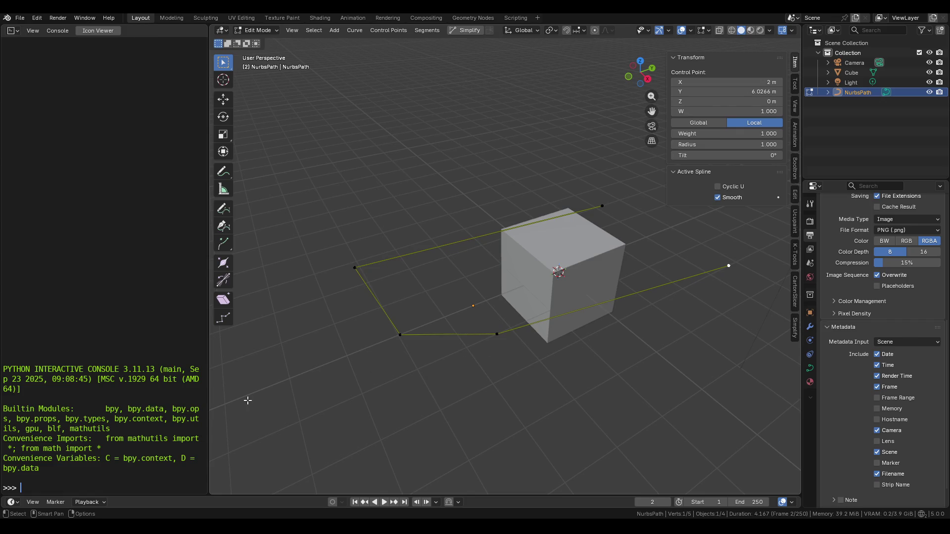
pyautogui.hotkey('alt', 'a')
pyautogui.click(493, 341)
pyautogui.click(415, 331)
pyautogui.click(393, 333)
pyautogui.click(370, 274)
pyautogui.click(600, 210)
pyautogui.click(733, 265)
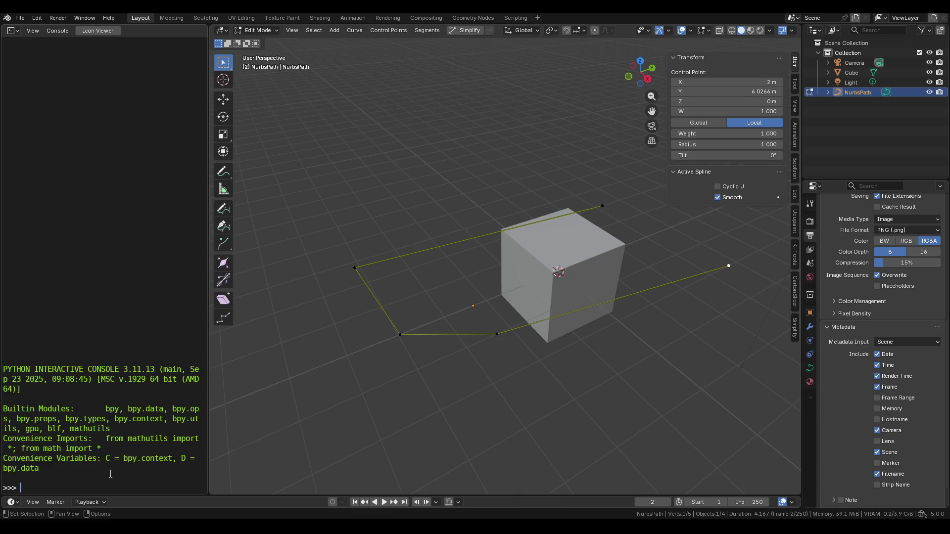
# Print C.active_object.data in the Python Console, using autocomplete to explore attributes
pyautogui.write('C.')
pyautogui.write('active')
pyautogui.hotkey('ctrl', 'space')
pyautogui.write('object.')
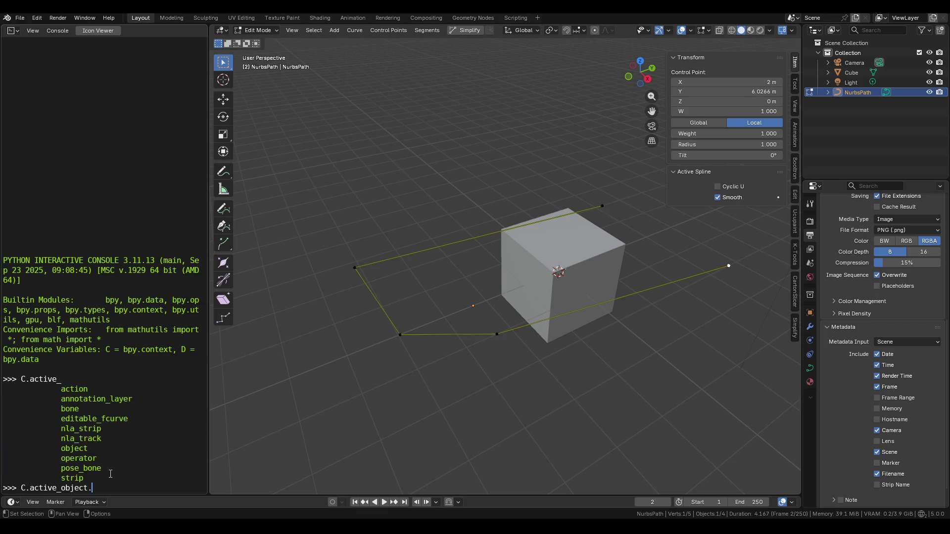
pyautogui.hotkey('ctrl', 'space')
pyautogui.write('s')
pyautogui.hotkey('ctrl', 'space')
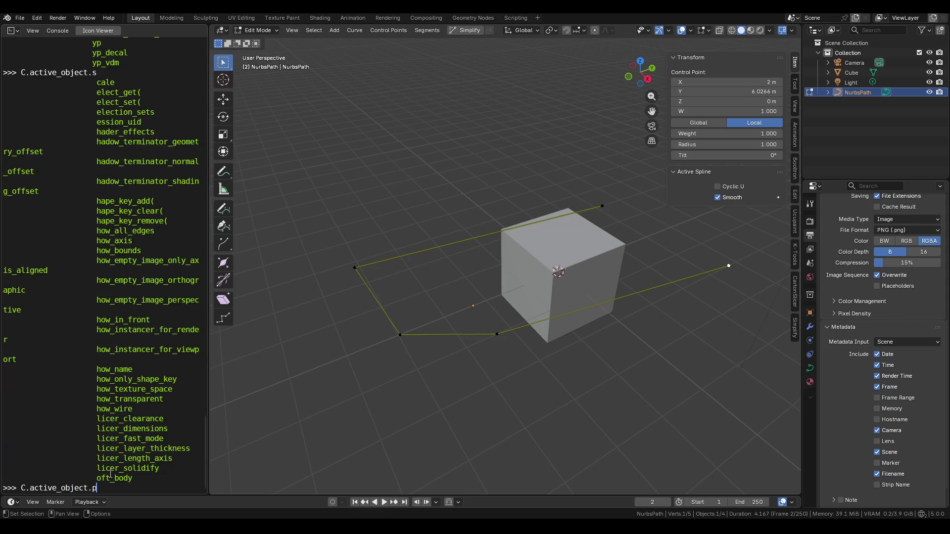
pyautogui.write('pl')
pyautogui.press('BackSpace')
pyautogui.press('BackSpace')
pyautogui.press('BackSpace')
pyautogui.hotkey('ctrl', 'space')
pyautogui.write('data')
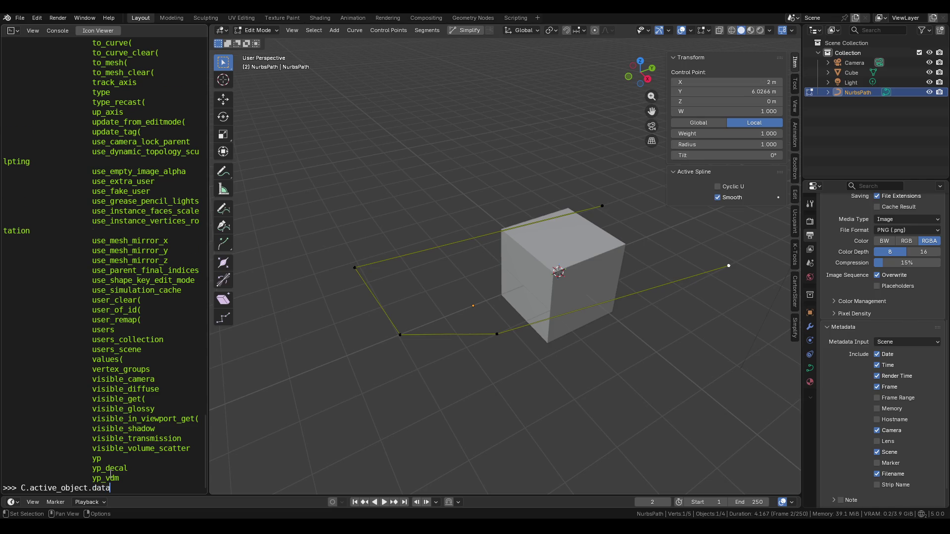
pyautogui.press('Return')
# List the curve data's attributes via autocomplete and rerun the data query
pyautogui.press('Up')
pyautogui.write('.')
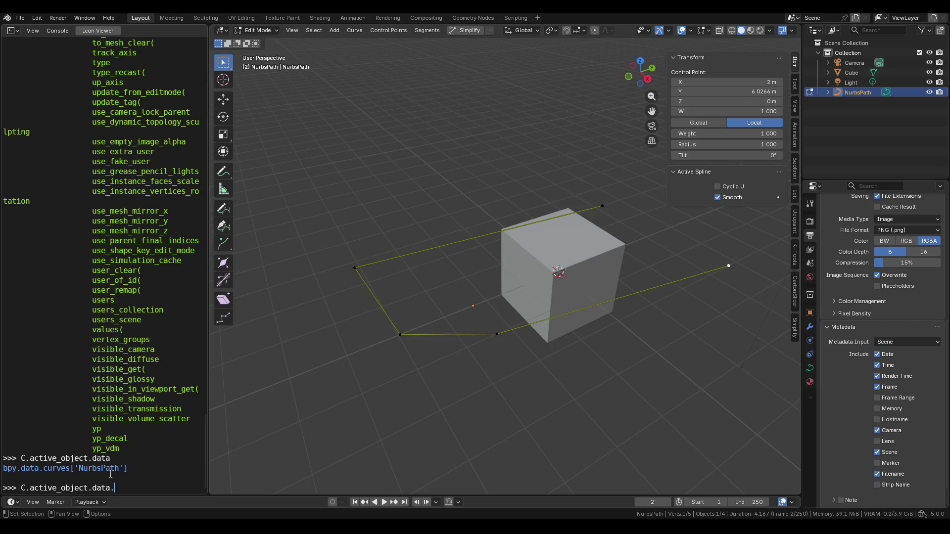
pyautogui.hotkey('ctrl', 'space')
pyautogui.press('BackSpace')
pyautogui.press('Return')
# Print C.active_object.data.splines, then list the curve data members again
pyautogui.press('Up')
pyautogui.write('.')
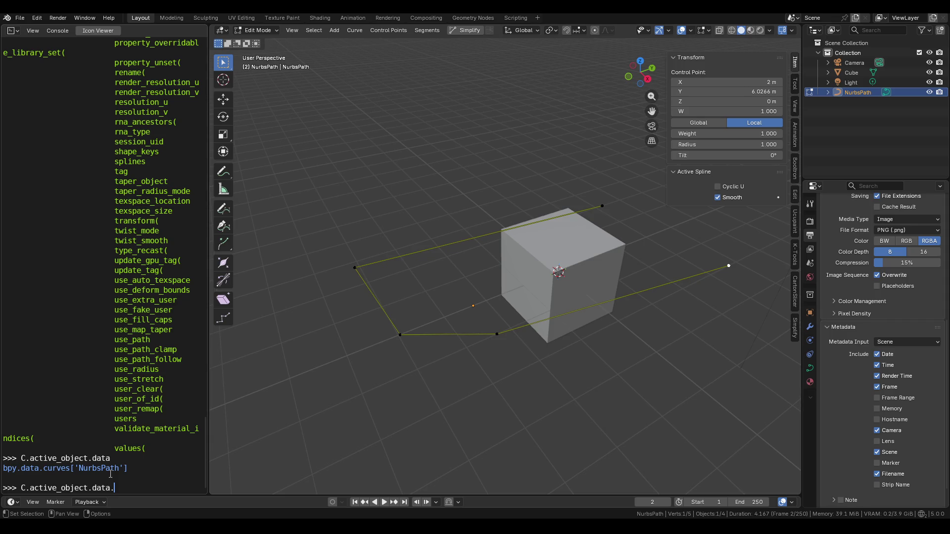
pyautogui.write('sp')
pyautogui.press('Tab')
pyautogui.press('Return')
pyautogui.press('Up')
pyautogui.press('BackSpace')
pyautogui.press('BackSpace')
pyautogui.press('BackSpace')
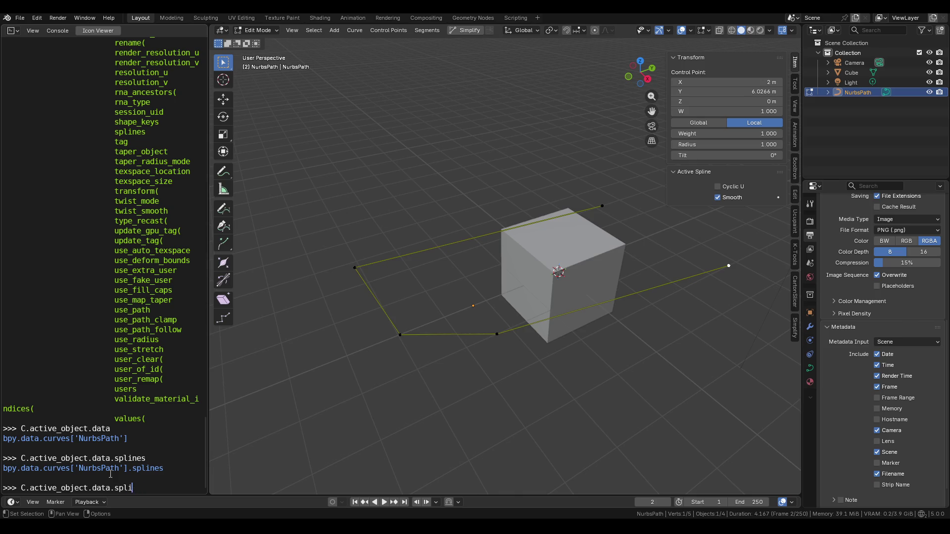
pyautogui.press('Tab')
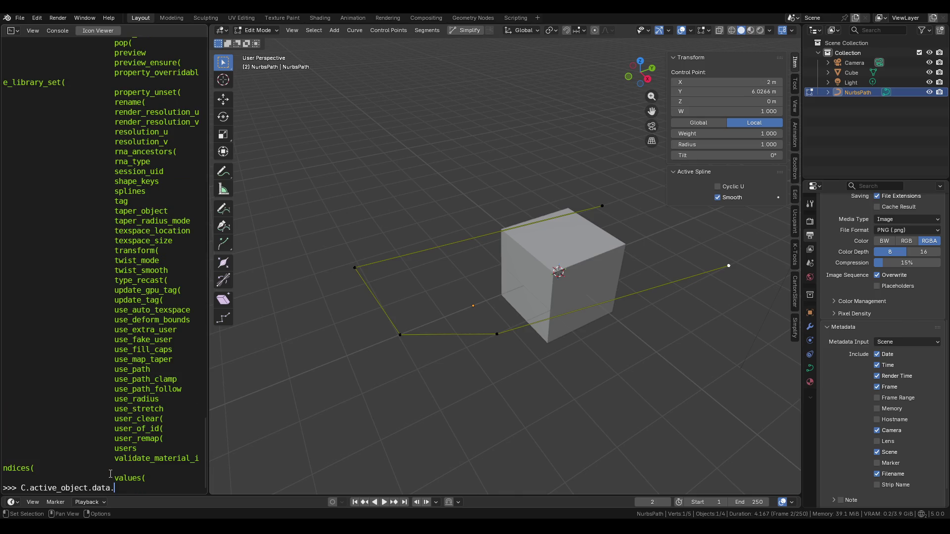
pyautogui.scroll(7, 108, 274)
pyautogui.scroll(20, 107, 274)
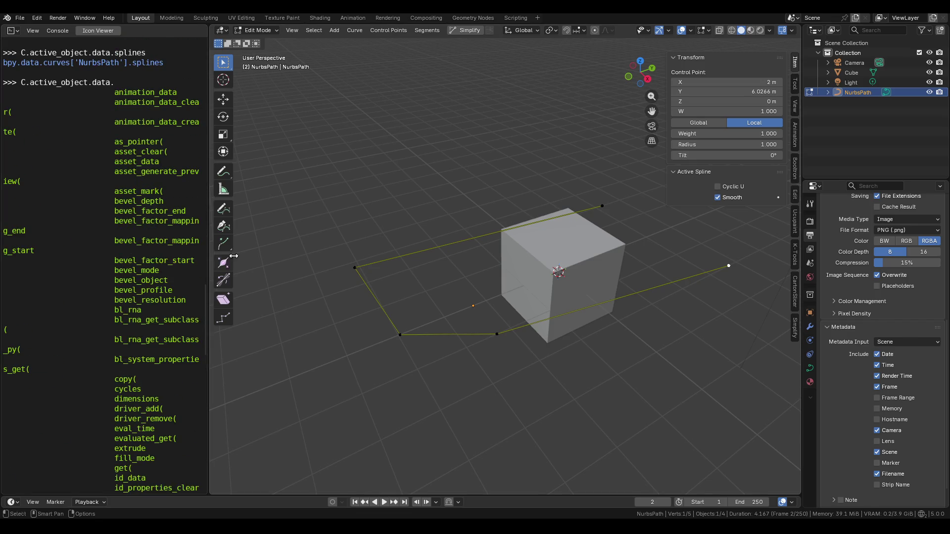
# Widen the Python Console twice and scroll the curve member list (splines, resolution_u, twist_mode)
pyautogui.moveTo(209, 258); pyautogui.dragTo(251, 257)
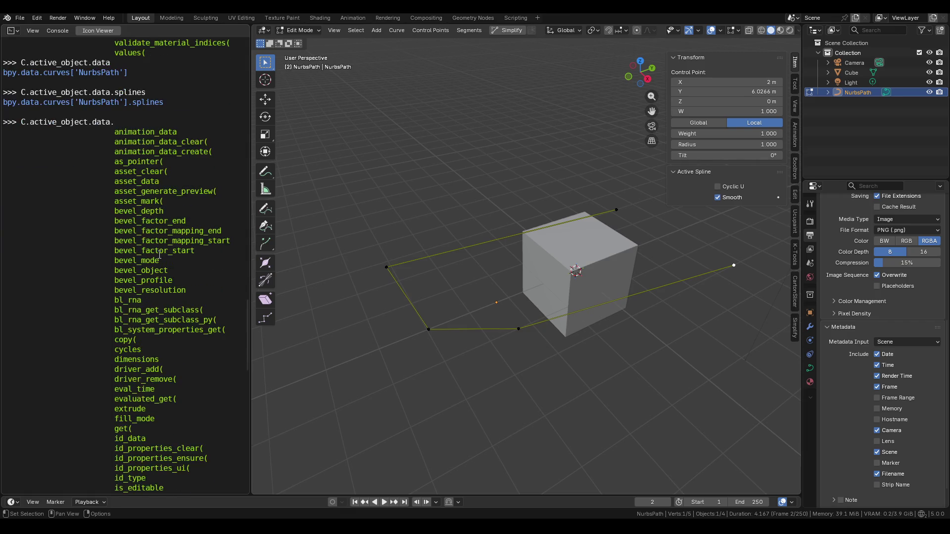
pyautogui.scroll(-3, 160, 256)
pyautogui.scroll(-5, 159, 255)
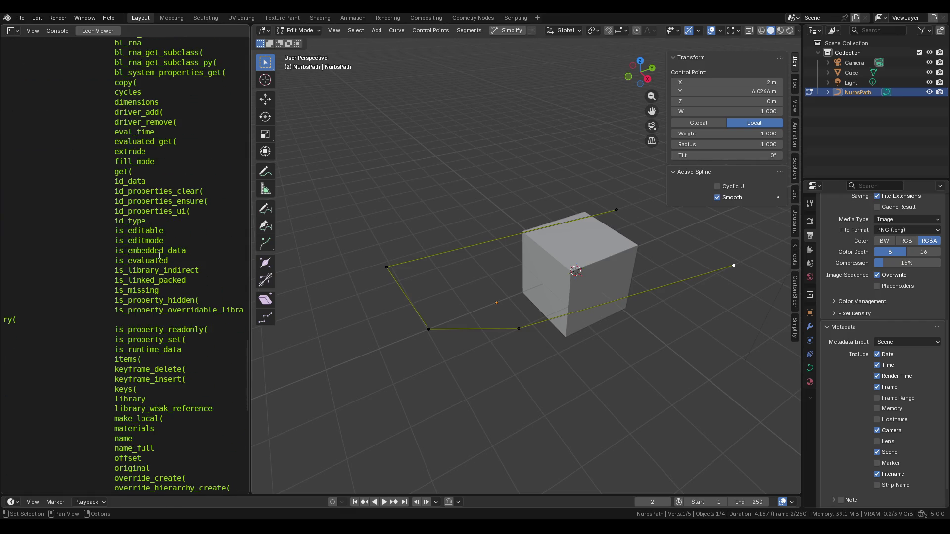
pyautogui.moveTo(250, 243); pyautogui.dragTo(292, 243)
pyautogui.scroll(-15, 193, 246)
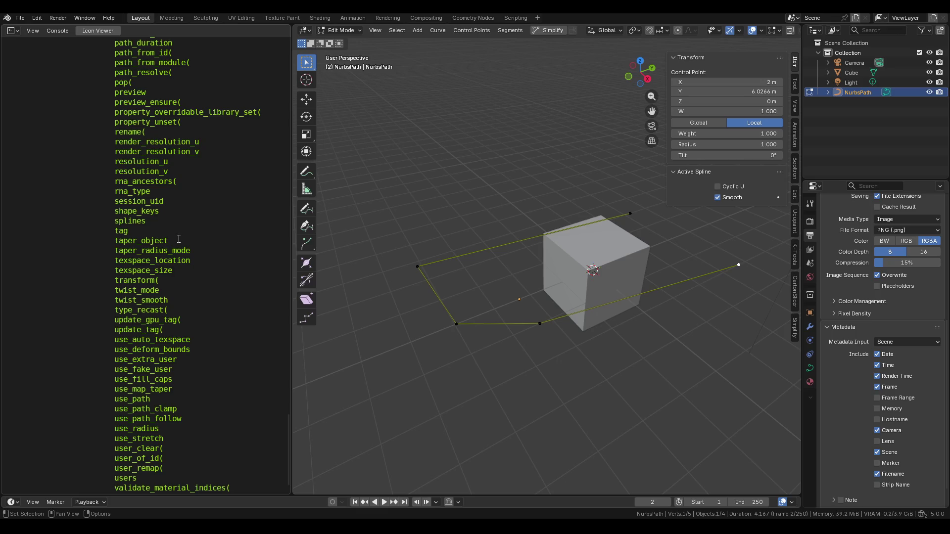
pyautogui.scroll(1, 179, 239)
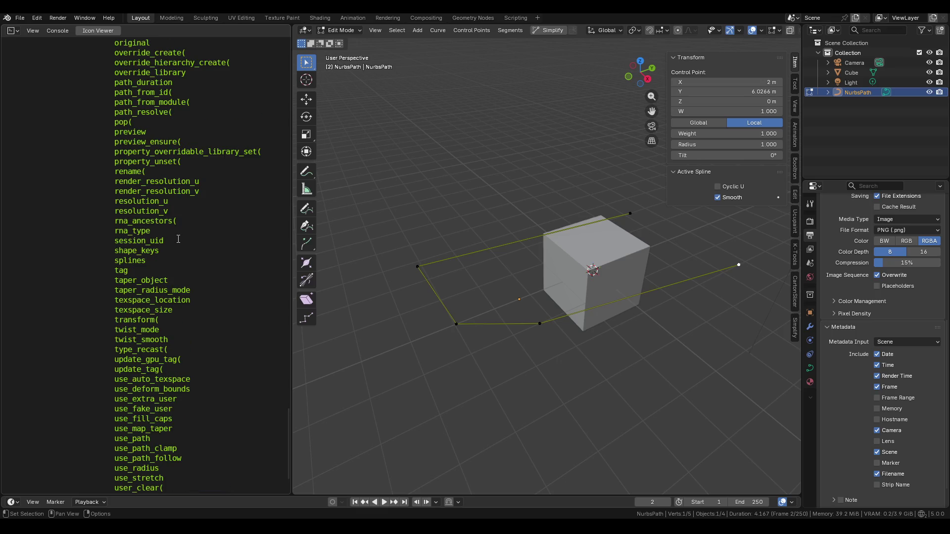
pyautogui.scroll(-1, 179, 239)
pyautogui.scroll(10, 178, 238)
pyautogui.scroll(3, 178, 239)
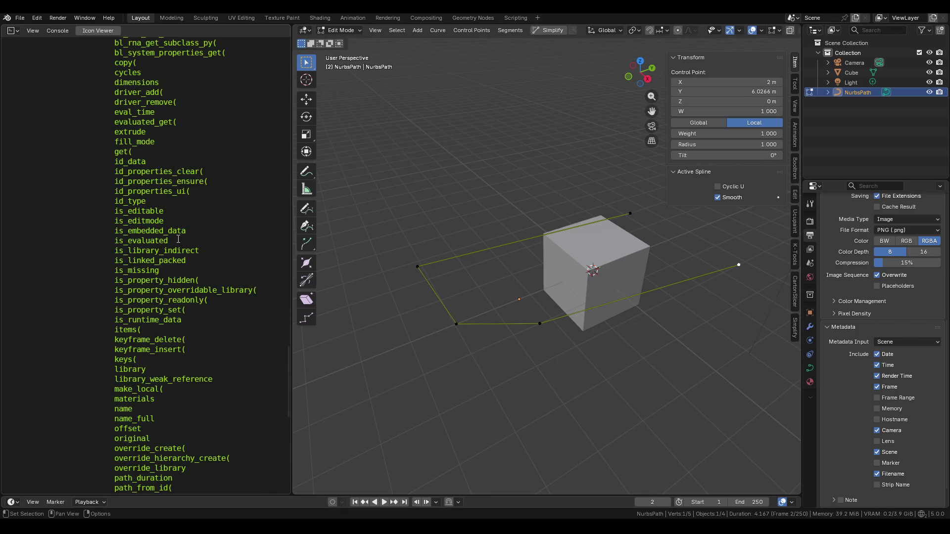
pyautogui.scroll(8, 178, 239)
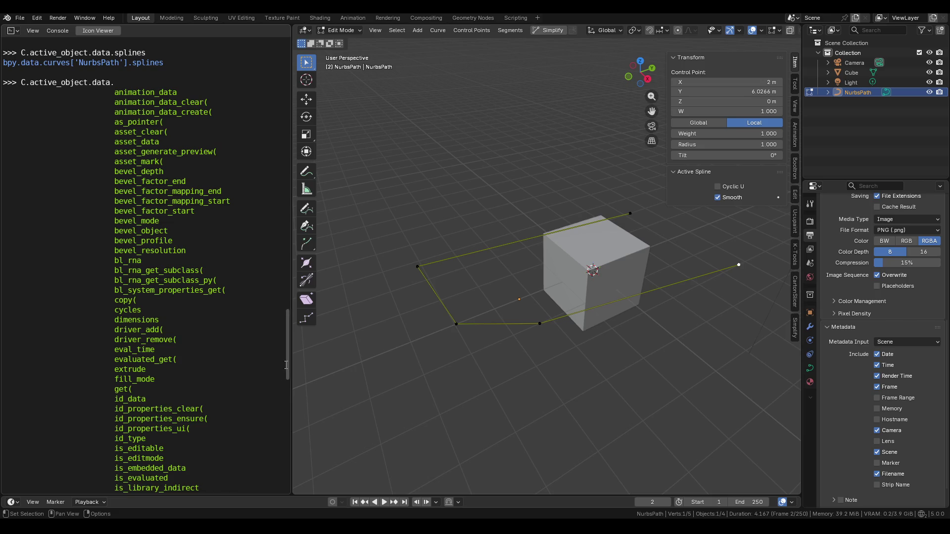
pyautogui.scroll(-20, 250, 336)
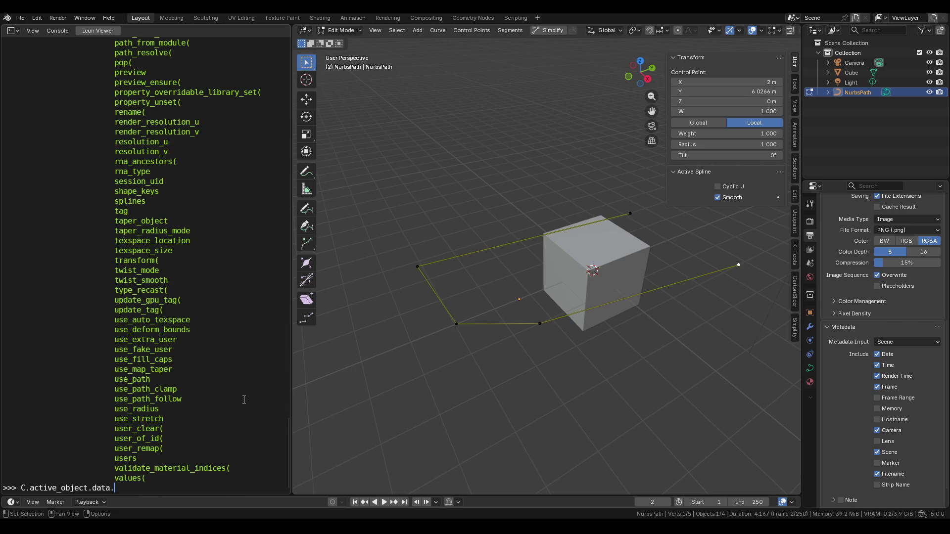
# Query the path's splines collection in the console and list the first spline's attributes
pyautogui.write('splines')
pyautogui.press('Return')
pyautogui.press('Up')
pyautogui.write('.')
pyautogui.hotkey('ctrl', 'space')
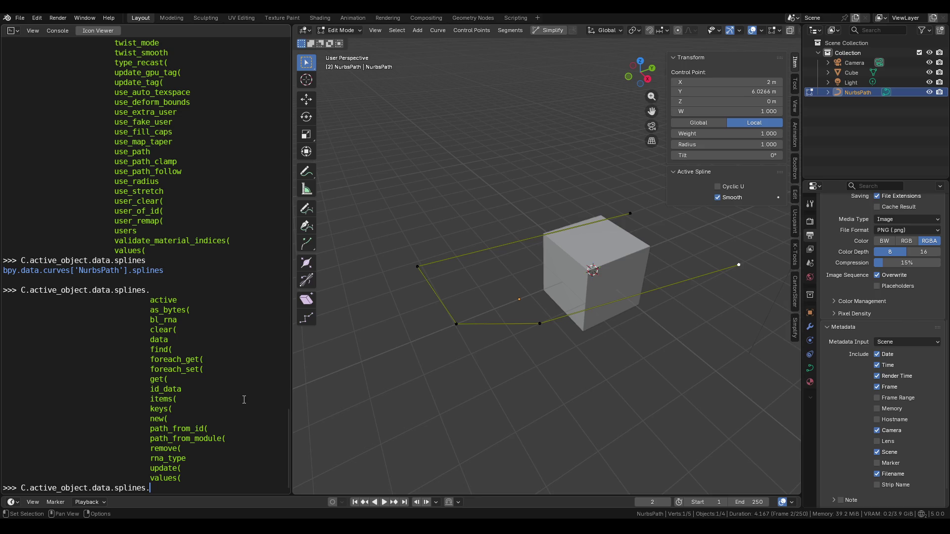
pyautogui.press('Return')
pyautogui.press('Up')
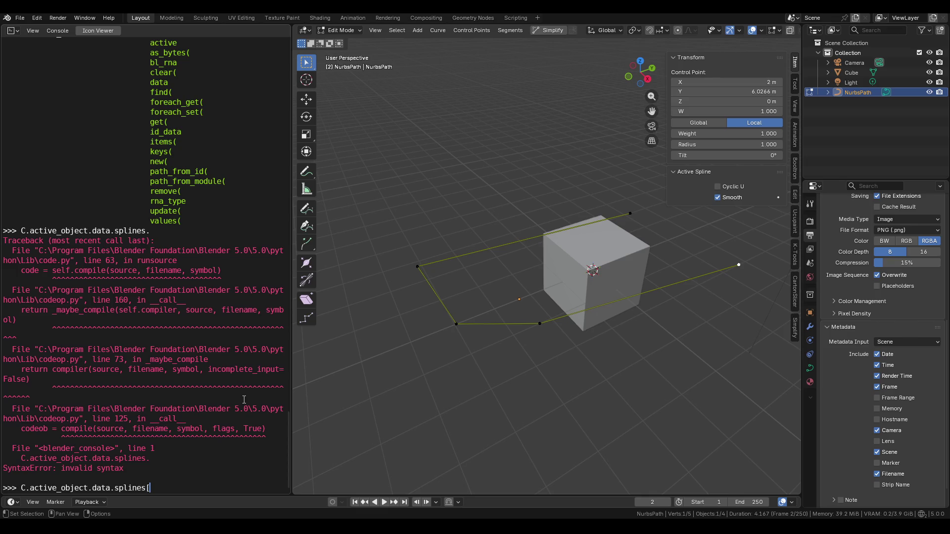
pyautogui.write('0].')
pyautogui.press('Tab')
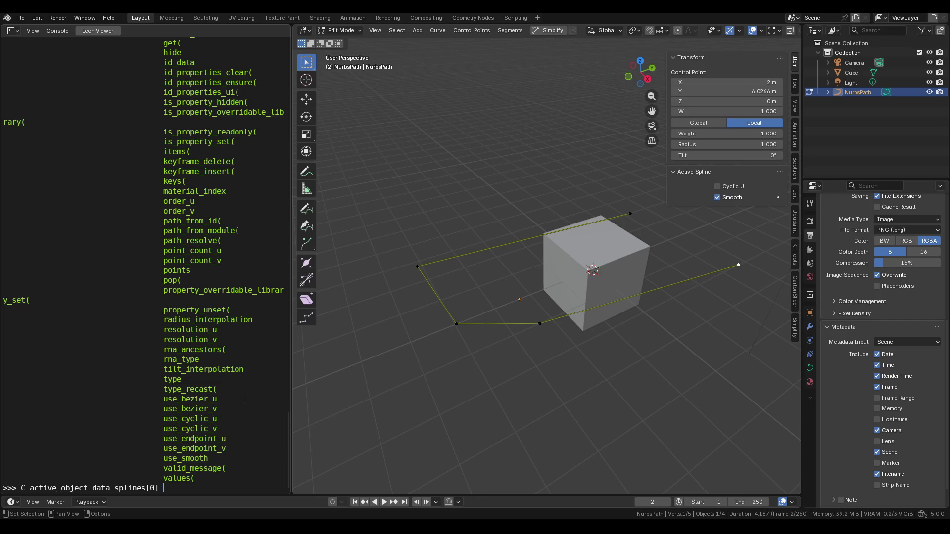
pyautogui.scroll(9, 232, 378)
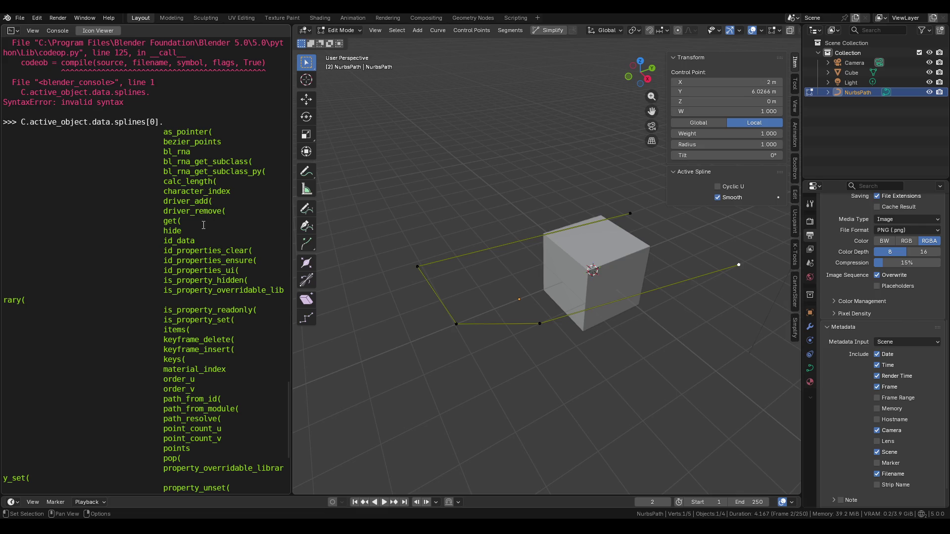
pyautogui.scroll(-6, 204, 225)
pyautogui.scroll(-3, 197, 308)
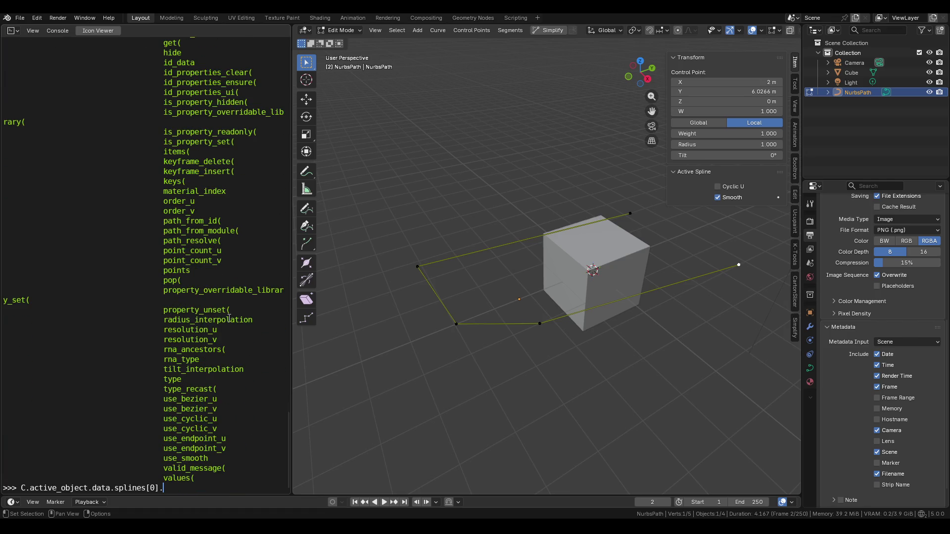
# Print splines[0].point_count_u (5) and point_count_v (1) for the path
pyautogui.write('poin')
pyautogui.write('t')
pyautogui.press('Tab')
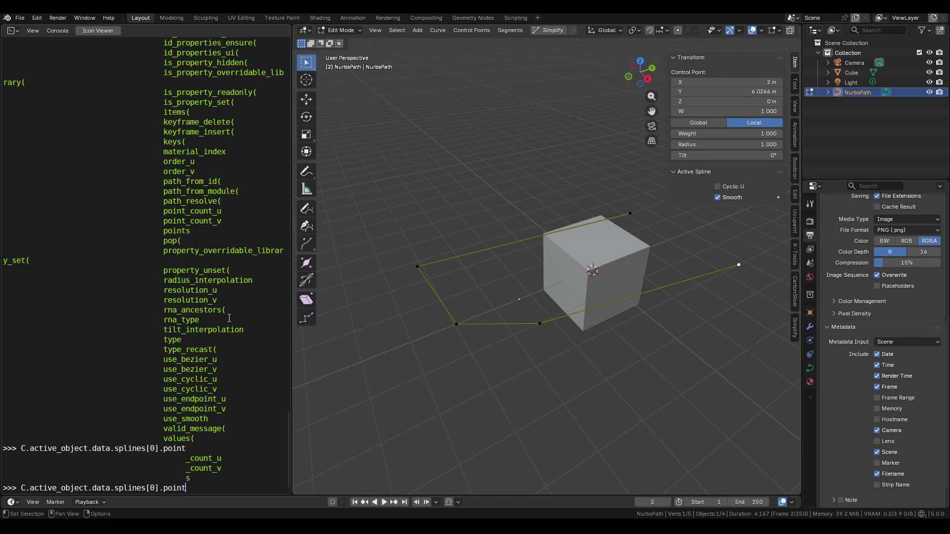
pyautogui.write('_coy')
pyautogui.press('BackSpace')
pyautogui.write('un')
pyautogui.press('Tab')
pyautogui.write('u')
pyautogui.press('Return')
pyautogui.press('Up')
pyautogui.press('BackSpace')
pyautogui.write('v')
pyautogui.press('Return')
pyautogui.press('Up')
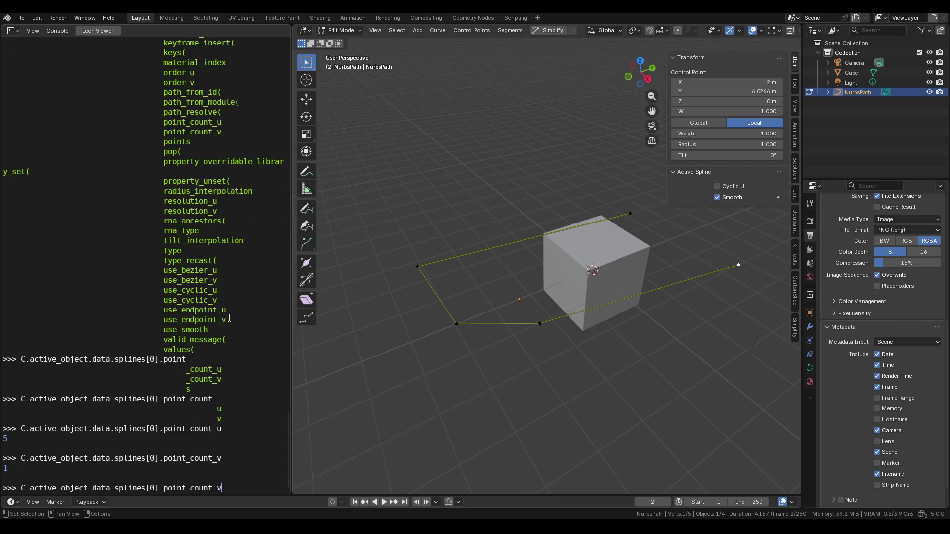
pyautogui.press('Return')
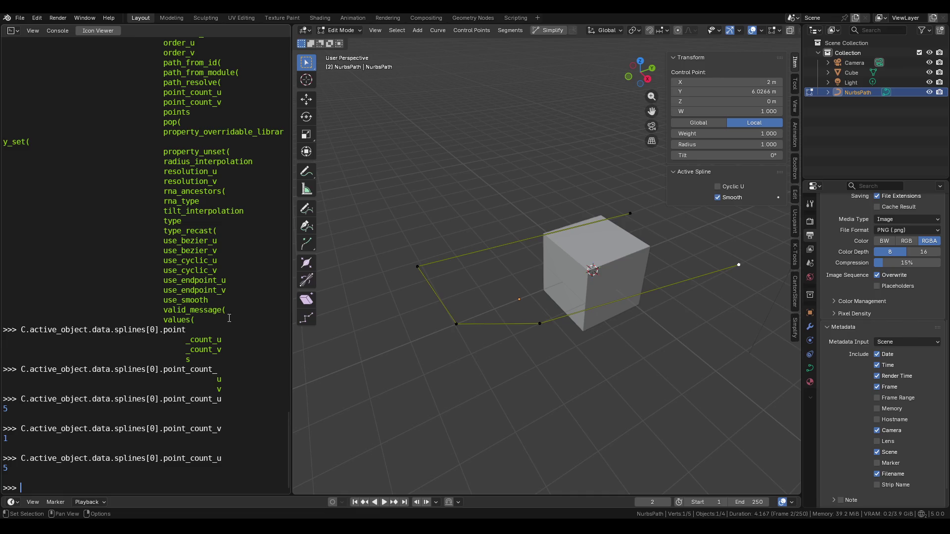
pyautogui.hotkey('alt', 'Tab')
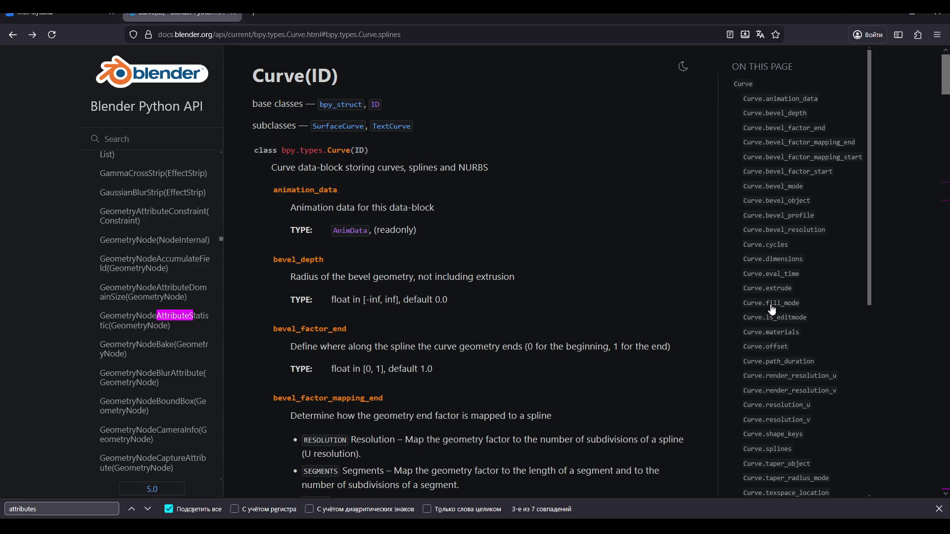
# Look up Curve.splines, the Spline class, and its points and point_count_u entries in the API docs
pyautogui.scroll(-6, 772, 310)
pyautogui.click(778, 148)
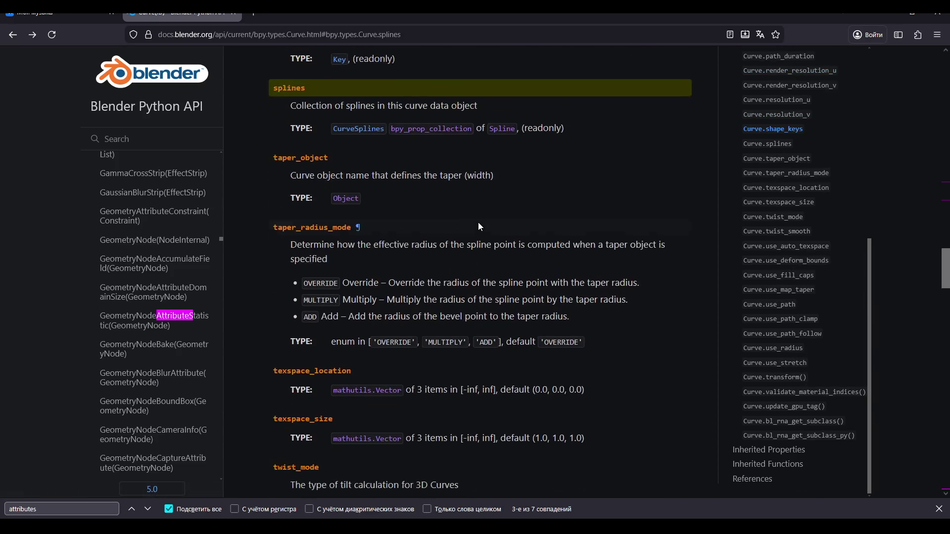
pyautogui.click(501, 124)
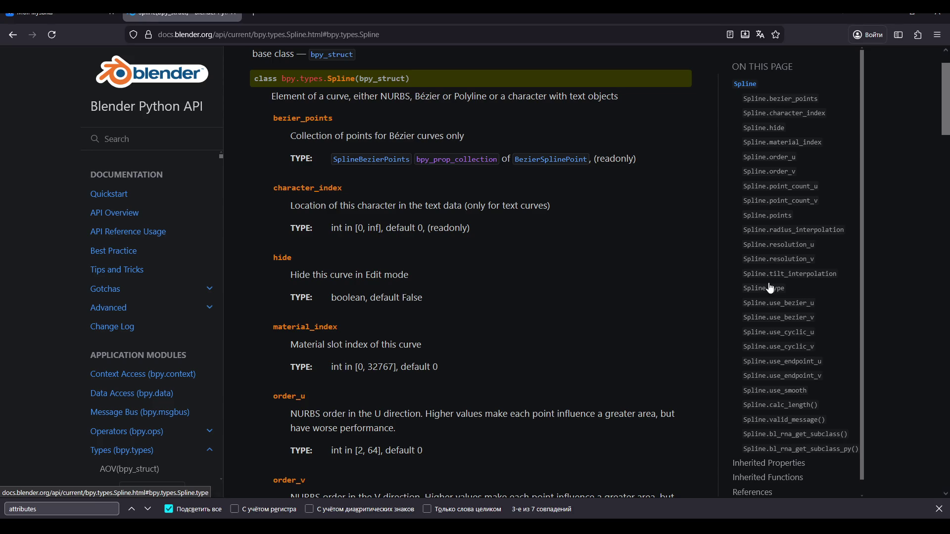
pyautogui.click(772, 216)
pyautogui.click(781, 188)
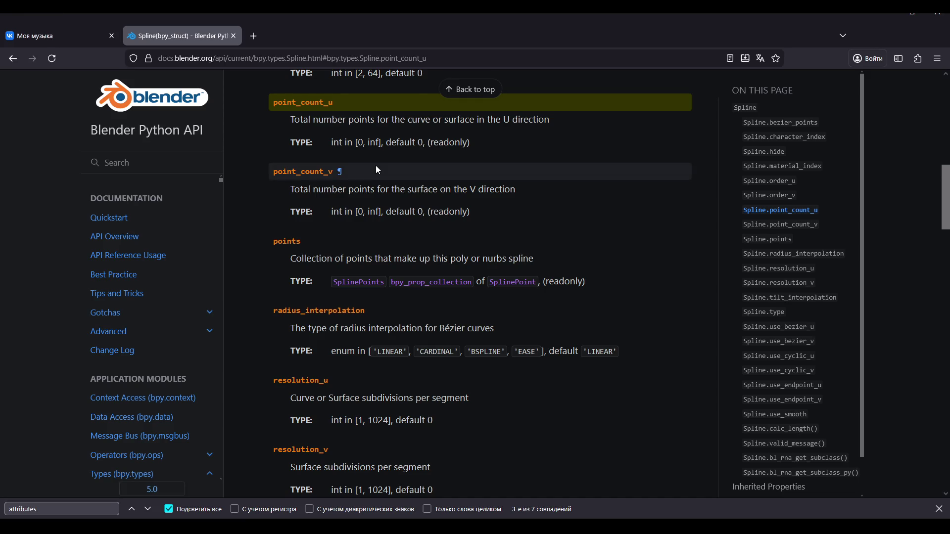
pyautogui.hotkey('alt', 'Tab')
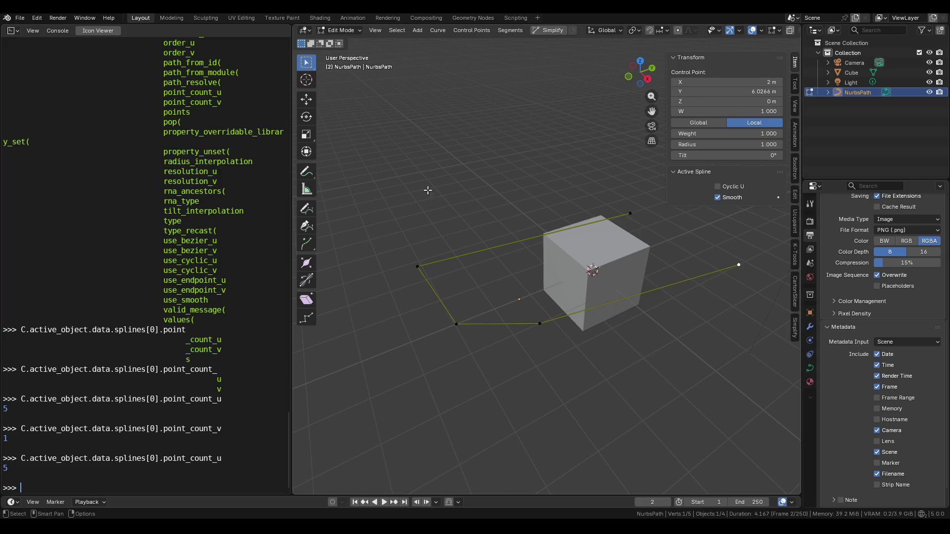
# Show the curve's data properties, select all control points and trial a move, cancelling it
pyautogui.click(811, 369)
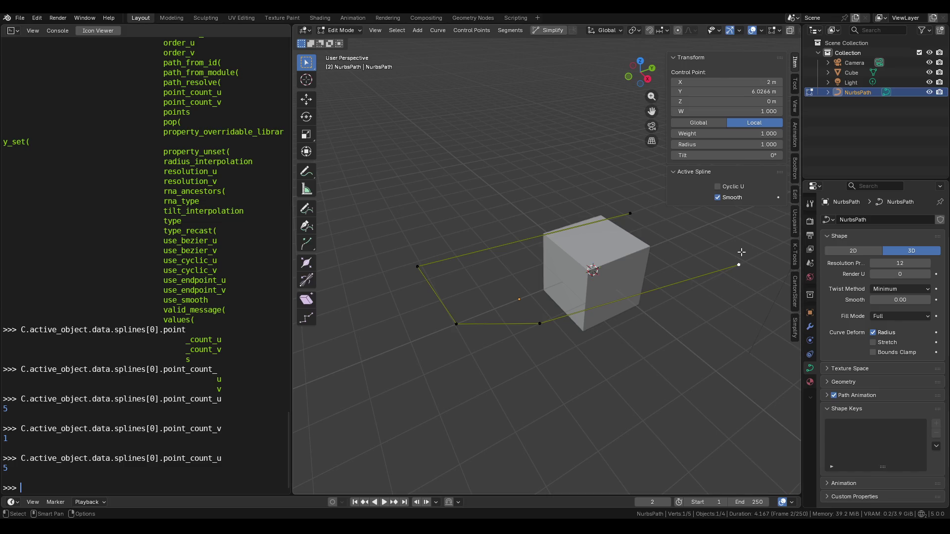
pyautogui.press('a')
pyautogui.press('g')
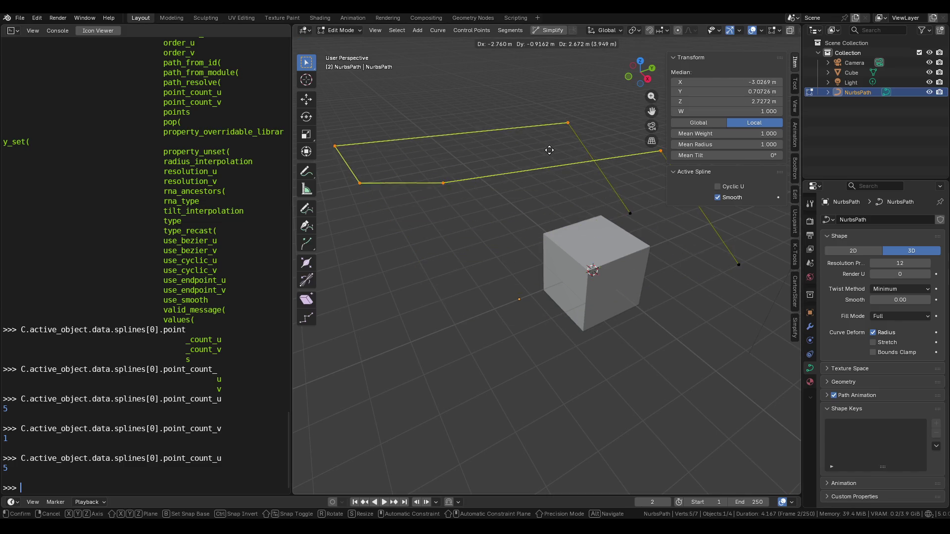
pyautogui.press('Escape')
pyautogui.press('g')
pyautogui.press('Escape')
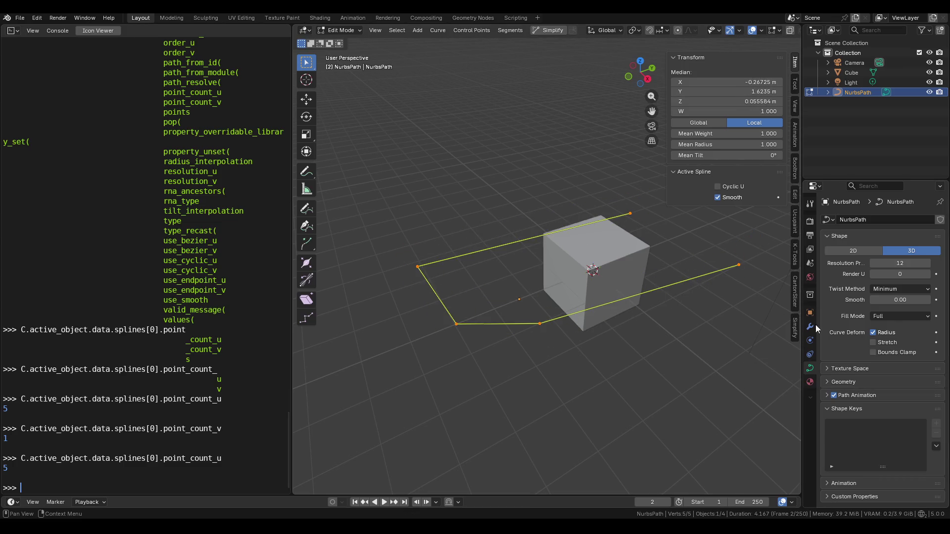
# Inspect the curve context menu without applying anything, then return NurbsPath to Object Mode
pyautogui.rightClick(605, 278)
pyautogui.moveTo(606, 279)
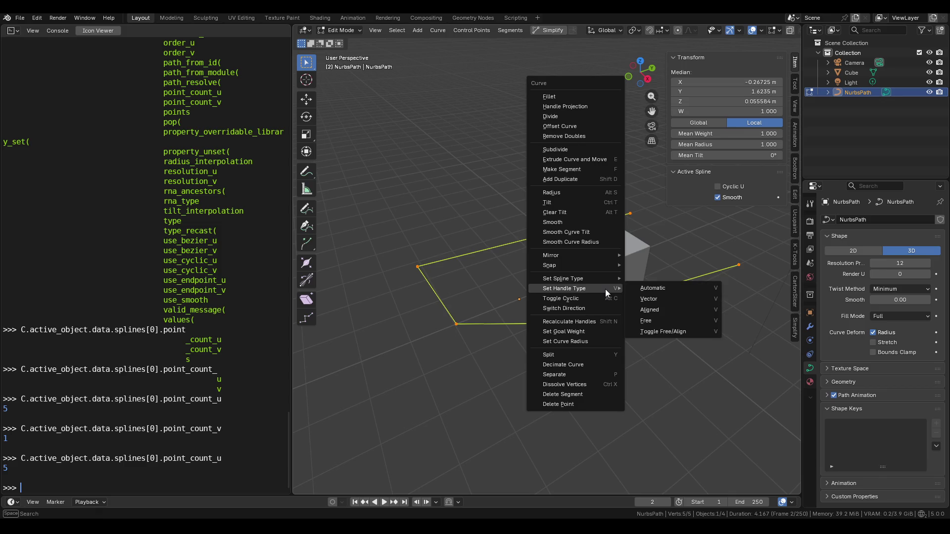
pyautogui.hotkey('ctrl', 'z')
pyautogui.hotkey('ctrl', 'z')
pyautogui.hotkey('ctrl', 'shift', 'z')
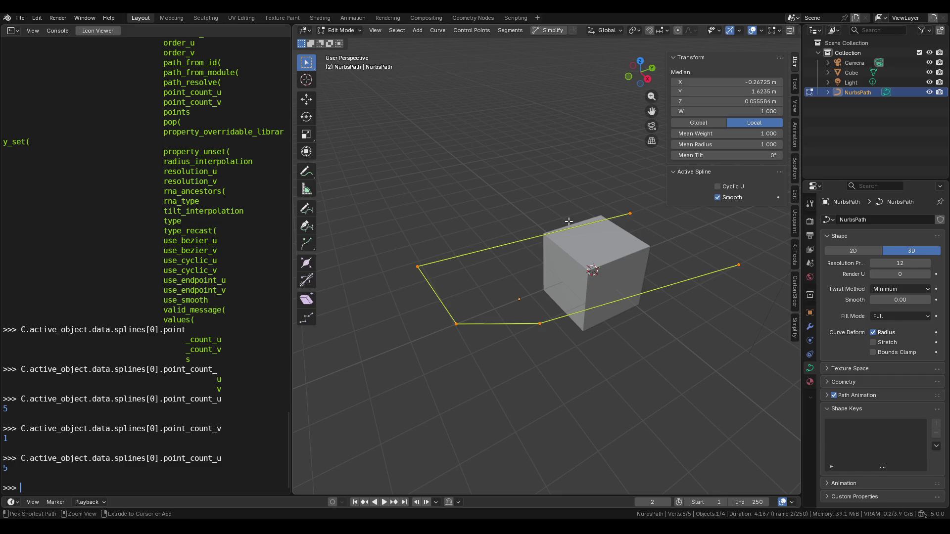
pyautogui.rightClick(569, 222)
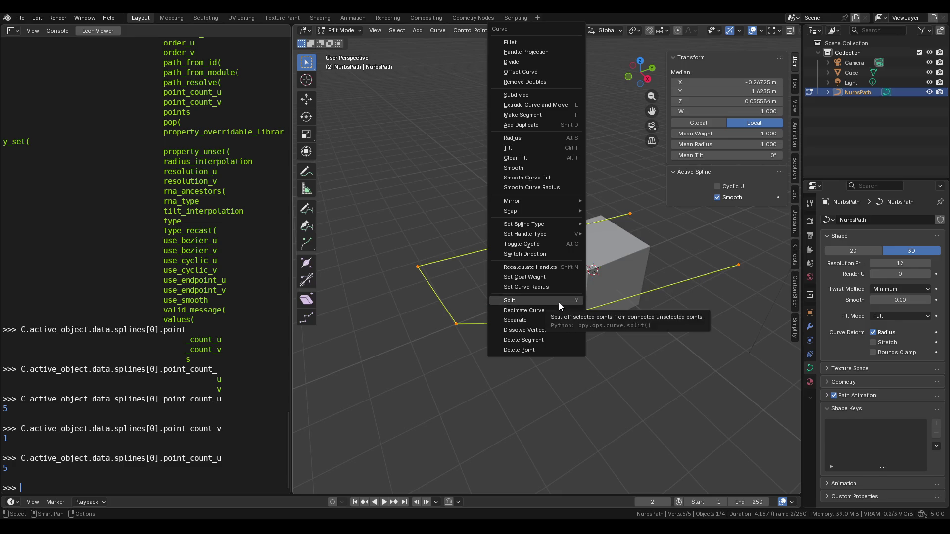
pyautogui.press('Escape')
pyautogui.press('Tab')
pyautogui.rightClick(550, 244)
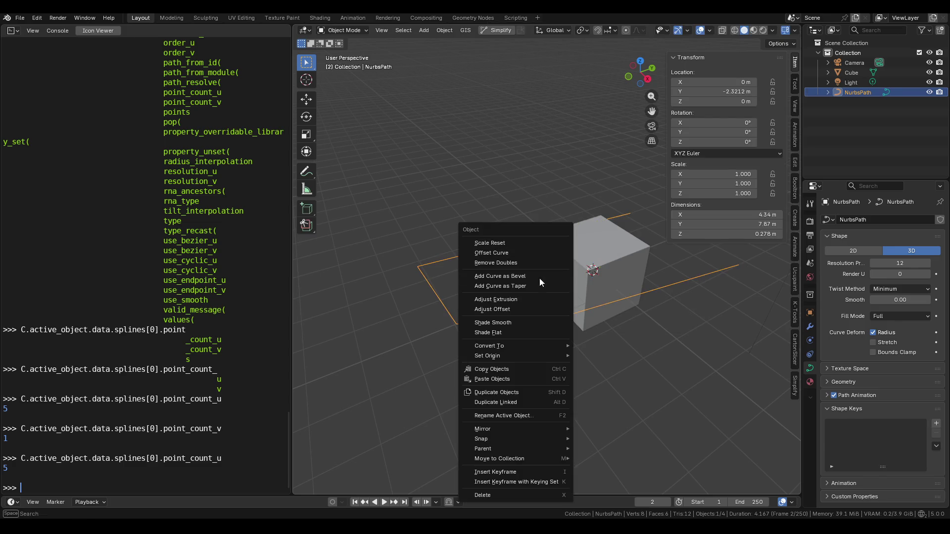
# Add an Arc curve profile, move it to the left and frame it in view
pyautogui.hotkey('shift', 'a')
pyautogui.moveTo(478, 204)
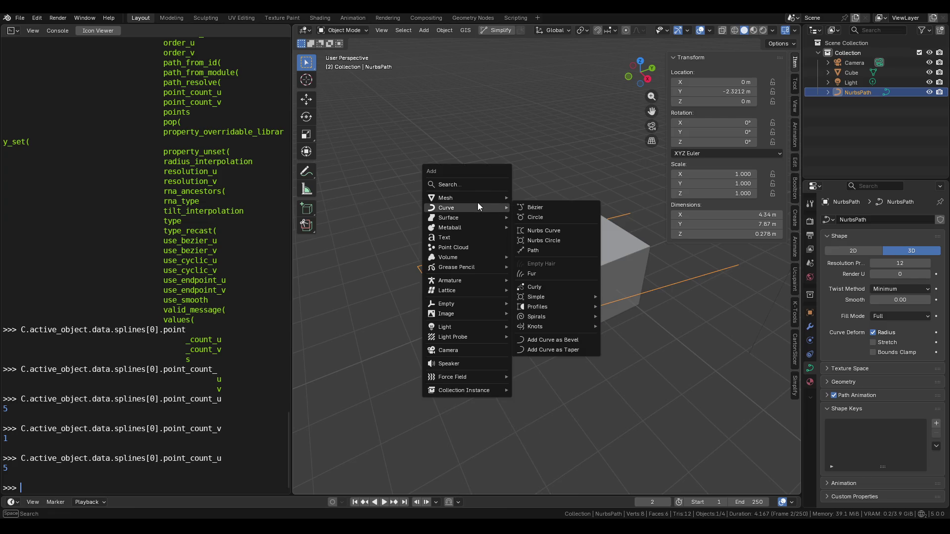
pyautogui.moveTo(540, 308)
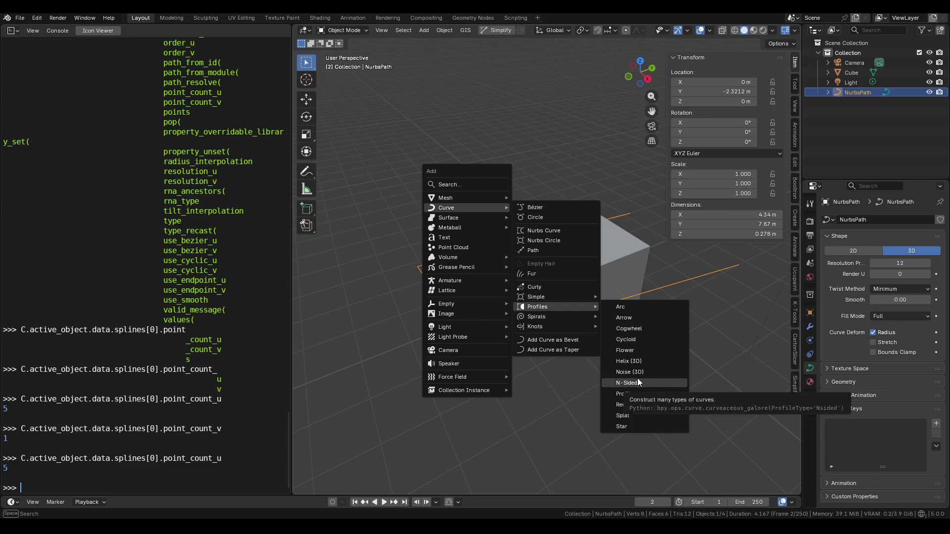
pyautogui.click(638, 307)
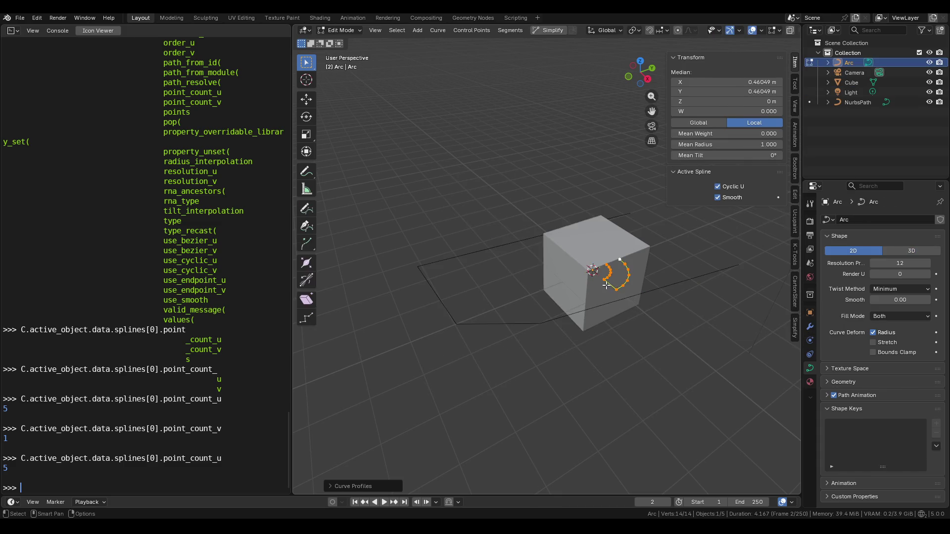
pyautogui.press('g')
pyautogui.click(475, 285)
pyautogui.press('KP_Decimal')
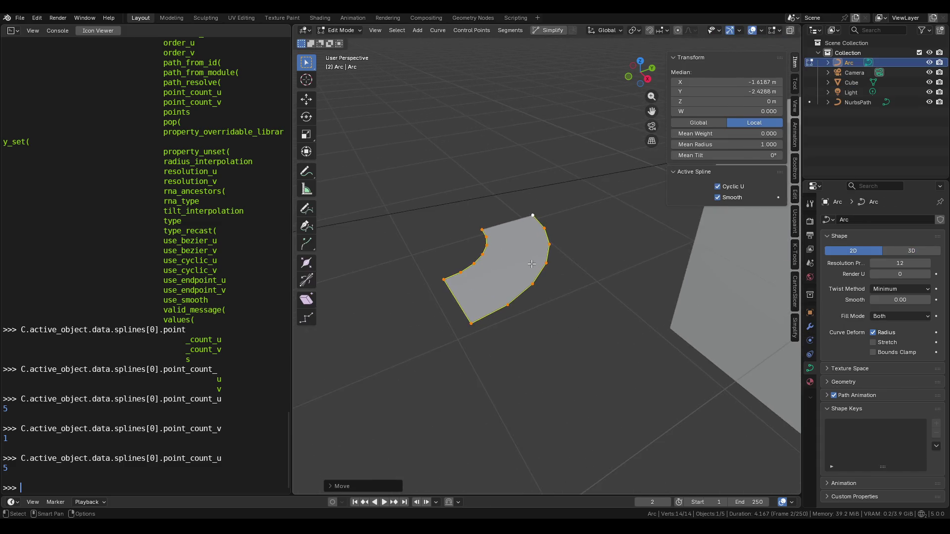
# Pull several of the Arc's control points outward, then select all its points
pyautogui.click(550, 218)
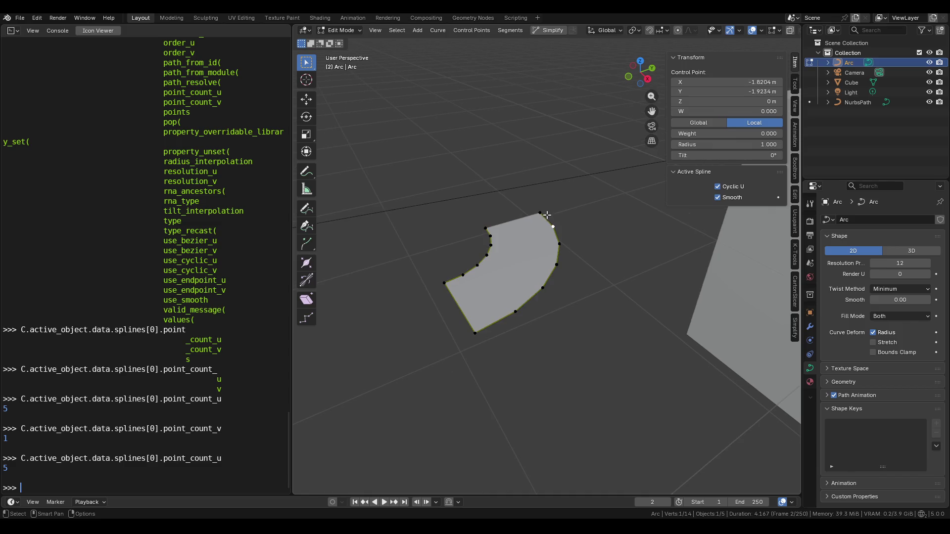
pyautogui.moveTo(555, 231); pyautogui.dragTo(586, 235)
pyautogui.moveTo(562, 245)
pyautogui.mouseDown()
pyautogui.moveTo(586, 246)
pyautogui.moveTo(584, 273)
pyautogui.mouseUp()
pyautogui.click(476, 331)
pyautogui.moveTo(477, 330); pyautogui.dragTo(496, 353)
pyautogui.moveTo(497, 352)
pyautogui.mouseDown(button='middle')
pyautogui.moveTo(512, 347)
pyautogui.moveTo(445, 367)
pyautogui.moveTo(475, 366)
pyautogui.moveTo(518, 345)
pyautogui.moveTo(517, 309)
pyautogui.moveTo(540, 291)
pyautogui.mouseUp(button='middle')
pyautogui.press('a')
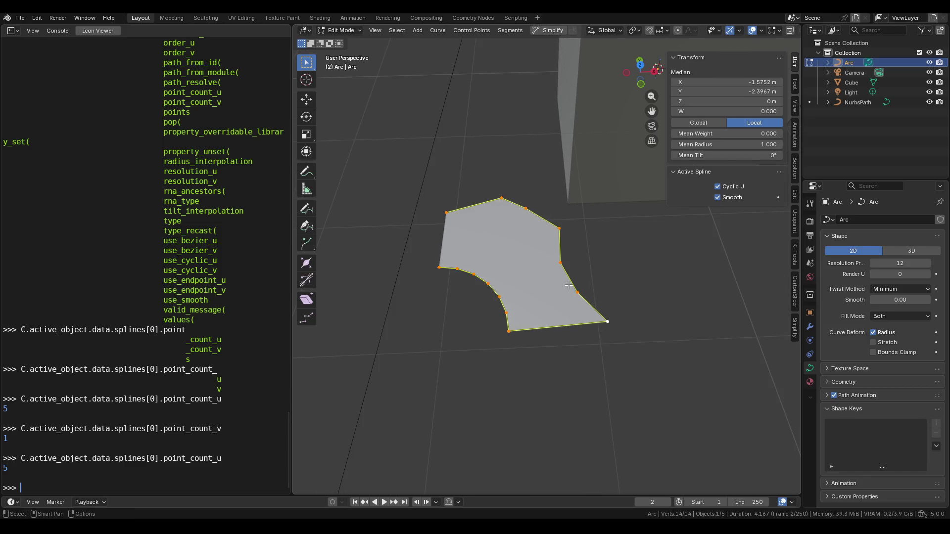
# Browse the Arc's Shape Keys, Path Animation, Texture Space and fill mode settings without changes
pyautogui.scroll(-4, 544, 280)
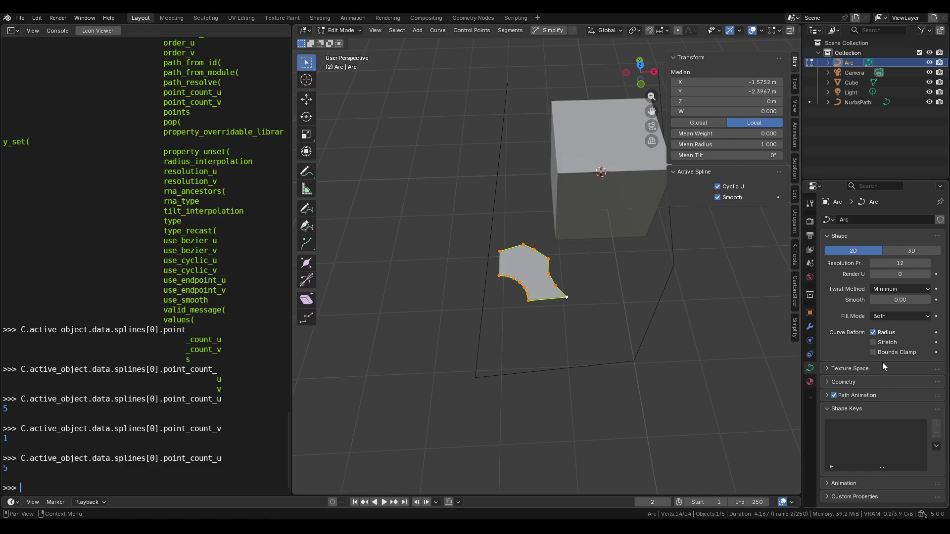
pyautogui.click(852, 409)
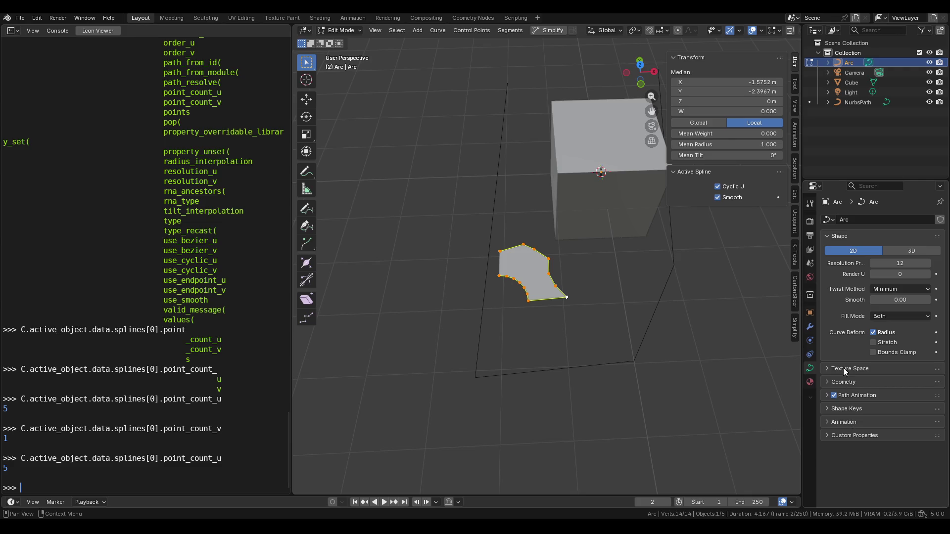
pyautogui.click(849, 398)
pyautogui.click(850, 396)
pyautogui.click(849, 367)
pyautogui.click(848, 367)
pyautogui.click(513, 278)
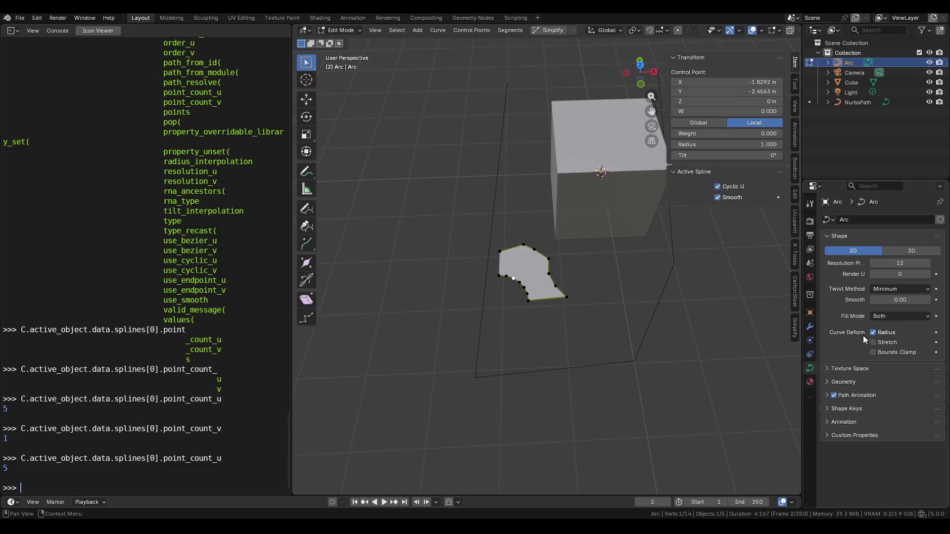
pyautogui.click(886, 319)
pyautogui.press('Escape')
# Leave Edit Mode and delete the Arc object
pyautogui.press('Tab')
pyautogui.press('Delete')
pyautogui.hotkey('shift', 'a')
pyautogui.moveTo(553, 273)
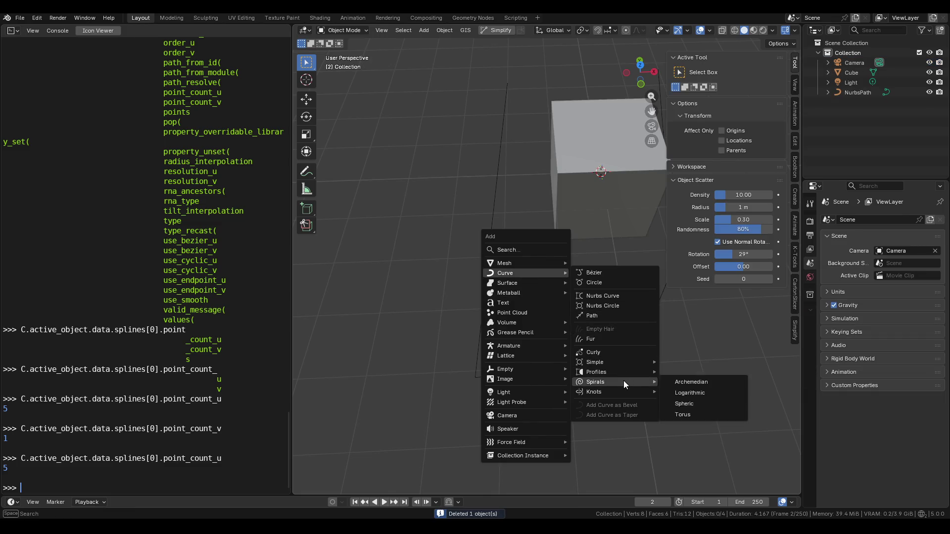
# Add a NURBS Surface patch, move it along X to -3.6181 m, and view its control cage
pyautogui.moveTo(517, 281)
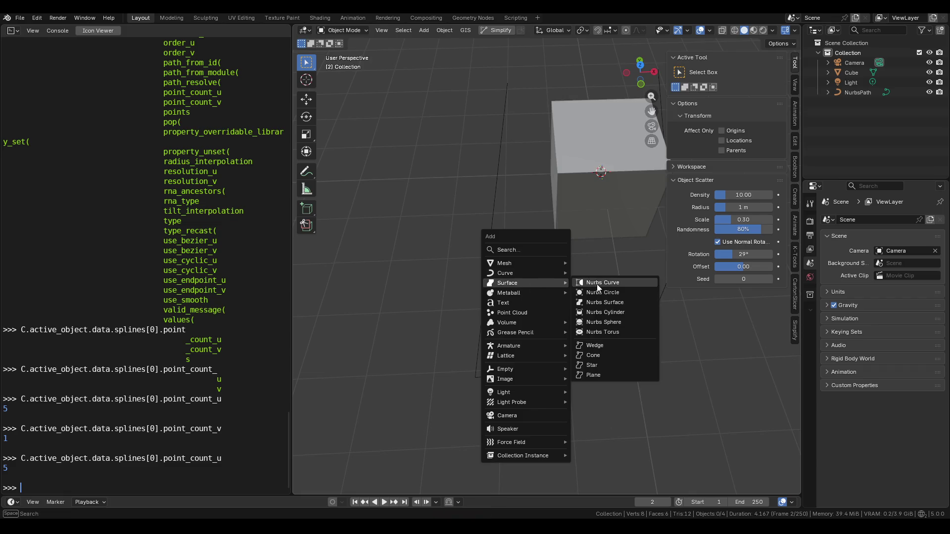
pyautogui.click(617, 303)
pyautogui.press('g')
pyautogui.press('x')
pyautogui.click(419, 213)
pyautogui.moveTo(421, 211)
pyautogui.mouseDown(button='middle')
pyautogui.moveTo(499, 292)
pyautogui.moveTo(482, 245)
pyautogui.mouseUp(button='middle')
pyautogui.press('Tab')
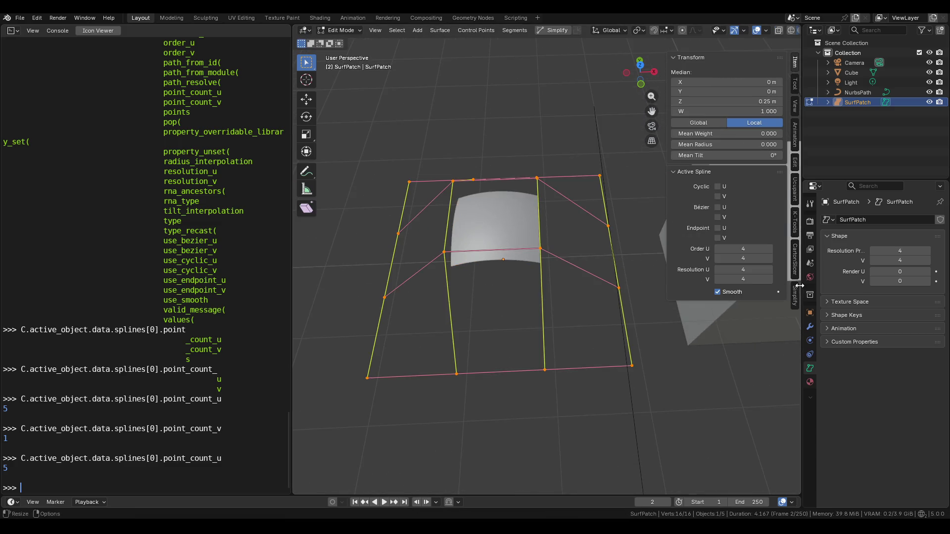
pyautogui.press('Tab')
pyautogui.press('Tab')
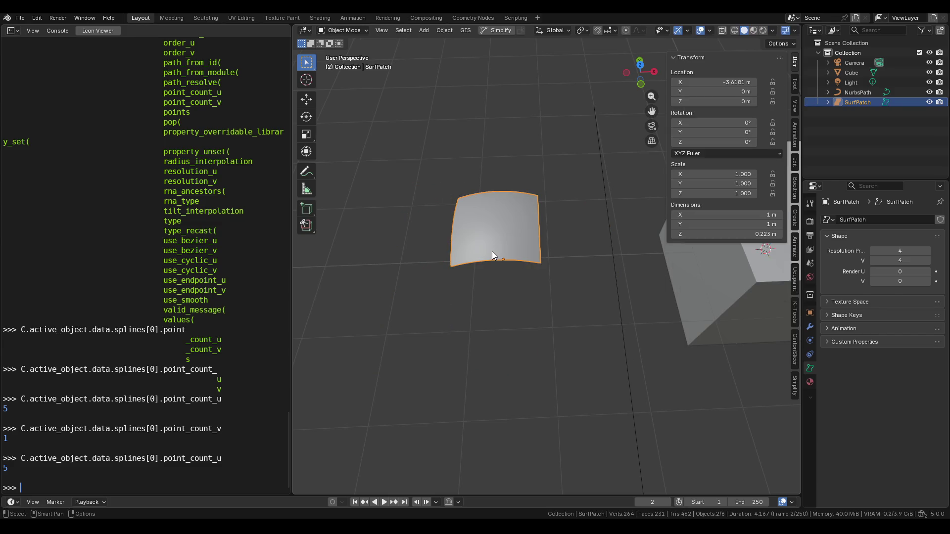
pyautogui.press('Tab')
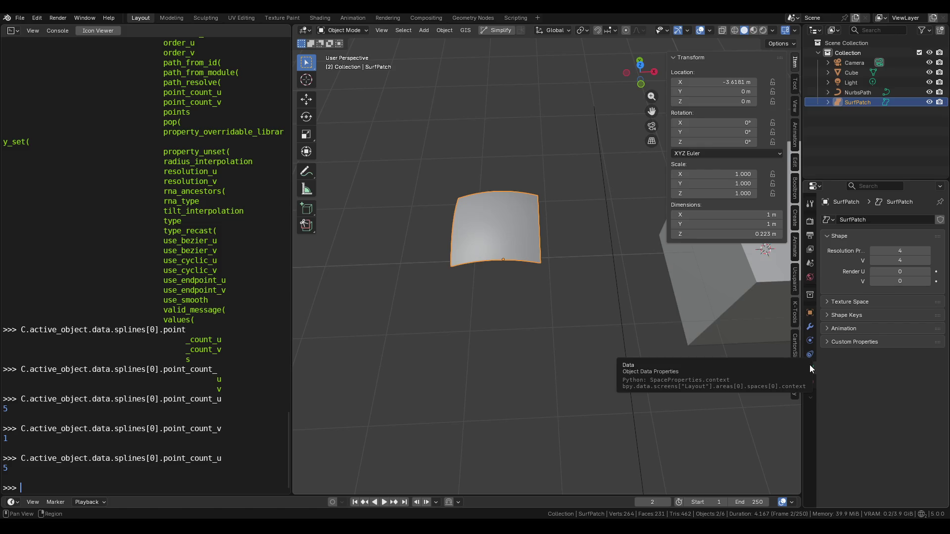
pyautogui.press('Up')
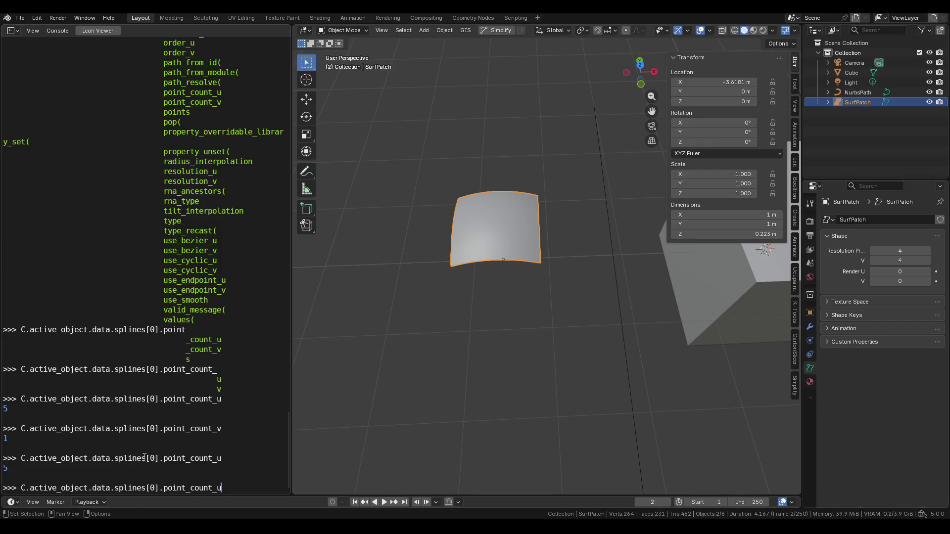
# Print the active object's curve data in the console and list its members
pyautogui.press('BackSpace')
pyautogui.press('BackSpace')
pyautogui.press('BackSpace')
pyautogui.press('Return')
pyautogui.press('Up')
pyautogui.press('BackSpace')
pyautogui.press('Return')
pyautogui.press('Up')
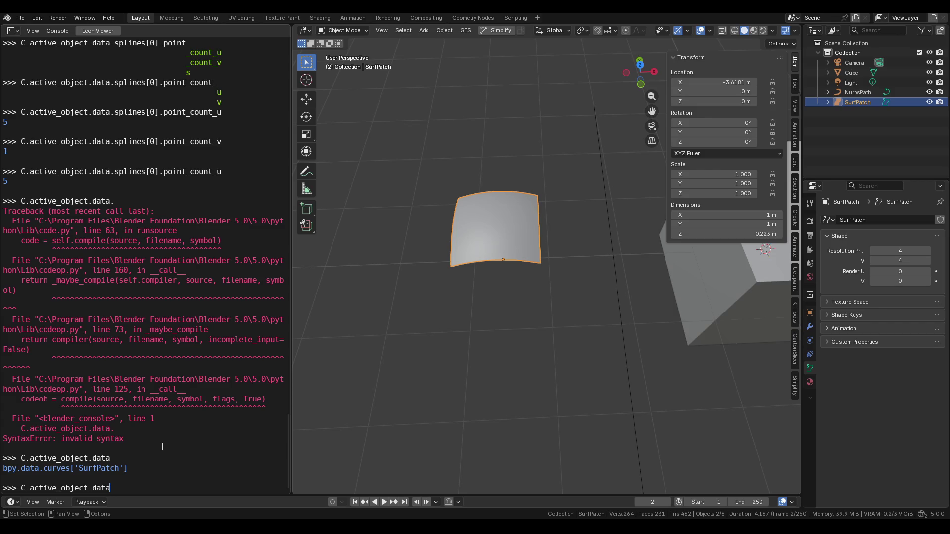
pyautogui.press('Tab')
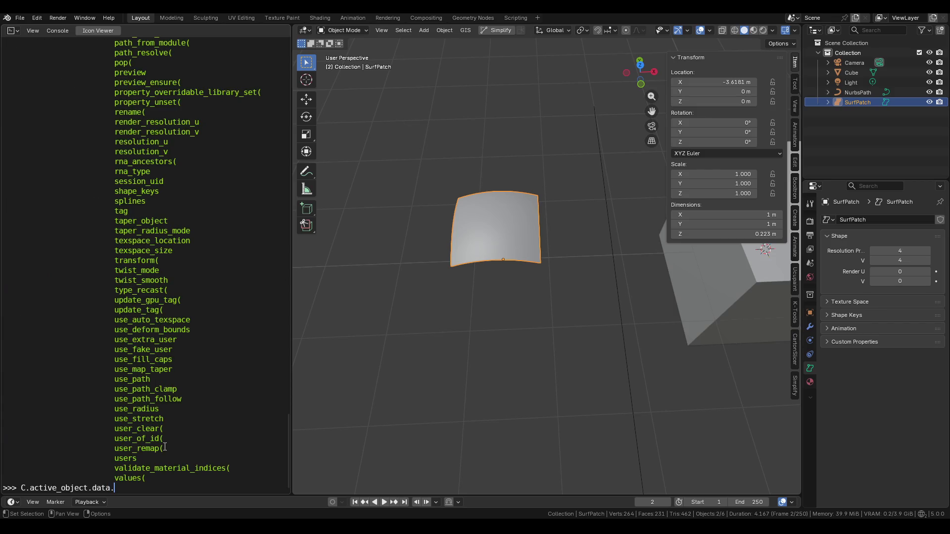
# List the members of the patch's first spline, splines[0]
pyautogui.write('splines[')
pyautogui.write('0].con')
pyautogui.press('Tab')
pyautogui.write('coun')
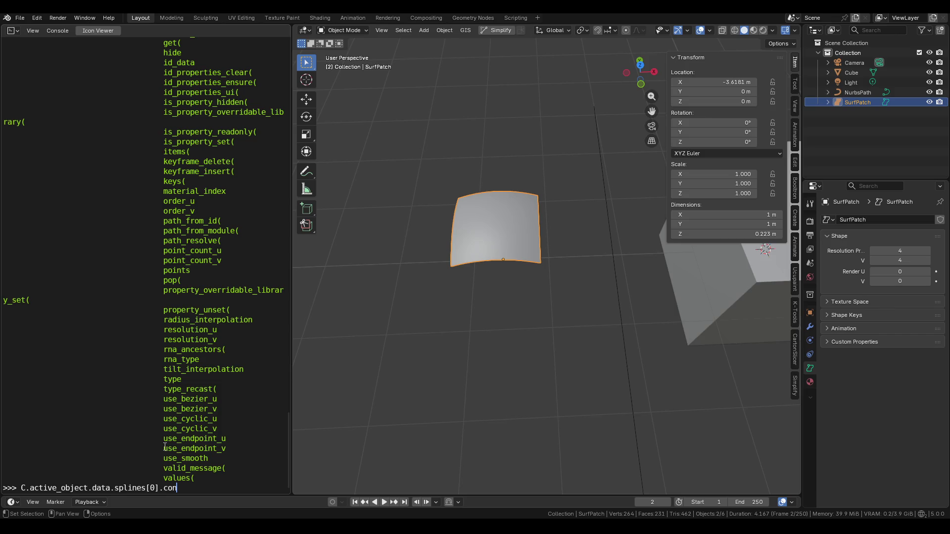
pyautogui.write('t')
pyautogui.press('BackSpace')
pyautogui.press('BackSpace')
pyautogui.press('BackSpace')
pyautogui.press('Tab')
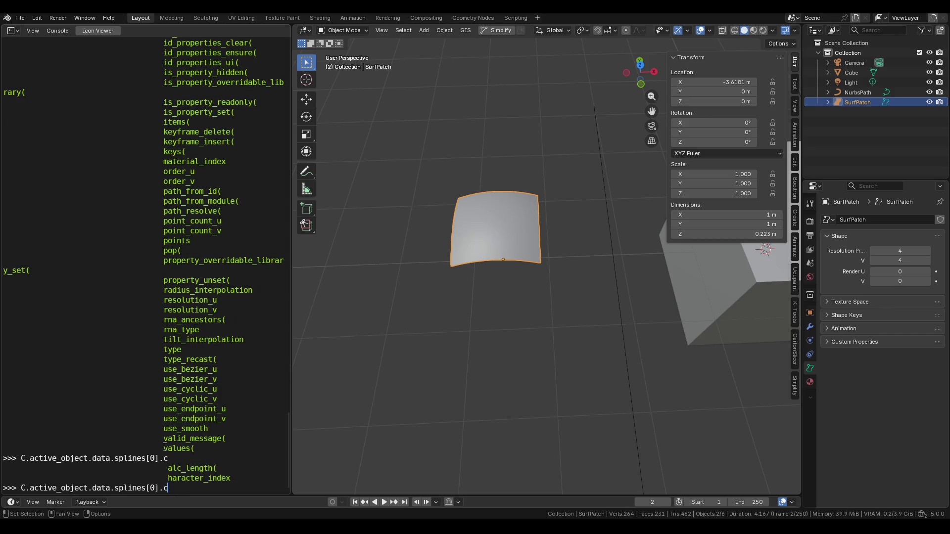
pyautogui.press('BackSpace')
pyautogui.scroll(5, 162, 439)
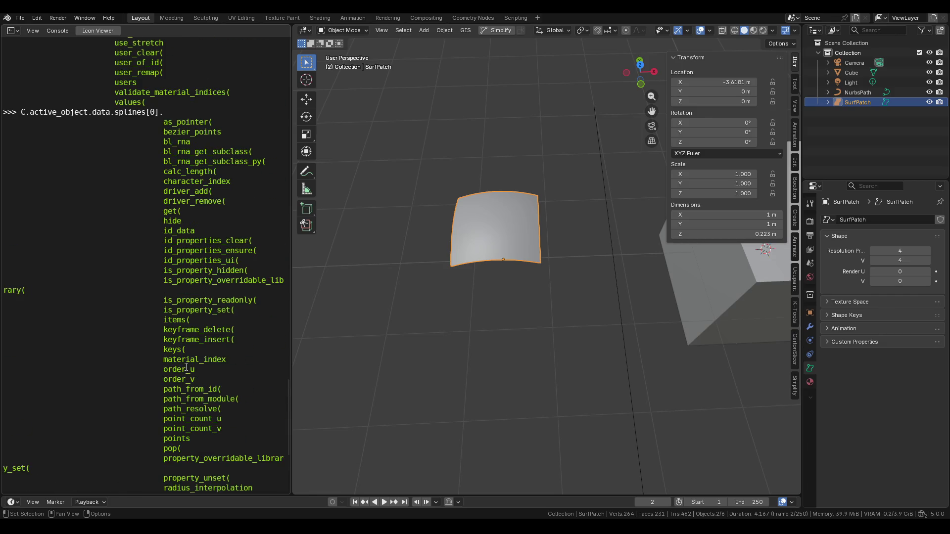
pyautogui.scroll(-5, 186, 367)
# Print the patch's point_count_u and point_count_v, both returning 4
pyautogui.write('po')
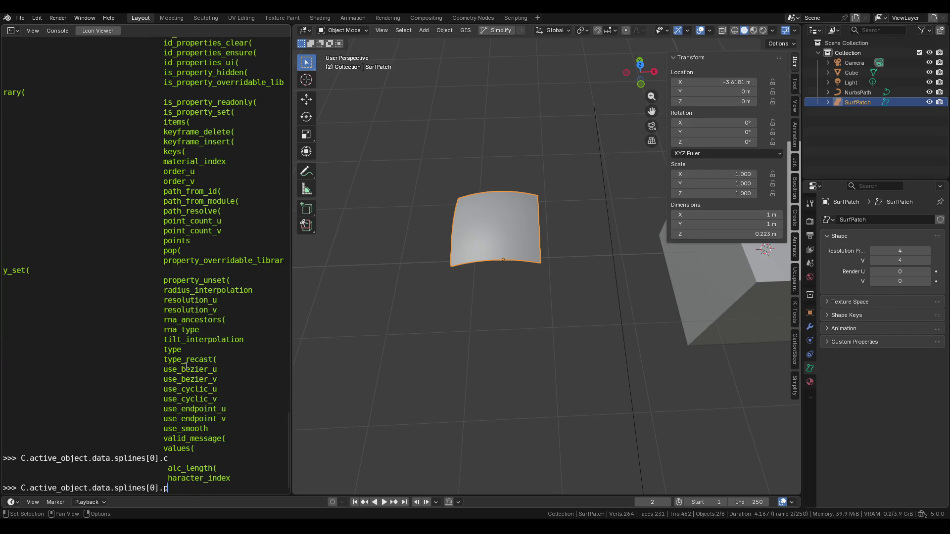
pyautogui.press('Tab')
pyautogui.write('int')
pyautogui.press('Tab')
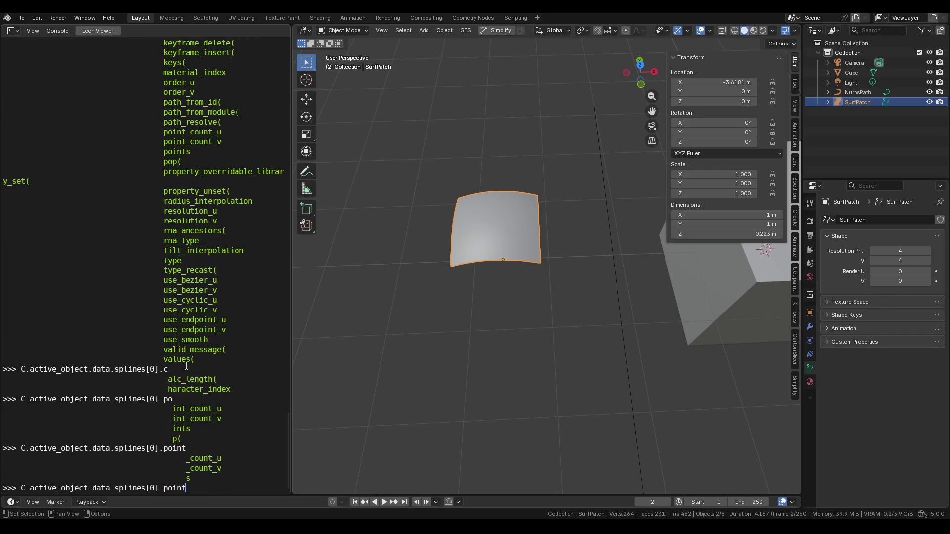
pyautogui.write('_')
pyautogui.press('Tab')
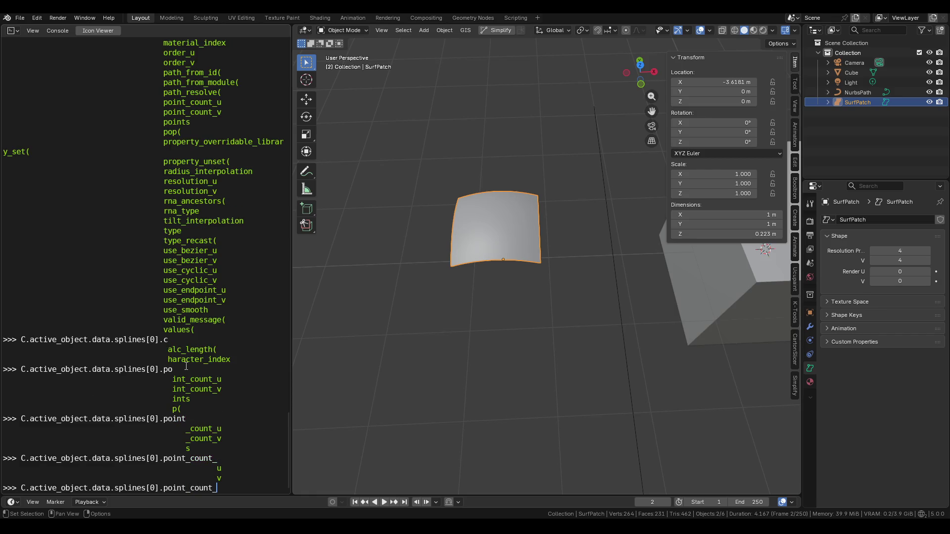
pyautogui.press('Return')
pyautogui.press('Up')
pyautogui.press('BackSpace')
pyautogui.write('v')
pyautogui.press('Return')
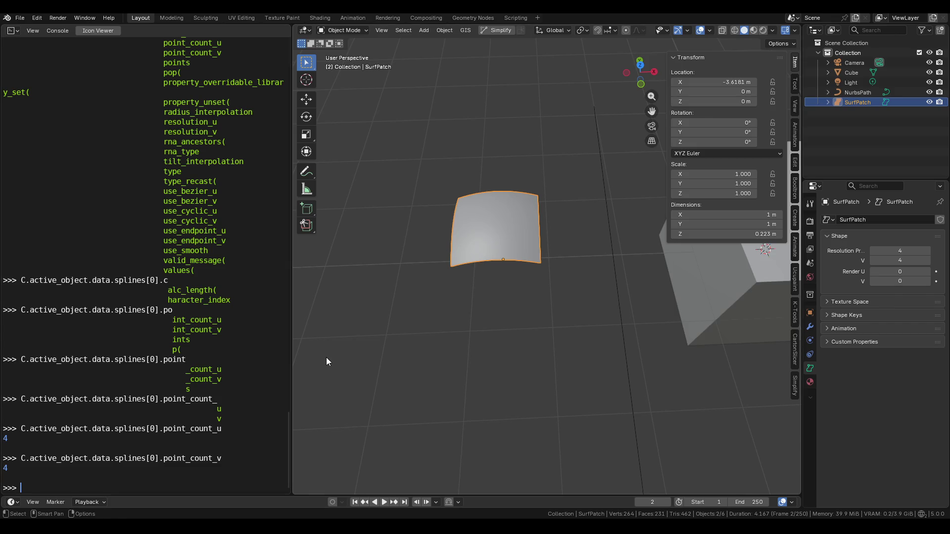
# Delete the SurfPatch and select the NurbsPath object
pyautogui.moveTo(483, 278); pyautogui.dragTo(493, 272, button='middle')
pyautogui.press('x')
pyautogui.click(493, 272)
pyautogui.moveTo(586, 412)
pyautogui.mouseDown(button='middle')
pyautogui.moveTo(510, 376)
pyautogui.moveTo(470, 313)
pyautogui.mouseUp(button='middle')
pyautogui.click(508, 361)
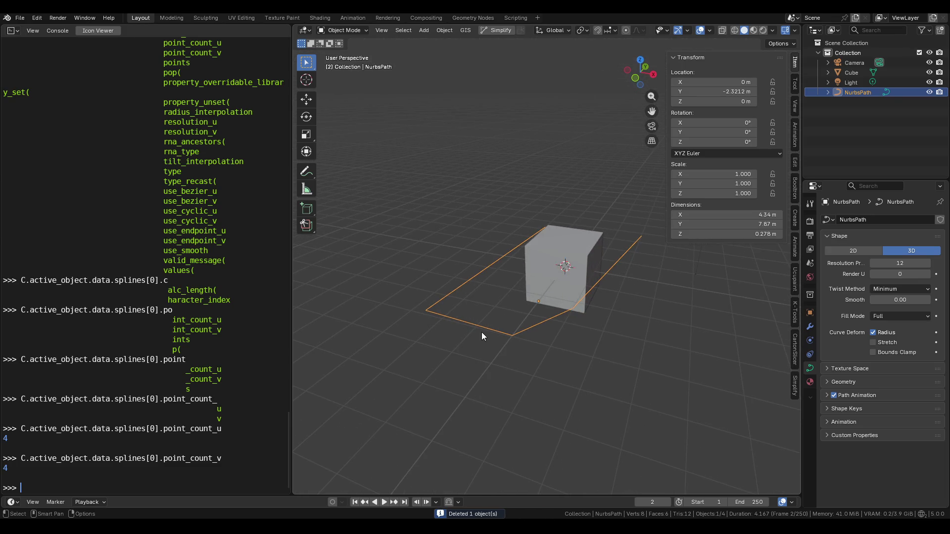
# Attempt point_count_v = 2 twice, getting read-only errors, and switch NurbsPath into Edit Mode
pyautogui.press('Up')
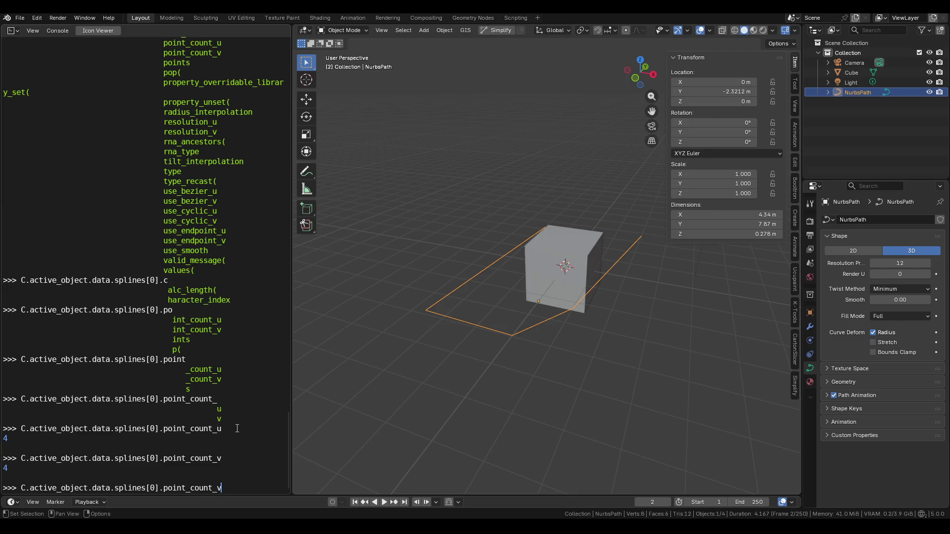
pyautogui.write(' = 2')
pyautogui.press('Return')
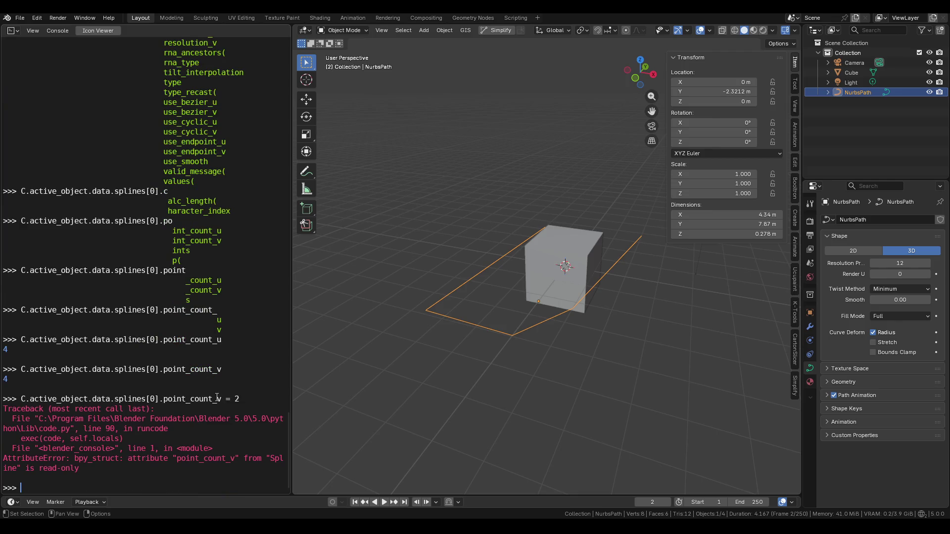
pyautogui.press('Tab')
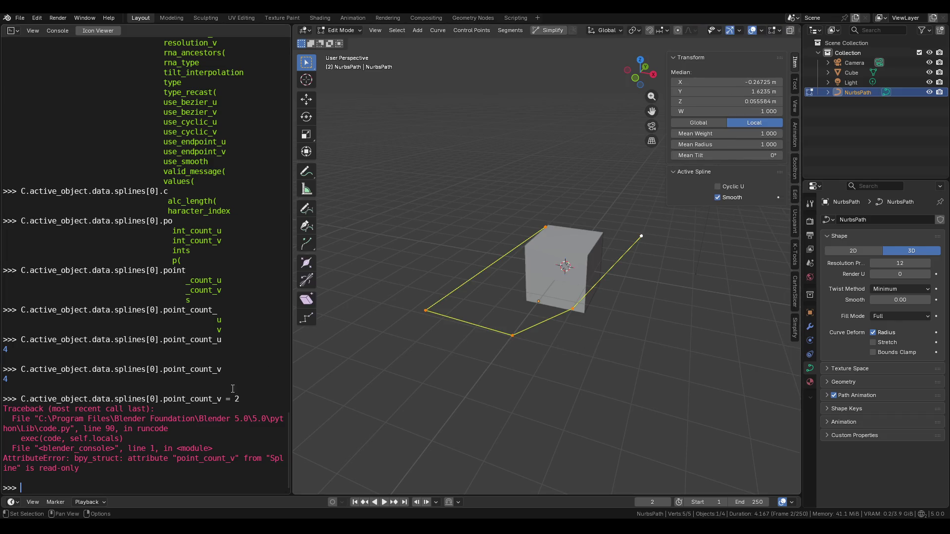
pyautogui.press('Up')
pyautogui.press('Return')
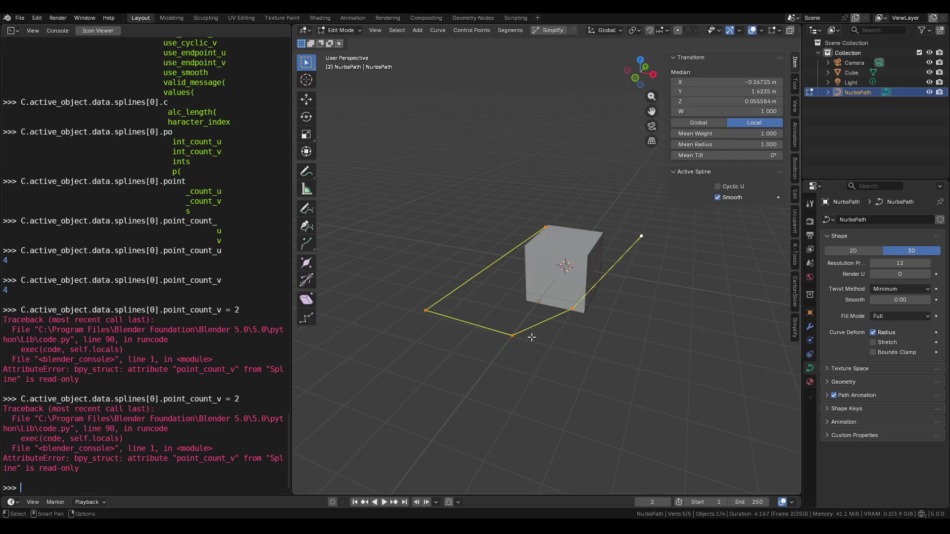
pyautogui.rightClick(530, 328)
pyautogui.moveTo(530, 328)
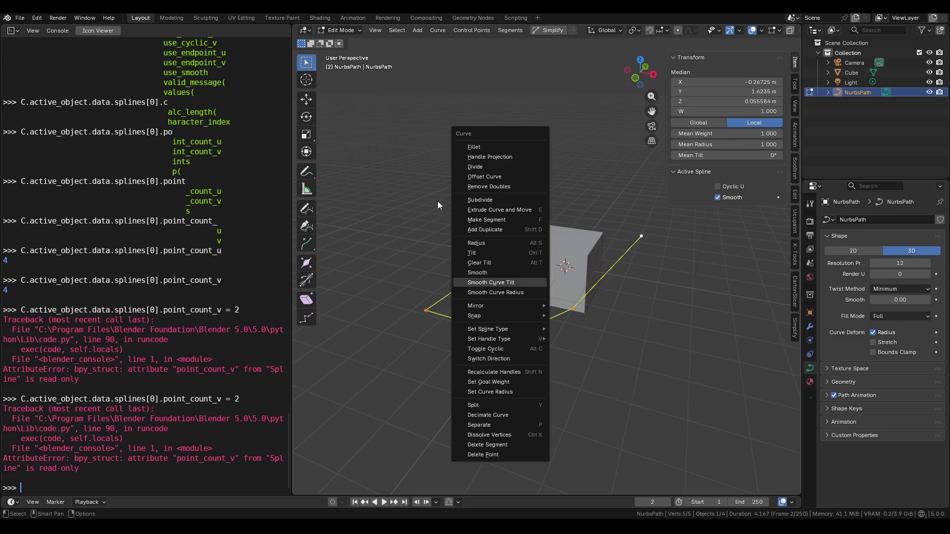
pyautogui.click(506, 31)
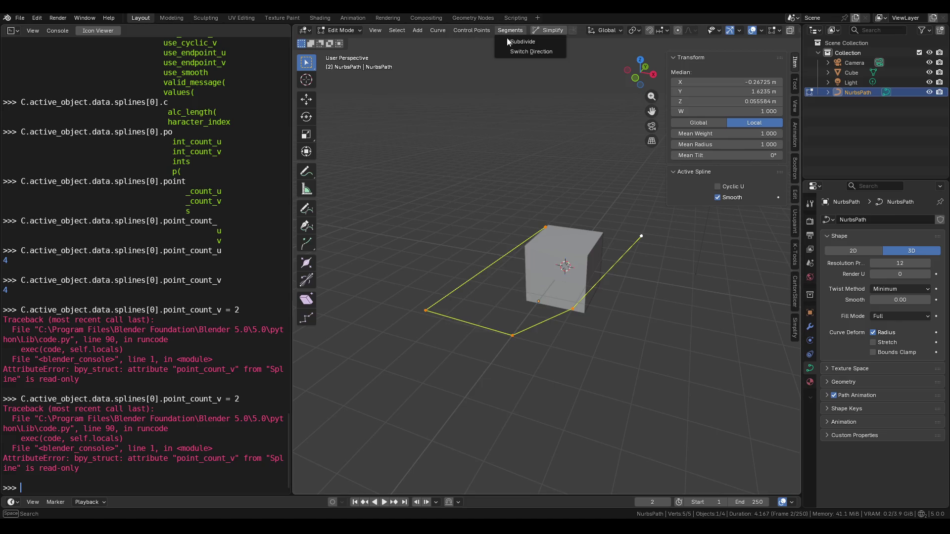
pyautogui.click(470, 27)
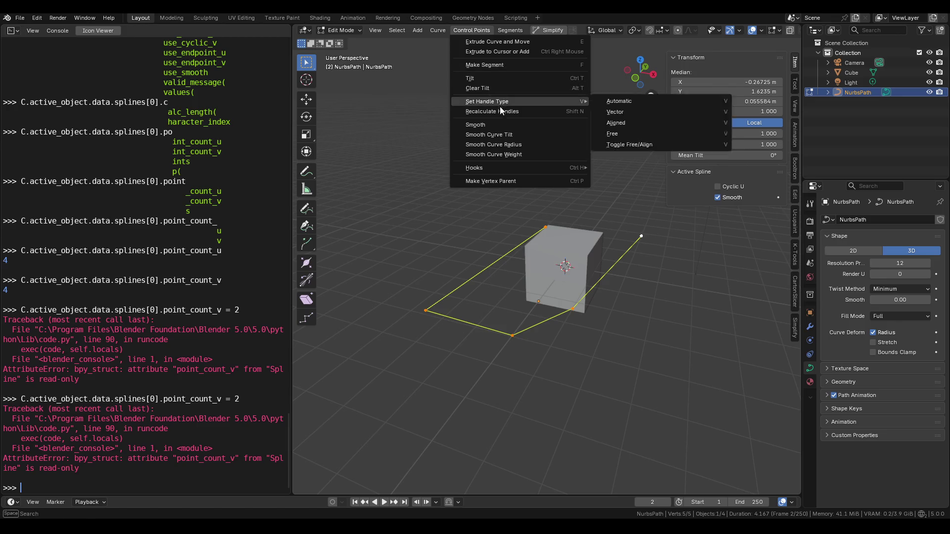
pyautogui.click(506, 44)
pyautogui.click(404, 489)
pyautogui.hotkey('ctrl', 'z')
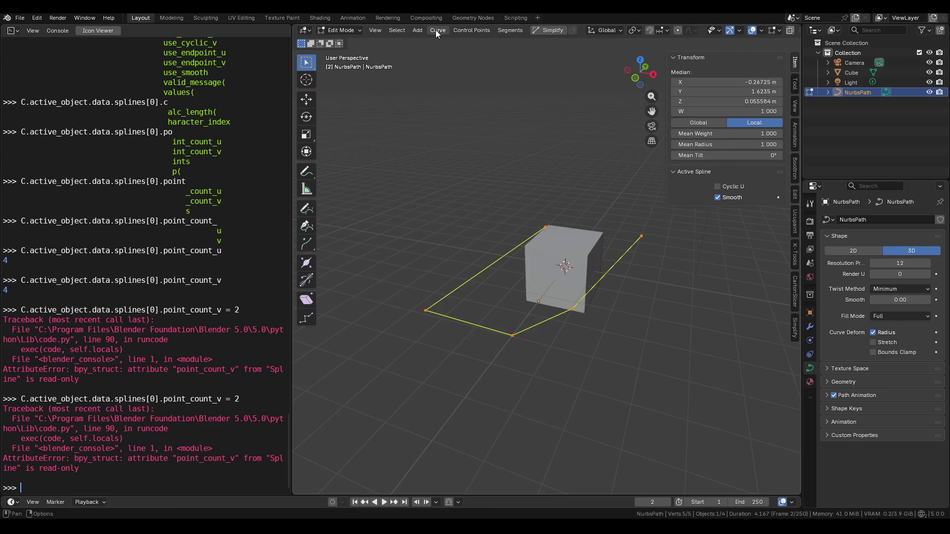
pyautogui.click(437, 30)
pyautogui.moveTo(441, 45)
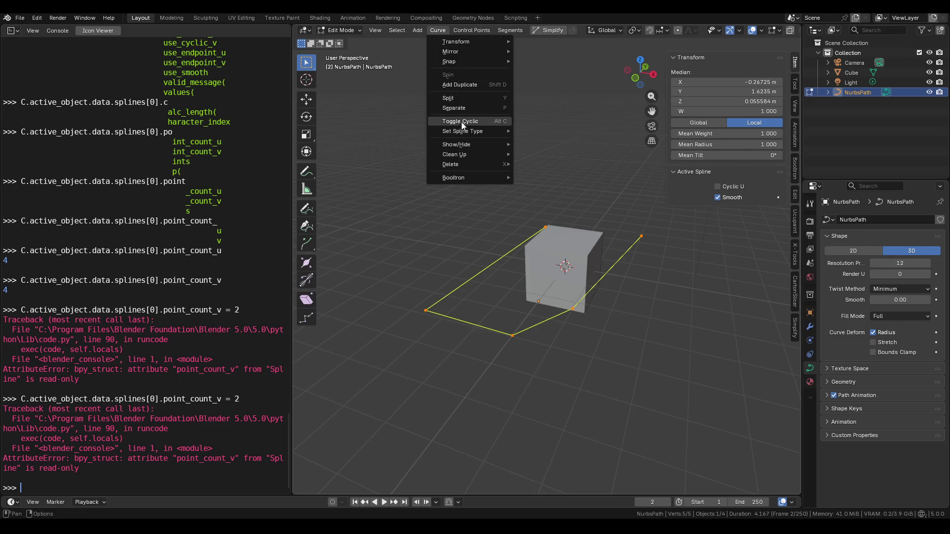
pyautogui.moveTo(465, 147)
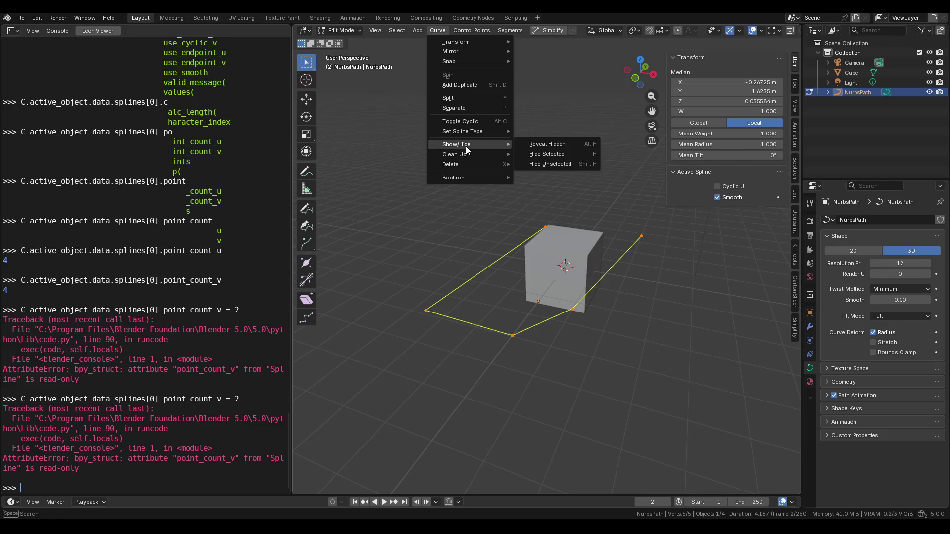
pyautogui.moveTo(462, 164)
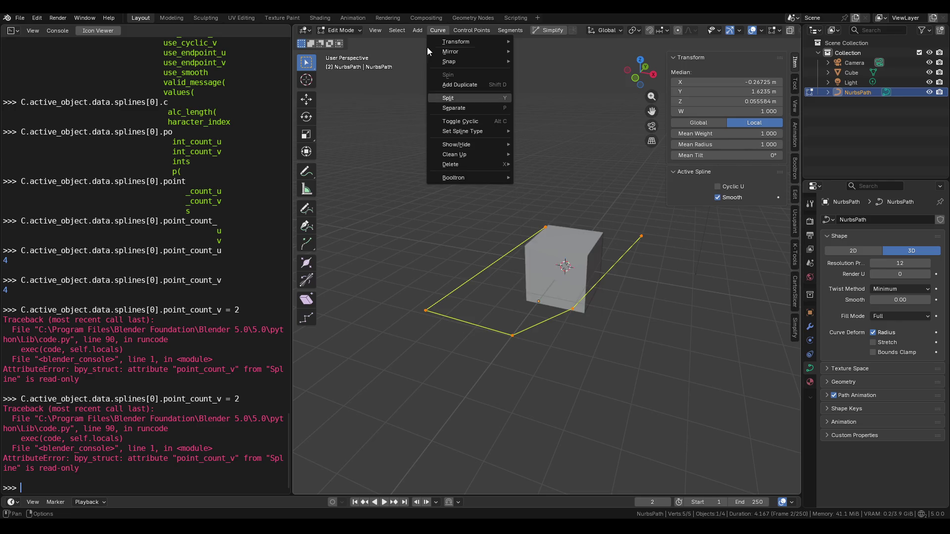
pyautogui.click(421, 32)
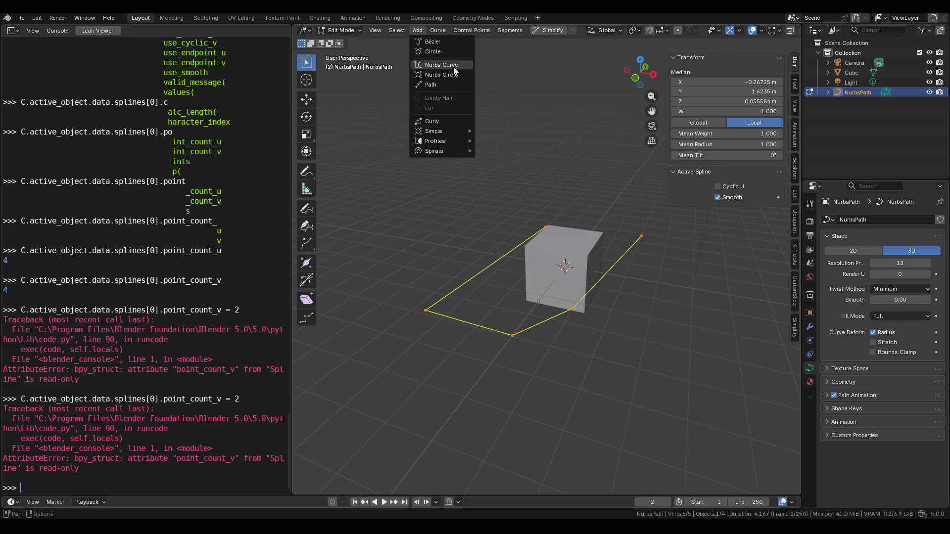
pyautogui.press('Escape')
pyautogui.click(388, 29)
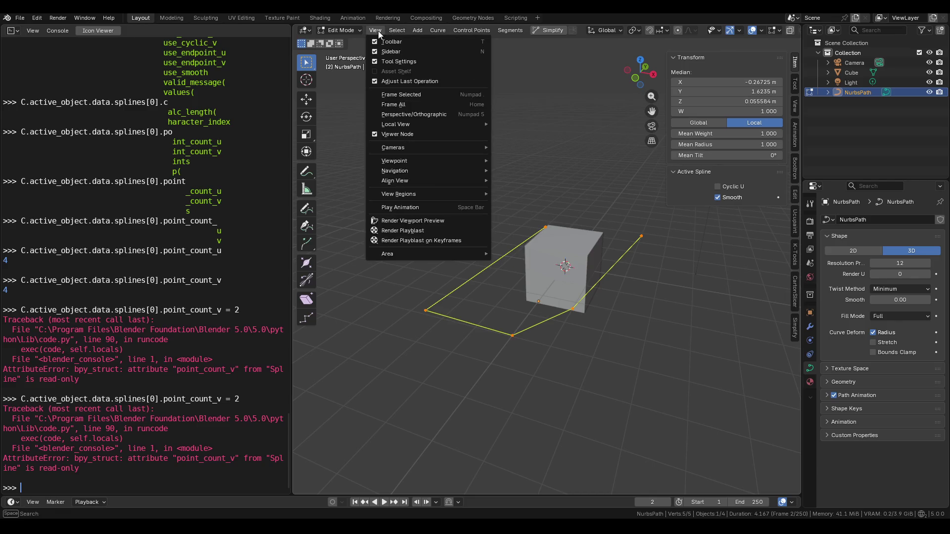
# Move the path's right control point to a new position
pyautogui.click(641, 236)
pyautogui.moveTo(638, 238)
pyautogui.keyDown('shift'); pyautogui.mouseDown(button='middle')
pyautogui.moveTo(607, 242)
pyautogui.moveTo(522, 297)
pyautogui.mouseUp(button='middle'); pyautogui.keyUp('shift')
pyautogui.press('g')
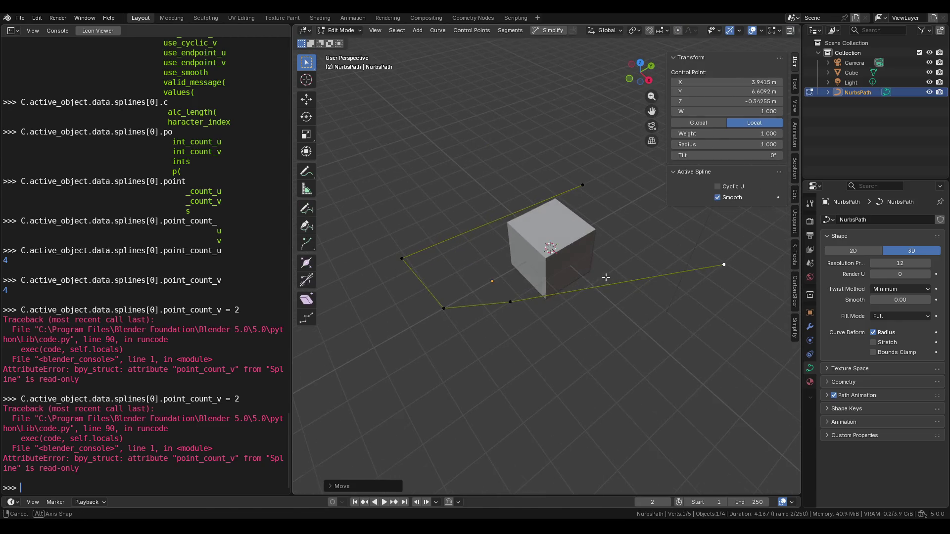
pyautogui.click(519, 316)
# Display the curve normals at size 0.45 and select the left control point
pyautogui.click(438, 304)
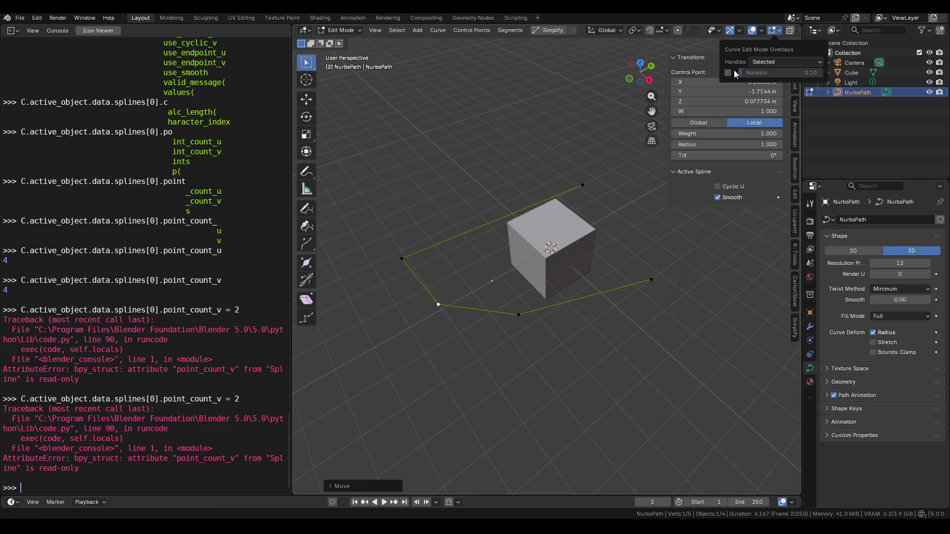
pyautogui.click(728, 72)
pyautogui.moveTo(751, 73)
pyautogui.mouseDown()
pyautogui.moveTo(775, 72)
pyautogui.moveTo(747, 72)
pyautogui.mouseUp()
pyautogui.moveTo(570, 153)
pyautogui.mouseDown(button='middle')
pyautogui.moveTo(598, 147)
pyautogui.moveTo(600, 212)
pyautogui.moveTo(518, 271)
pyautogui.mouseUp(button='middle')
pyautogui.click(412, 275)
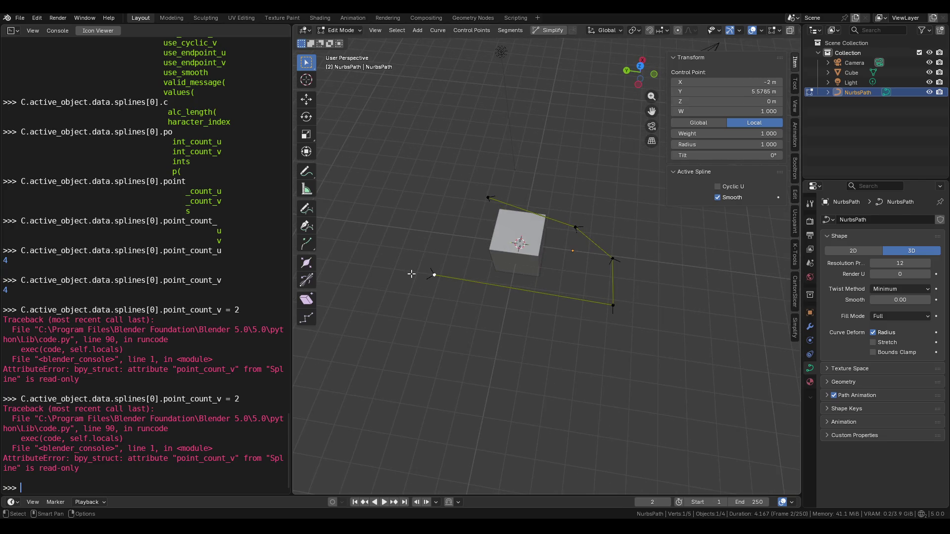
pyautogui.press('Up')
pyautogui.press('BackSpace')
pyautogui.press('BackSpace')
pyautogui.press('BackSpace')
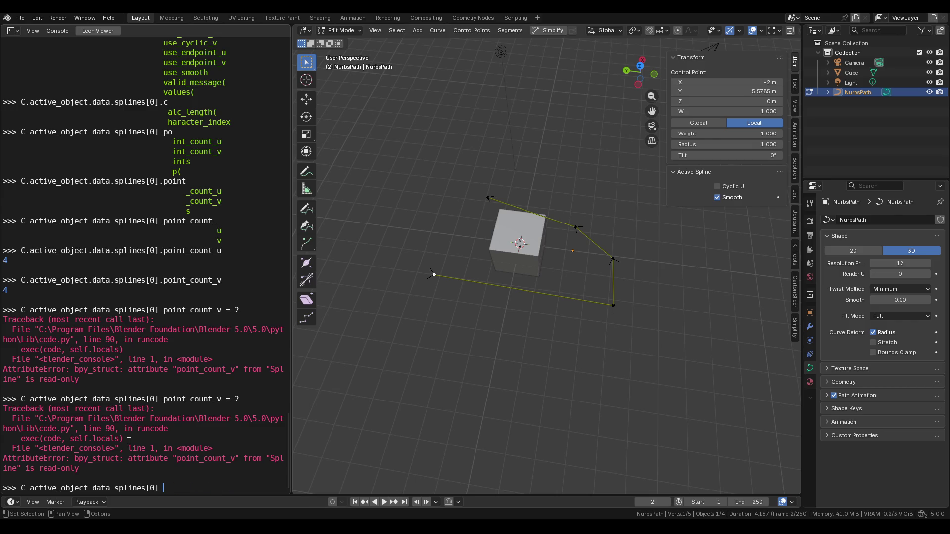
# Use autocomplete to build and run C.active_object.data.splines[0].points in the Python console
pyautogui.press('Return')
pyautogui.press('Up')
pyautogui.press('BackSpace')
pyautogui.write('a')
pyautogui.press('BackSpace')
pyautogui.write('.ac')
pyautogui.press('BackSpace')
pyautogui.press('BackSpace')
pyautogui.hotkey('ctrl', 'space')
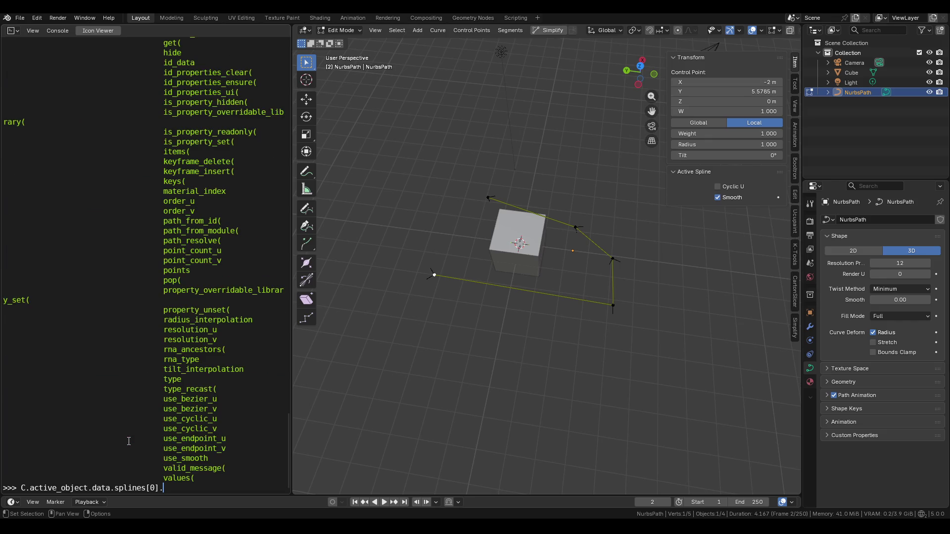
pyautogui.write('poi')
pyautogui.hotkey('ctrl', 'space')
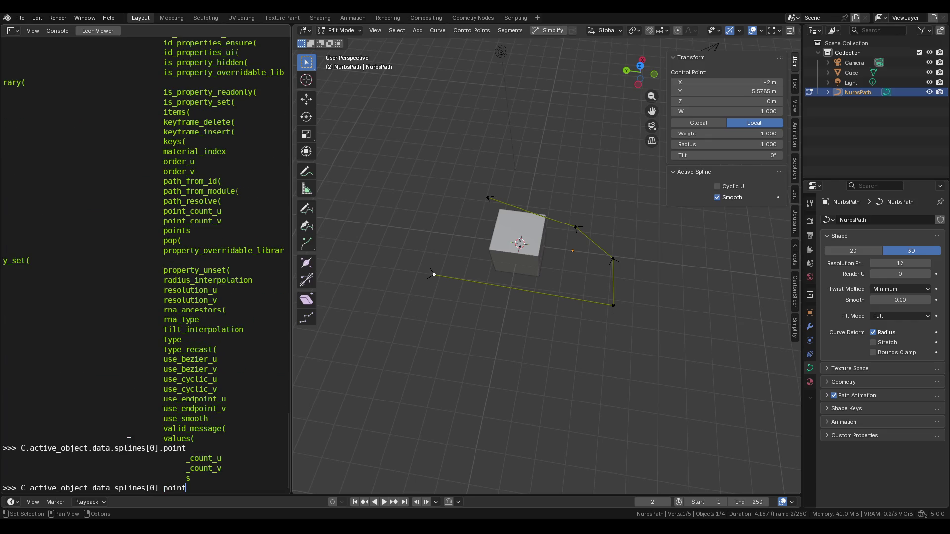
pyautogui.press('Return')
pyautogui.press('Up')
pyautogui.write('s')
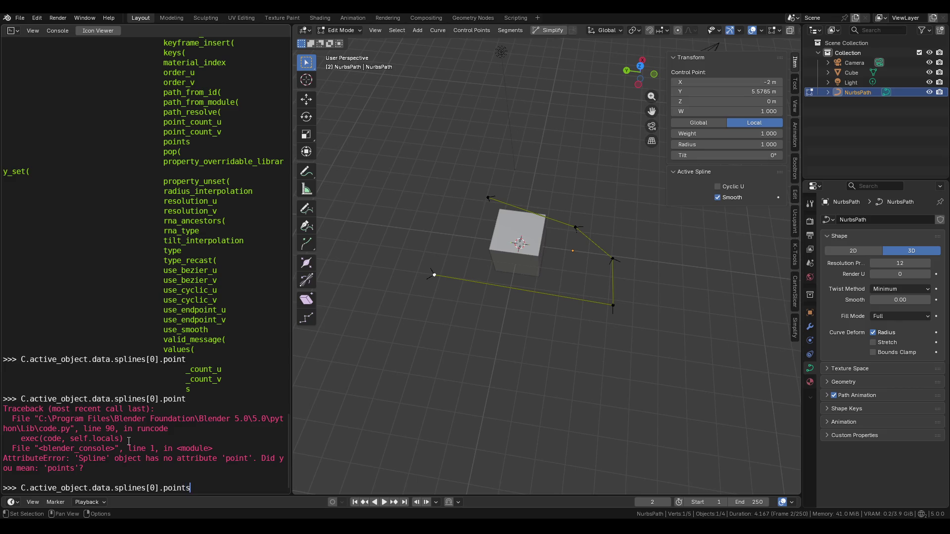
pyautogui.press('Return')
# Explore the points collection's members by running splines[0].points.data and listing its completions
pyautogui.press('Up')
pyautogui.write('.')
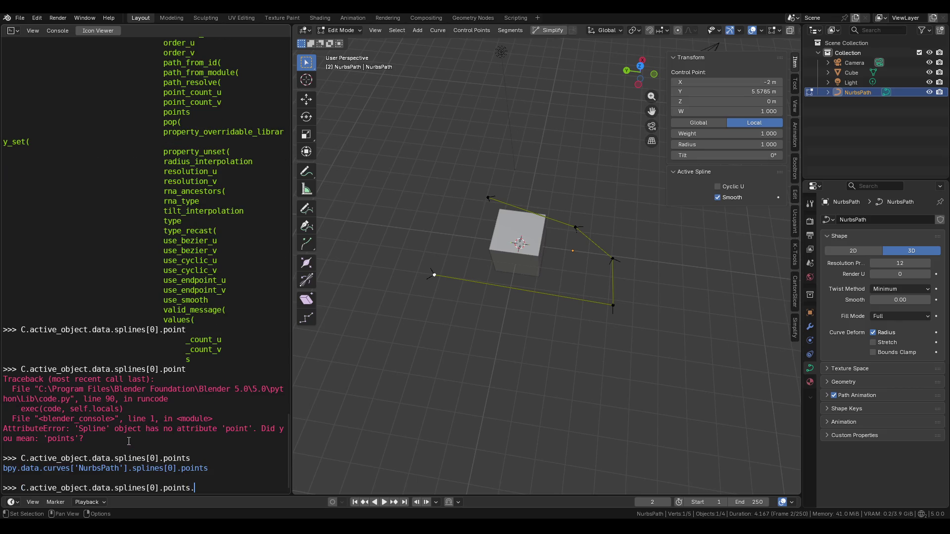
pyautogui.hotkey('ctrl', 'space')
pyautogui.write('ac')
pyautogui.press('BackSpace')
pyautogui.press('BackSpace')
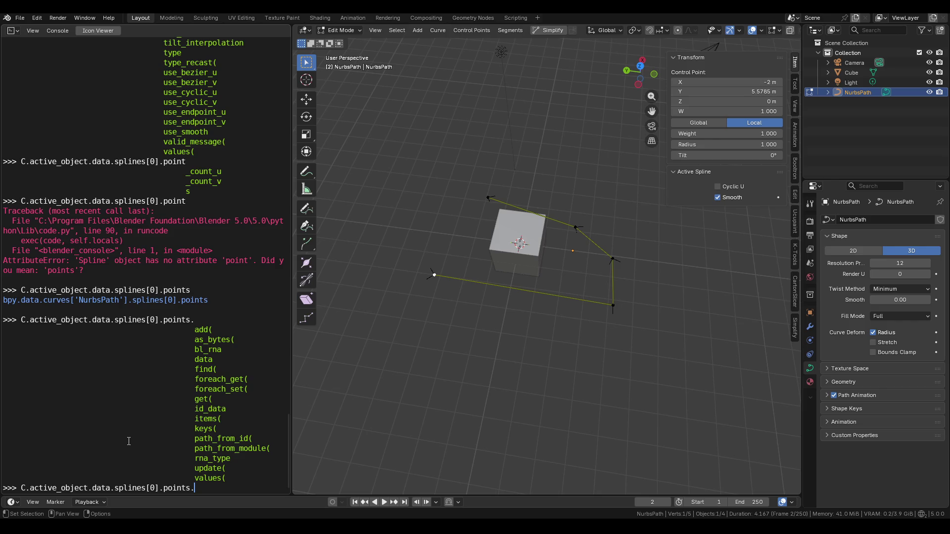
pyautogui.write('data.')
pyautogui.press('Return')
pyautogui.press('Up')
pyautogui.press('Tab')
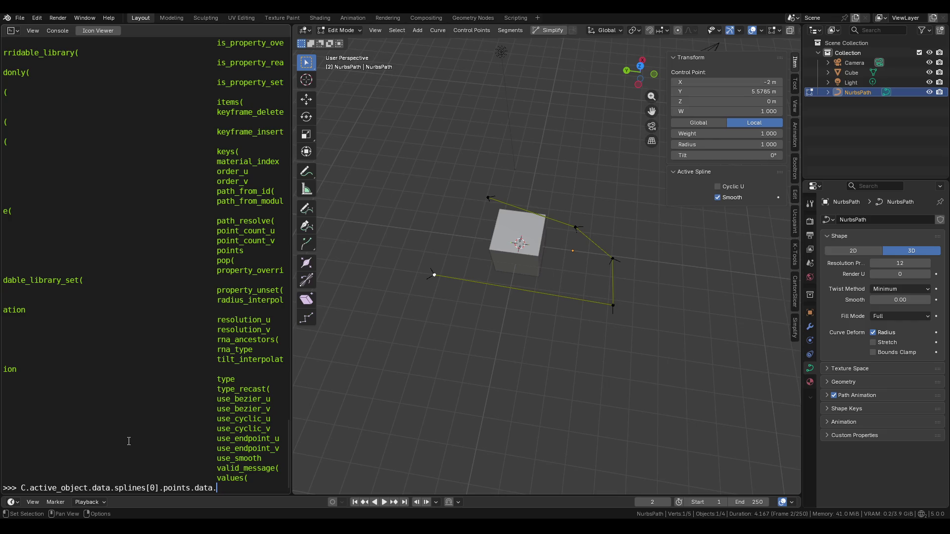
pyautogui.scroll(10, 220, 254)
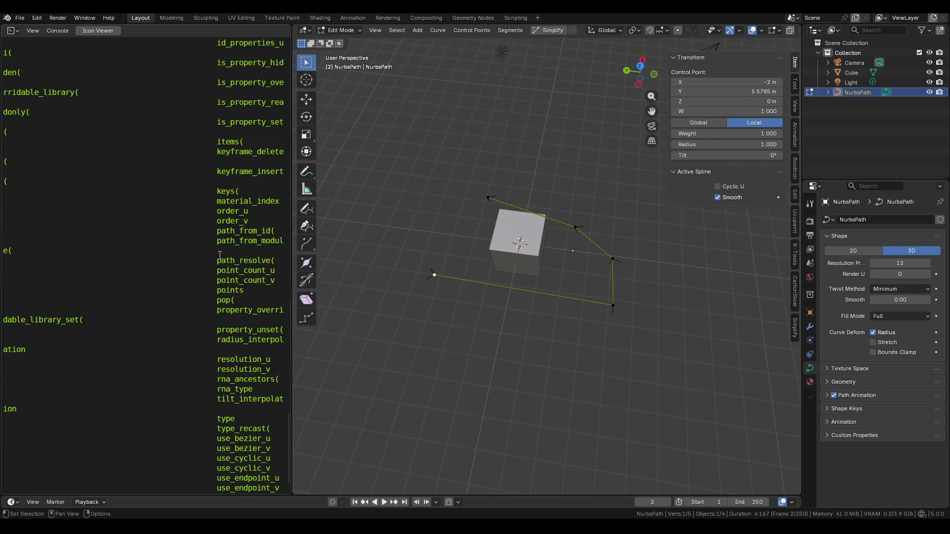
pyautogui.keyDown('ctrl'); pyautogui.scroll(-1, 220, 255); pyautogui.keyUp('ctrl')
pyautogui.keyDown('ctrl'); pyautogui.scroll(-1, 219, 255); pyautogui.keyUp('ctrl')
pyautogui.scroll(-2, 51, 258)
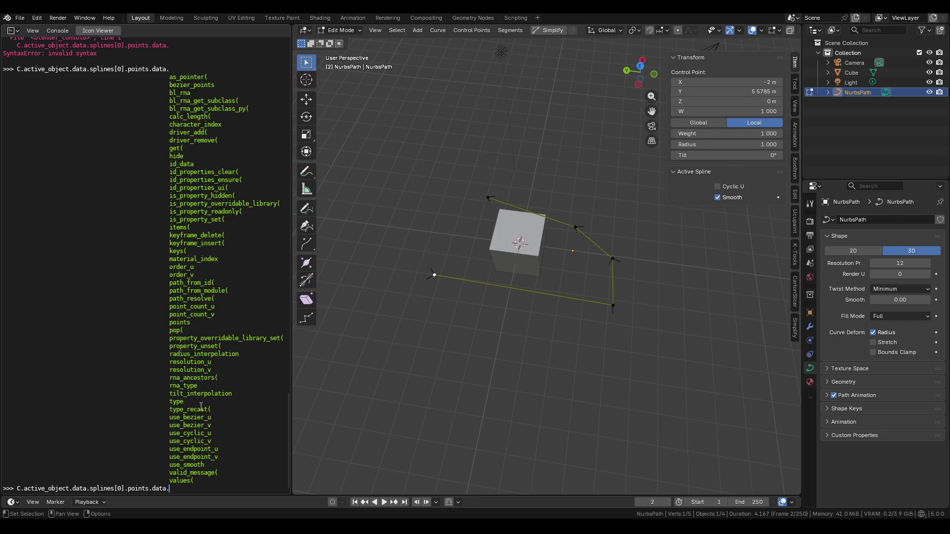
# Re-run the splines[0].points query, then bring up the Spline API docs in Firefox
pyautogui.press('BackSpace')
pyautogui.press('BackSpace')
pyautogui.press('BackSpace')
pyautogui.press('Return')
pyautogui.press('Up')
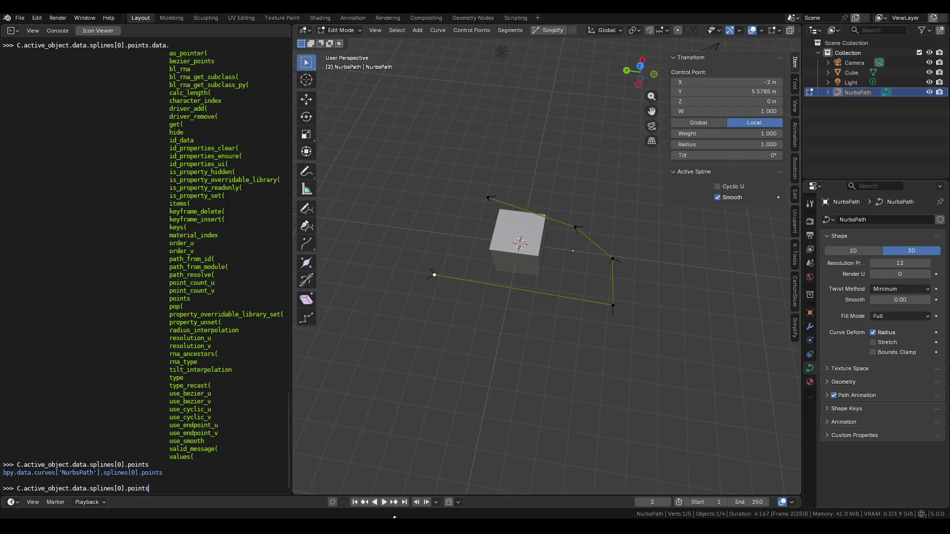
pyautogui.hotkey('alt', 'Tab')
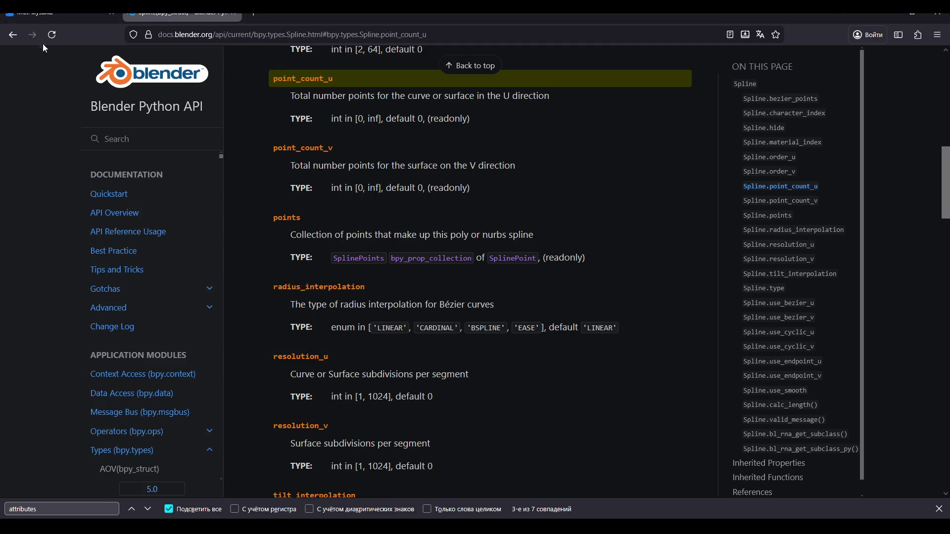
# Google 'как узнать активную точку в spline, blender python' in a new Firefox tab and expand the AI overview
pyautogui.click(253, 14)
pyautogui.write('к')
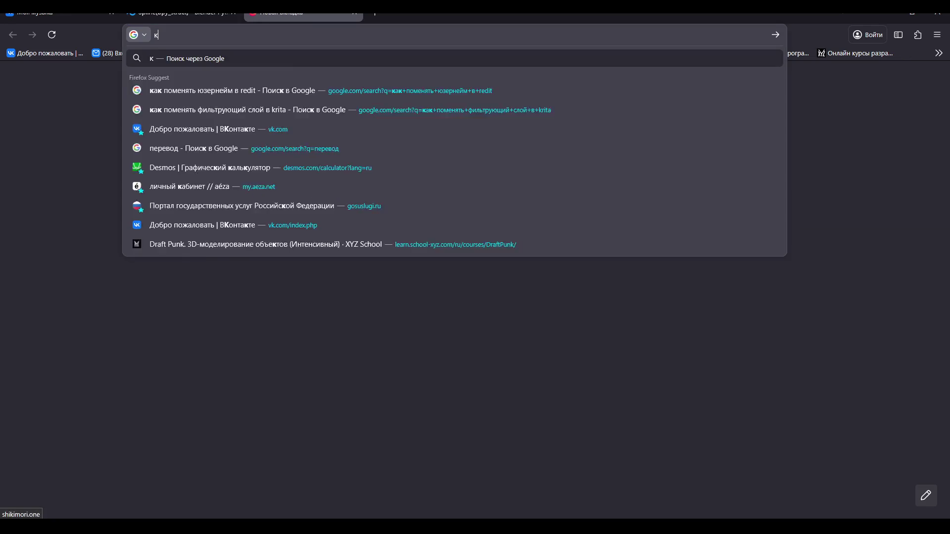
pyautogui.write('ак узнать')
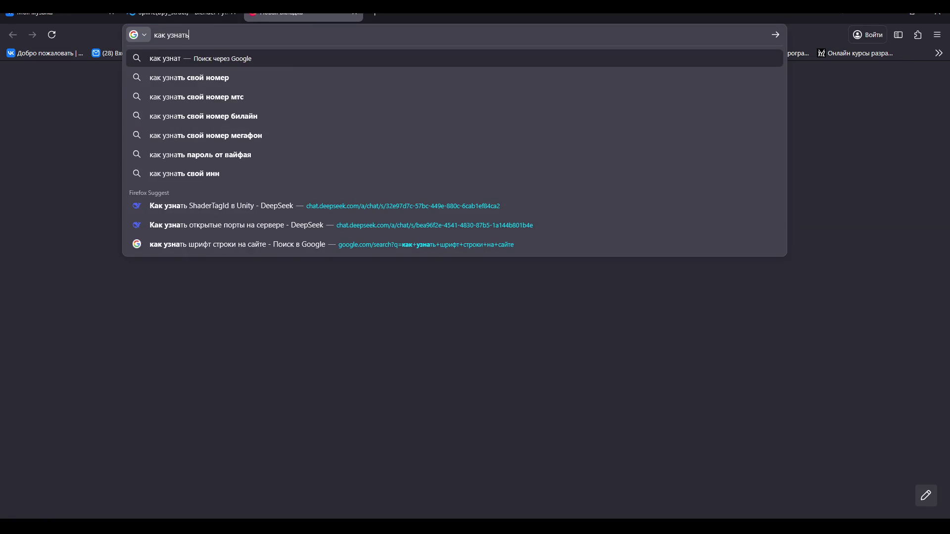
pyautogui.write(' актив')
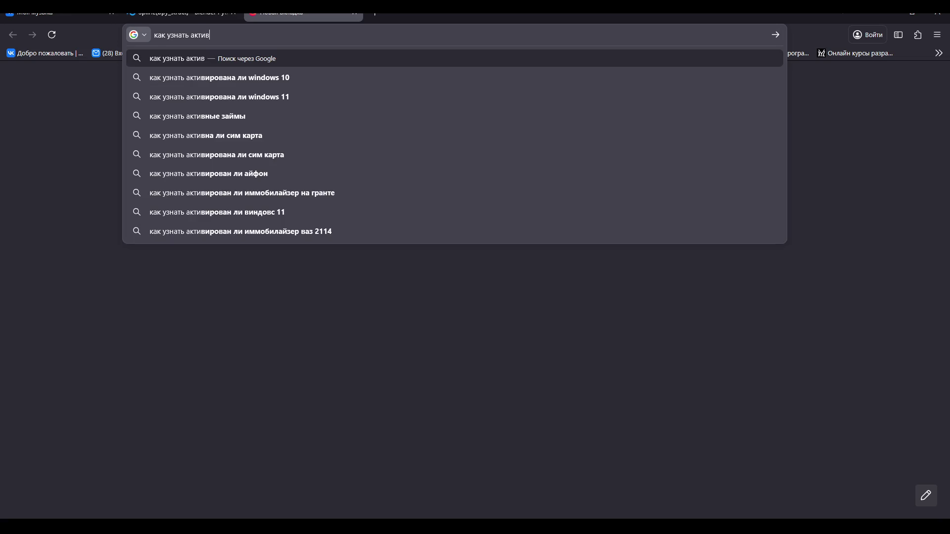
pyautogui.write('ную точку ')
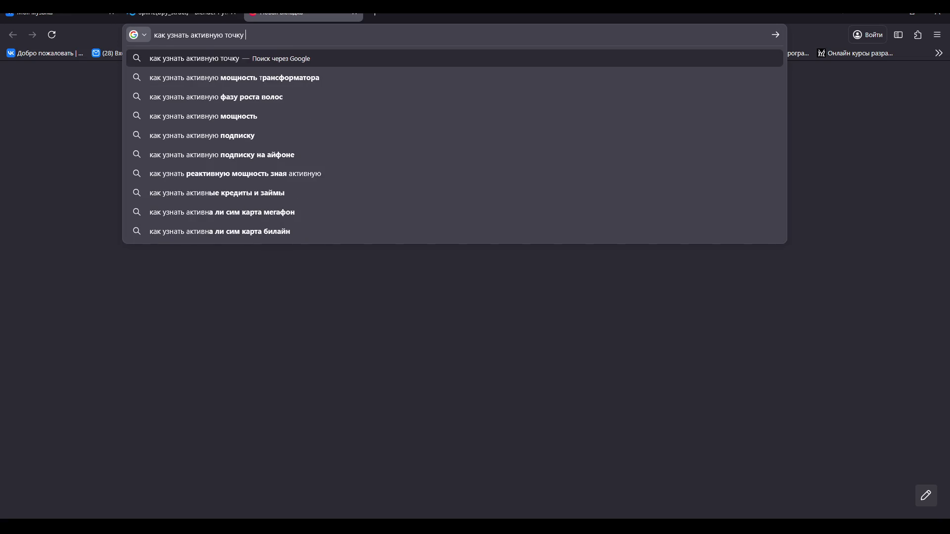
pyautogui.write('в ')
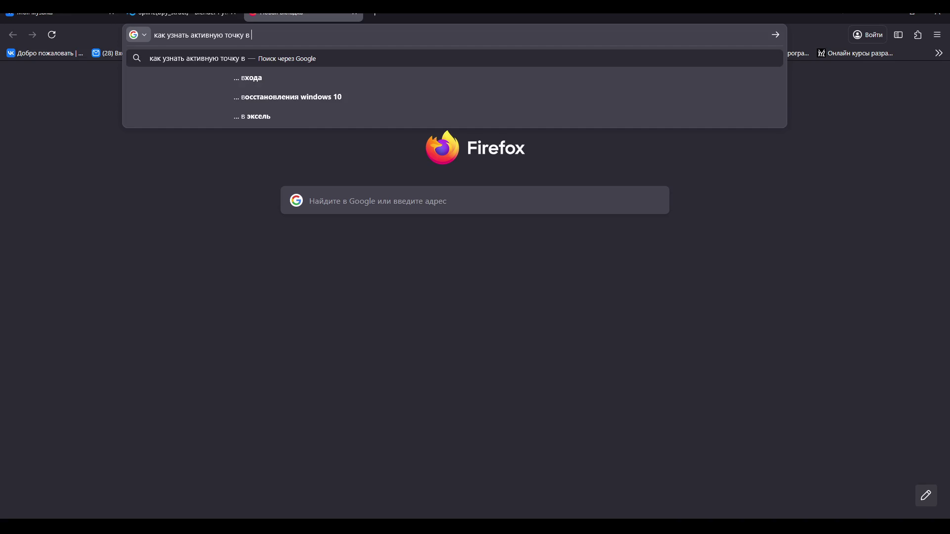
pyautogui.write('spline ble')
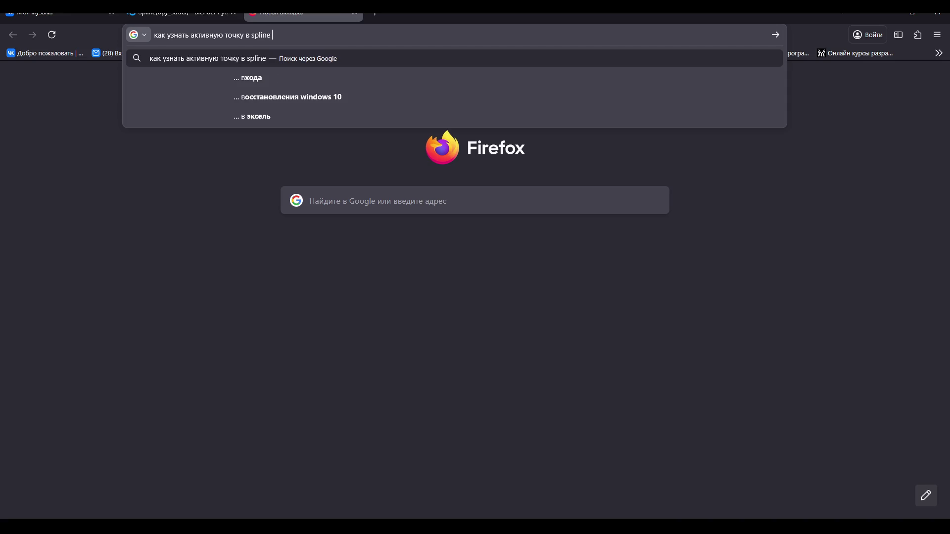
pyautogui.press('BackSpace')
pyautogui.press('BackSpace')
pyautogui.press('BackSpace')
pyautogui.write(', ')
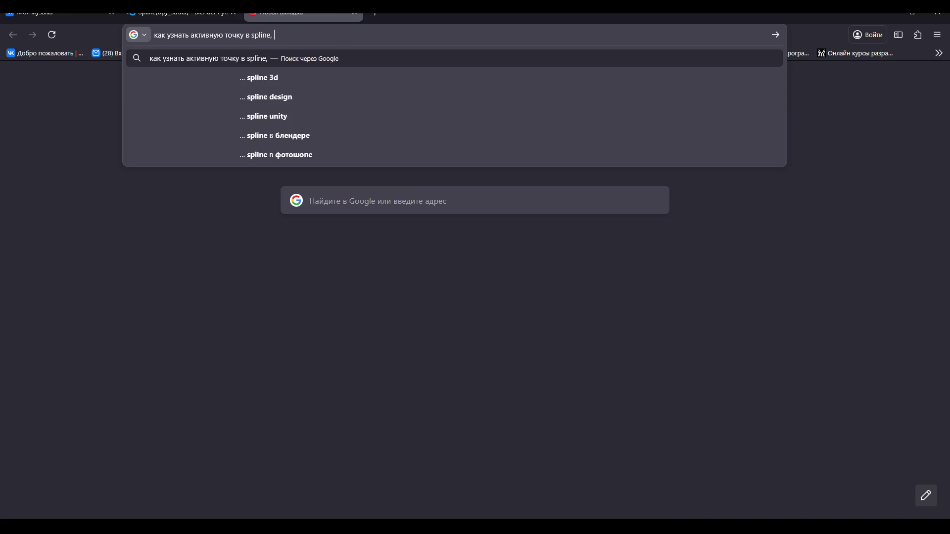
pyautogui.write('blender p')
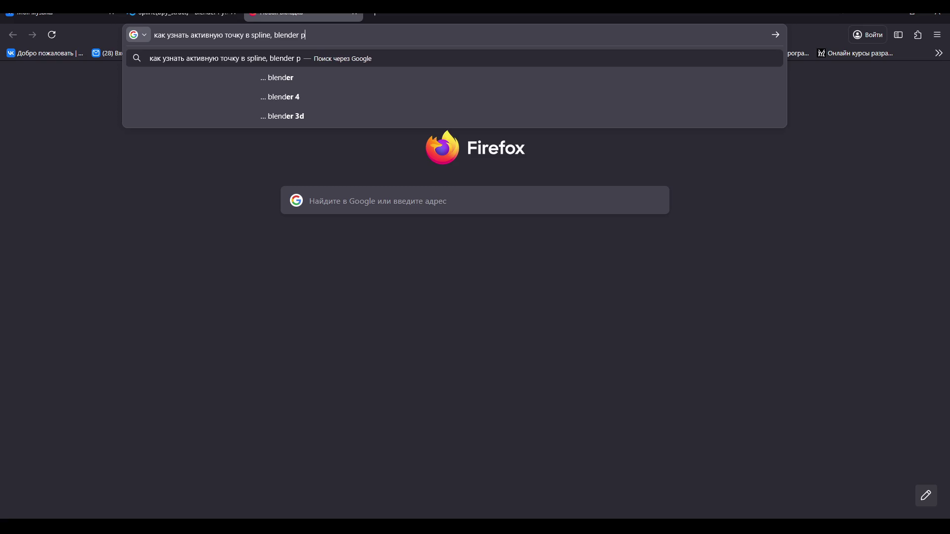
pyautogui.write('ython')
pyautogui.press('Return')
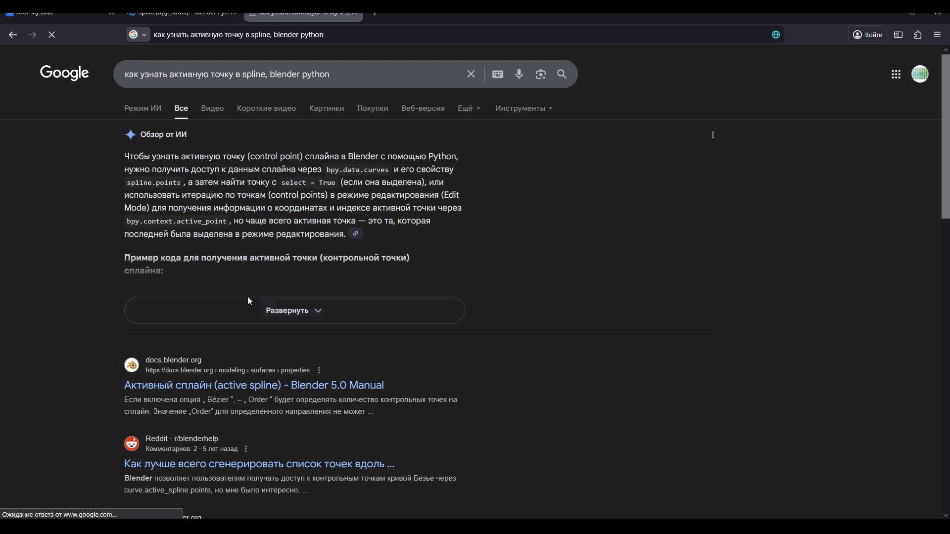
pyautogui.click(252, 312)
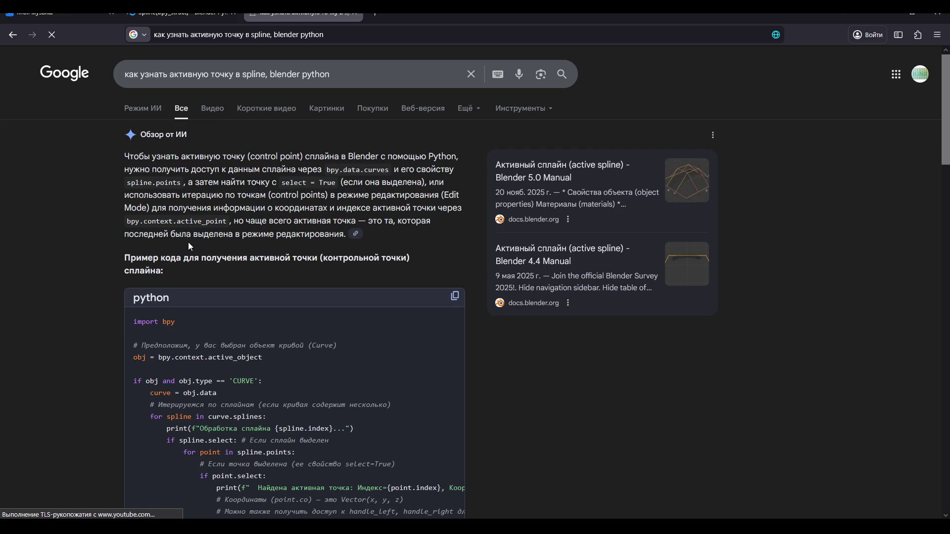
# Scroll through the AI overview's Python example down to the 'Ключевые моменты' key points
pyautogui.scroll(-1, 188, 243)
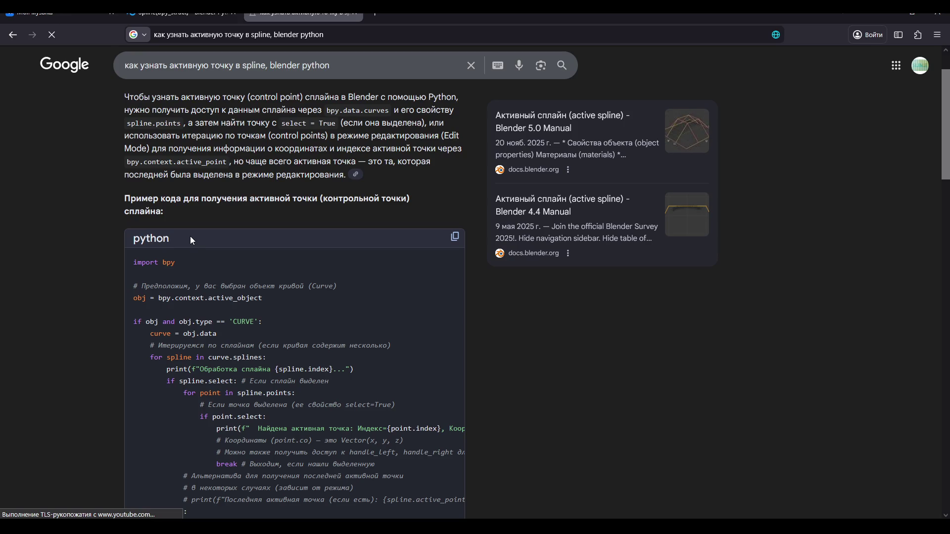
pyautogui.scroll(-3, 192, 241)
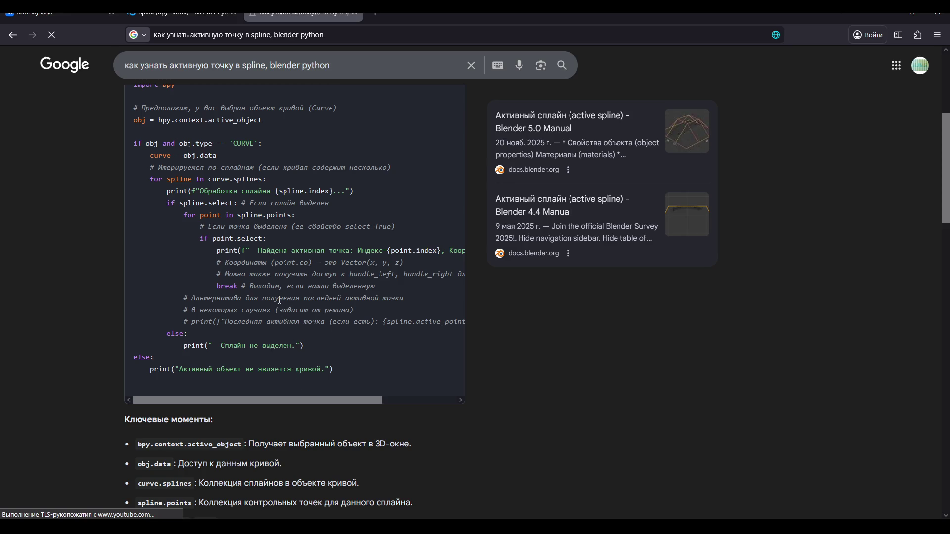
pyautogui.scroll(-3, 279, 300)
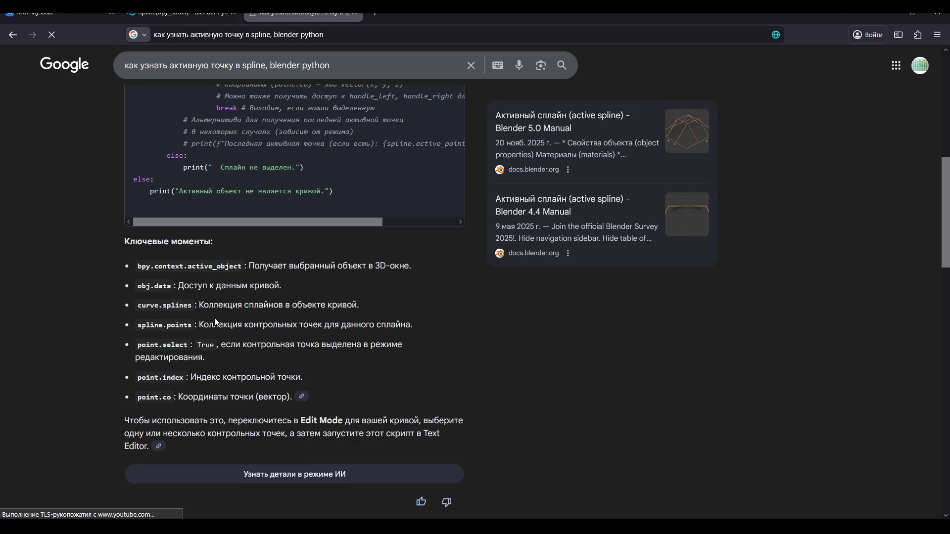
# Back in Blender, trim the console line and tab-complete context members starting with 'active_' and 'p'
pyautogui.hotkey('alt', 'Tab')
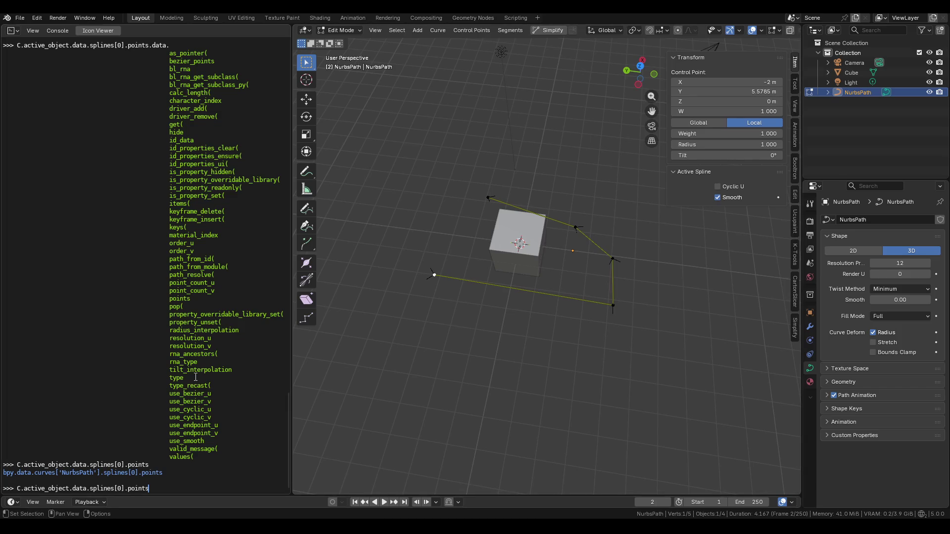
pyautogui.press('BackSpace')
pyautogui.press('BackSpace')
pyautogui.press('BackSpace')
pyautogui.press('BackSpace')
pyautogui.press('Tab')
pyautogui.press('BackSpace')
pyautogui.press('Tab')
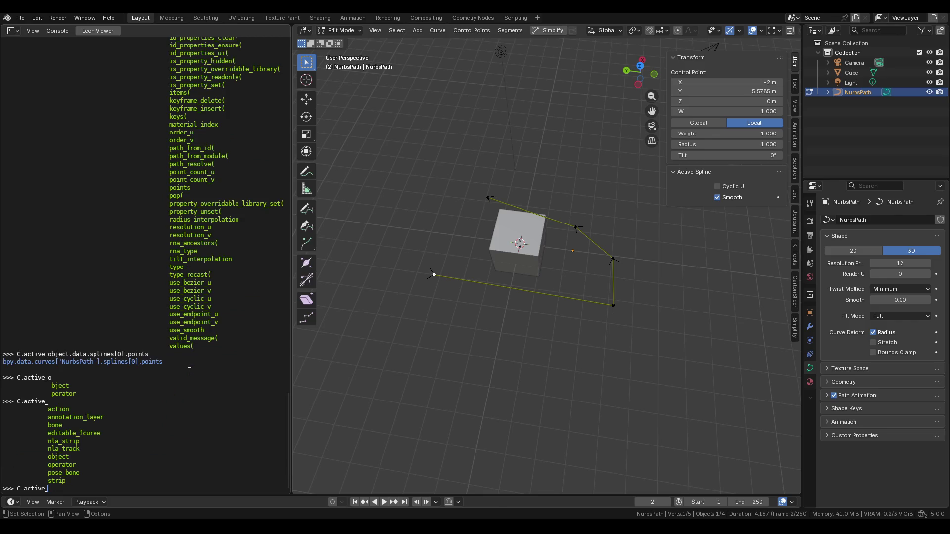
pyautogui.write('p')
pyautogui.press('Tab')
pyautogui.press('BackSpace')
pyautogui.press('BackSpace')
pyautogui.press('BackSpace')
pyautogui.press('Tab')
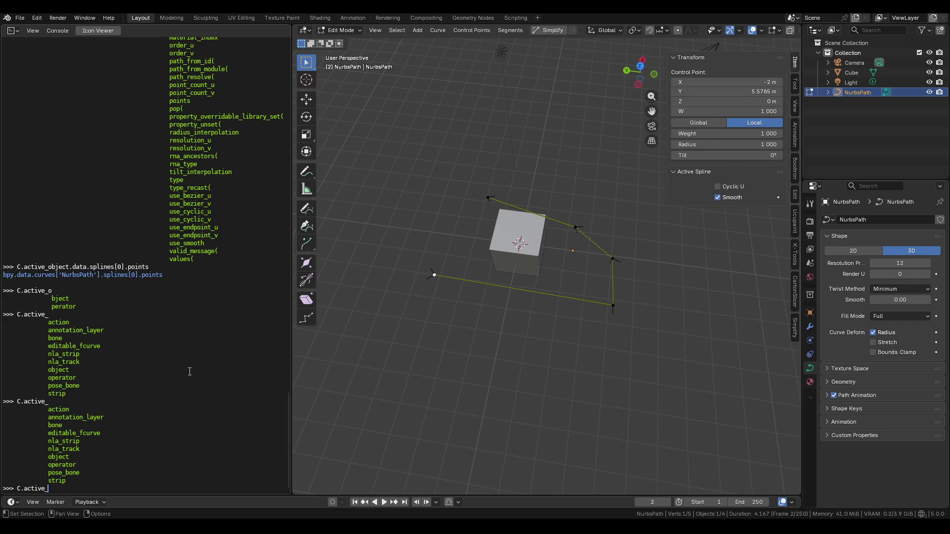
# Try member names 'vec' and 'po', then reset the line to 'C.' and list all context members
pyautogui.write('vec')
pyautogui.press('BackSpace')
pyautogui.press('BackSpace')
pyautogui.press('BackSpace')
pyautogui.write('p')
pyautogui.press('Tab')
pyautogui.press('BackSpace')
pyautogui.press('BackSpace')
pyautogui.press('BackSpace')
pyautogui.press('BackSpace')
pyautogui.press('Tab')
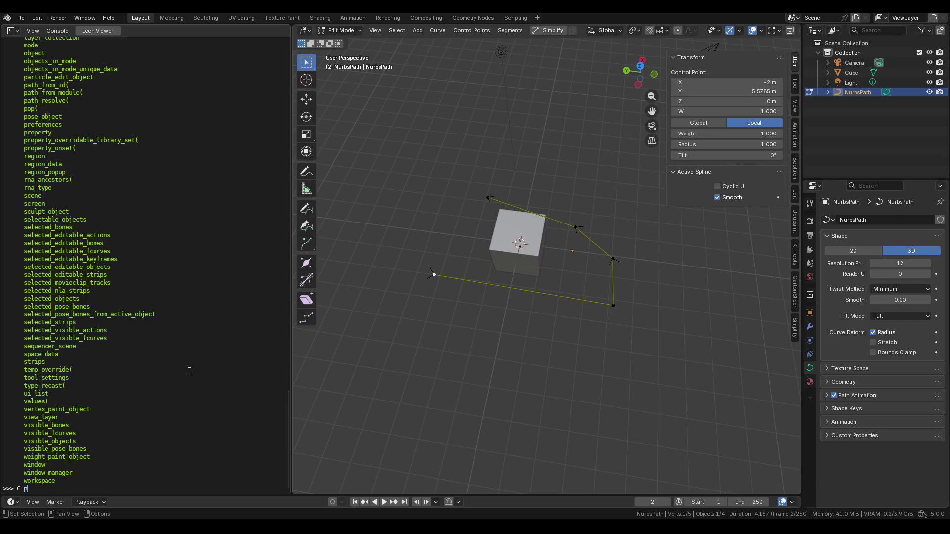
pyautogui.write('p')
pyautogui.press('Tab')
pyautogui.write('o')
pyautogui.press('Tab')
pyautogui.press('BackSpace')
pyautogui.press('BackSpace')
pyautogui.press('BackSpace')
pyautogui.press('Tab')
pyautogui.write('.')
pyautogui.press('Tab')
# Scroll through the printed context members, including selected_objects and selected_strips
pyautogui.scroll(5, 179, 368)
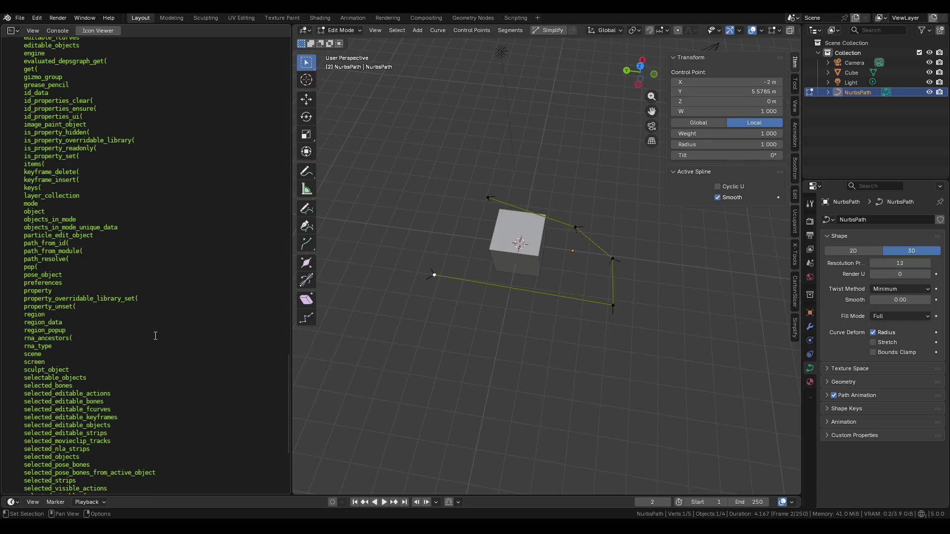
pyautogui.scroll(4, 78, 233)
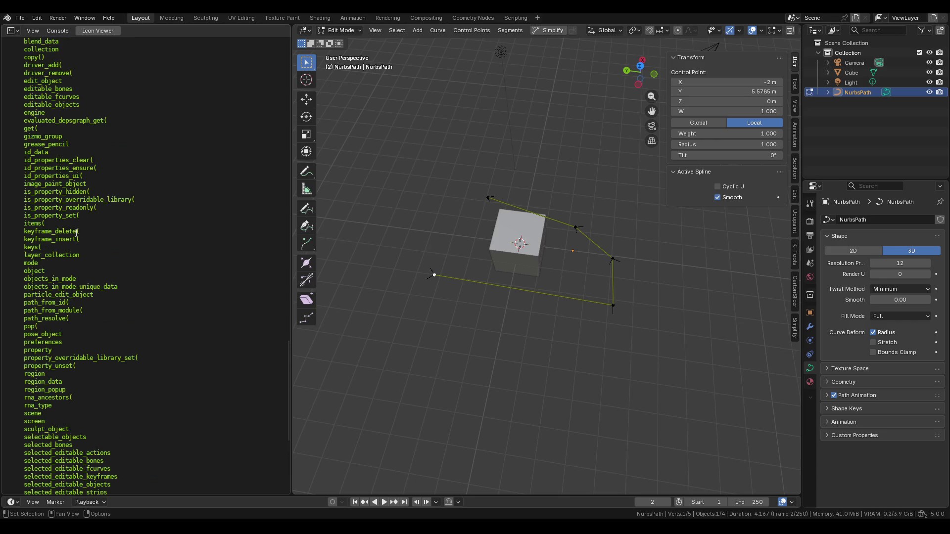
pyautogui.scroll(4, 78, 233)
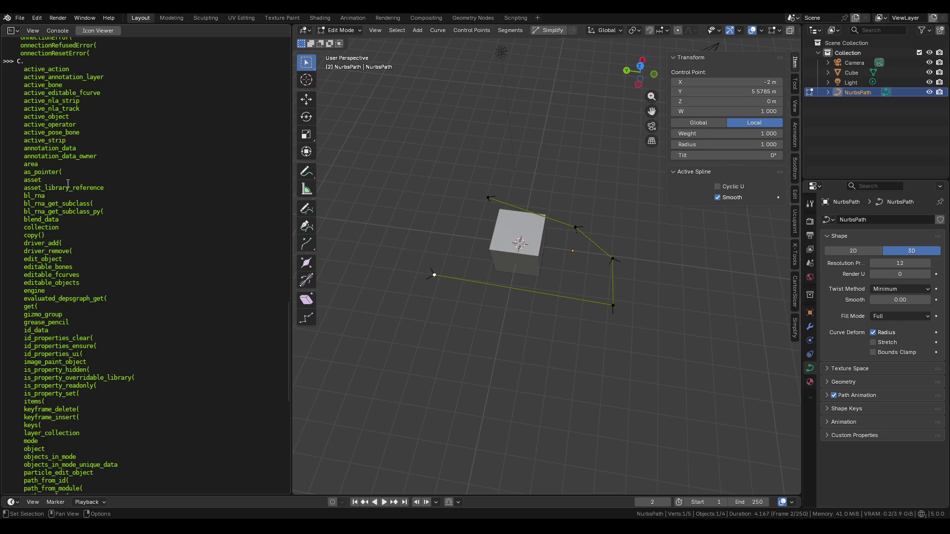
pyautogui.scroll(-5, 68, 184)
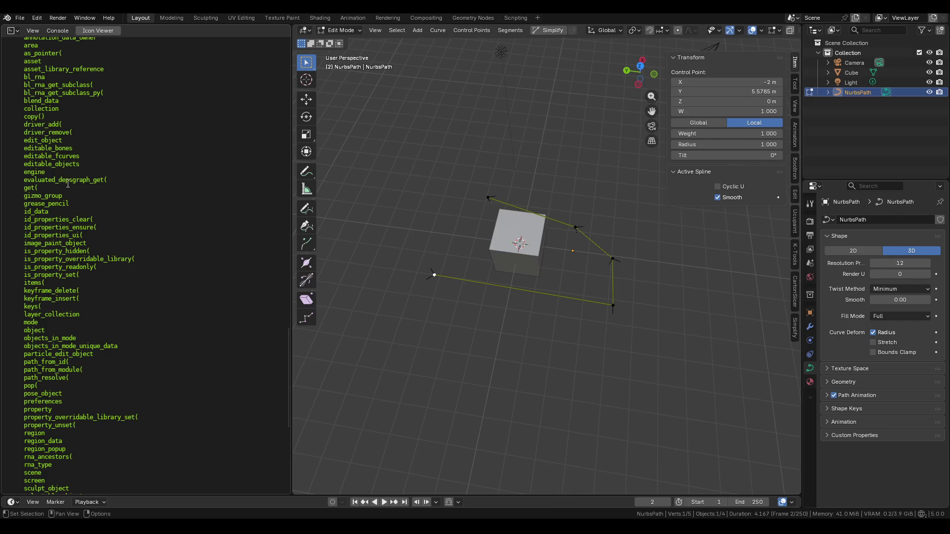
pyautogui.scroll(-5, 67, 183)
pyautogui.scroll(-7, 67, 183)
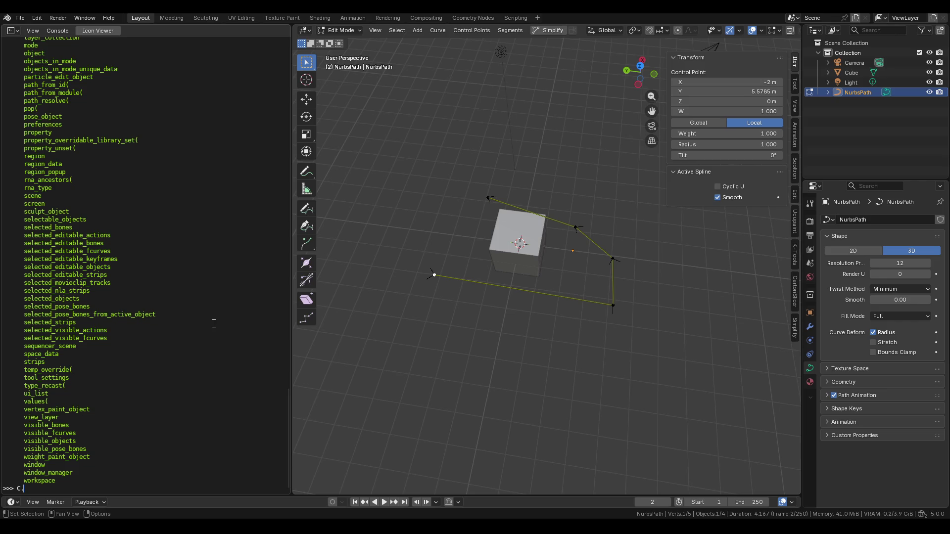
# Run C.active_object.data.splines[0].points after removing the trailing .data. from the query
pyautogui.write('active_object.data.splines[0].points.data.')
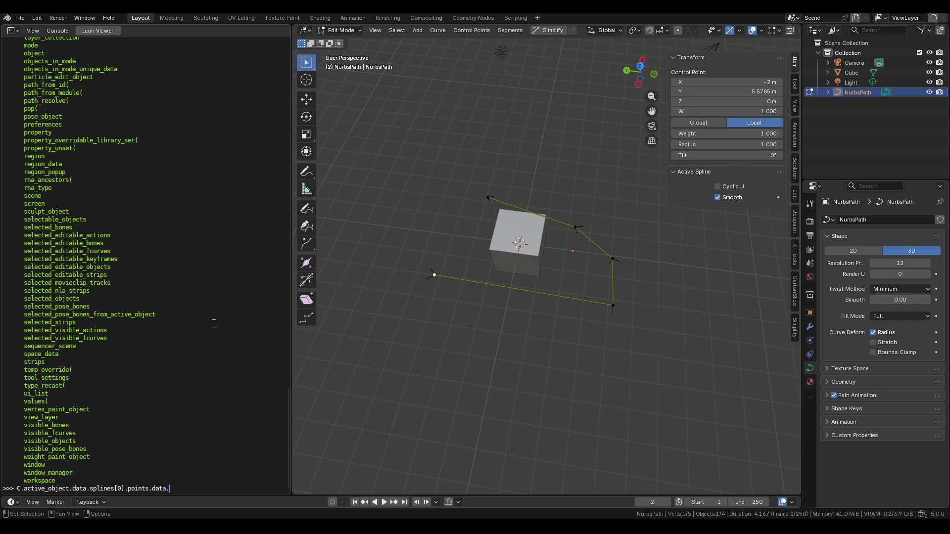
pyautogui.press('Return')
pyautogui.press('Up')
pyautogui.press('BackSpace')
pyautogui.press('BackSpace')
pyautogui.press('BackSpace')
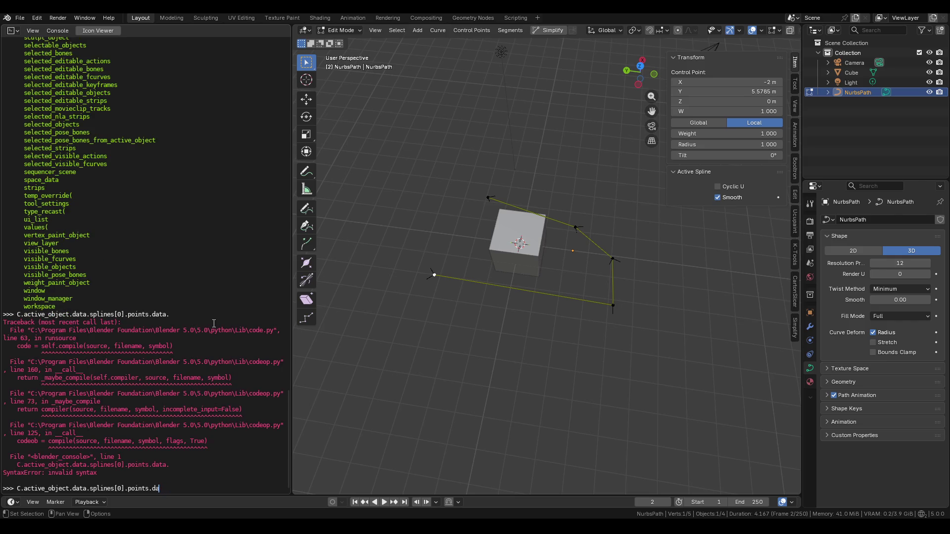
pyautogui.press('Return')
pyautogui.press('Up')
# Confirm splines[0].points[0].select returns True, then return to Google's AI overview in Firefox
pyautogui.write('.sl')
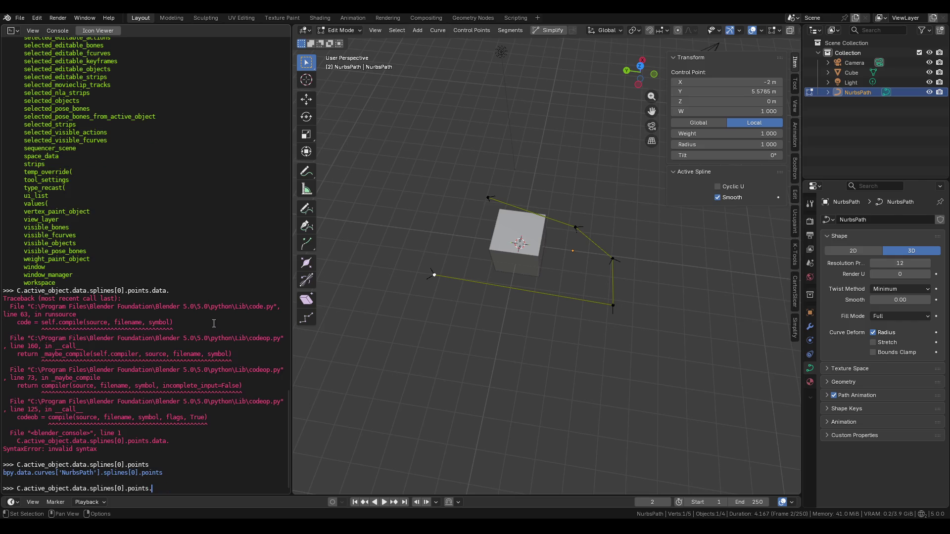
pyautogui.press('BackSpace')
pyautogui.write('ele')
pyautogui.write('ct')
pyautogui.press('Return')
pyautogui.press('Up')
pyautogui.press('BackSpace')
pyautogui.press('BackSpace')
pyautogui.press('BackSpace')
pyautogui.press('BackSpace')
pyautogui.press('BackSpace')
pyautogui.write('[')
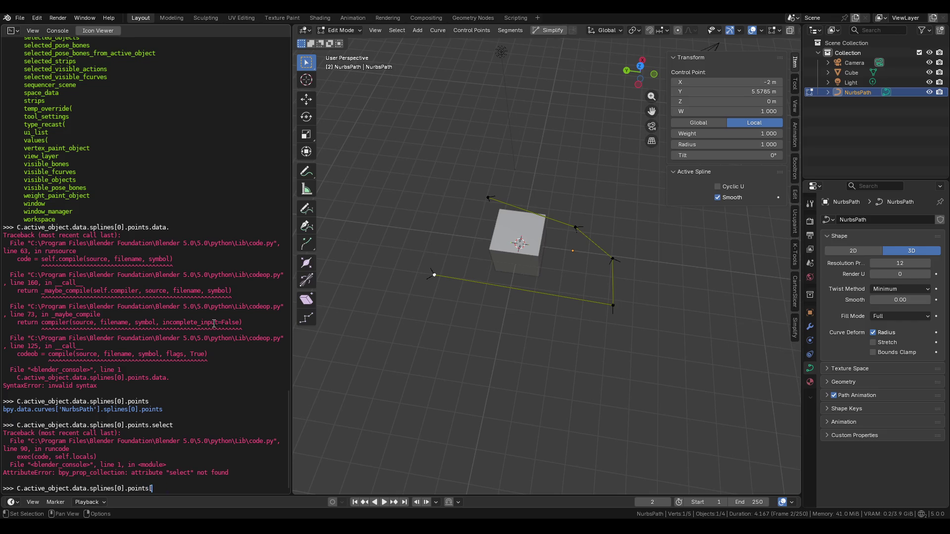
pyautogui.write('0].select')
pyautogui.press('Return')
pyautogui.press('Up')
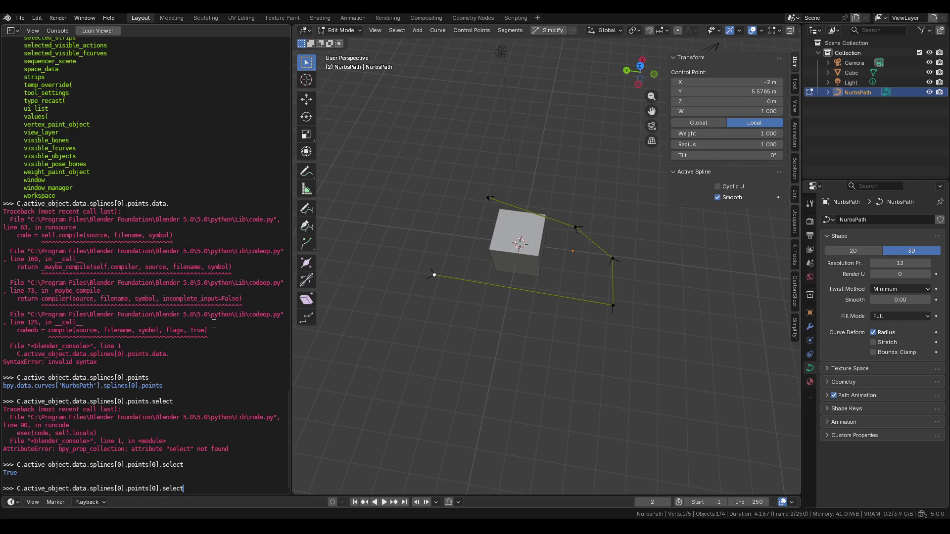
pyautogui.hotkey('alt', 'Tab')
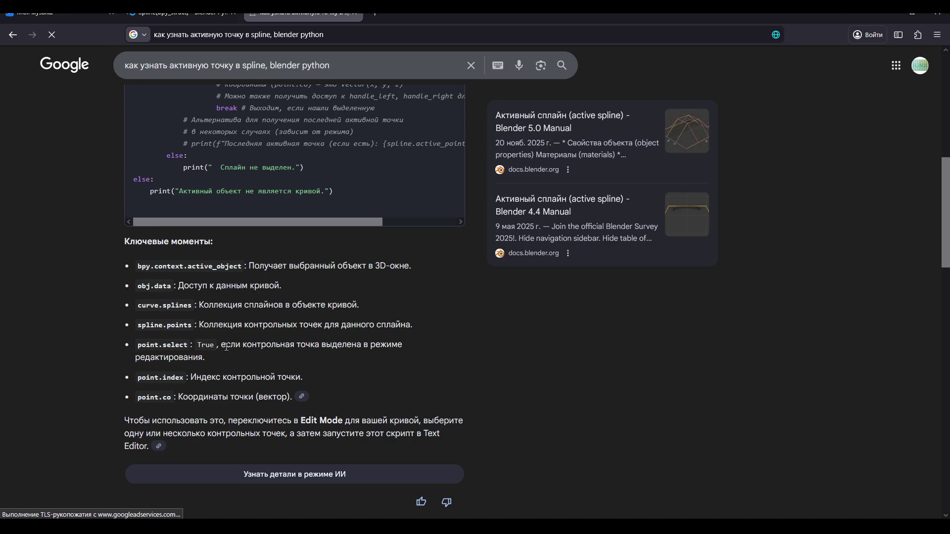
pyautogui.scroll(8, 213, 323)
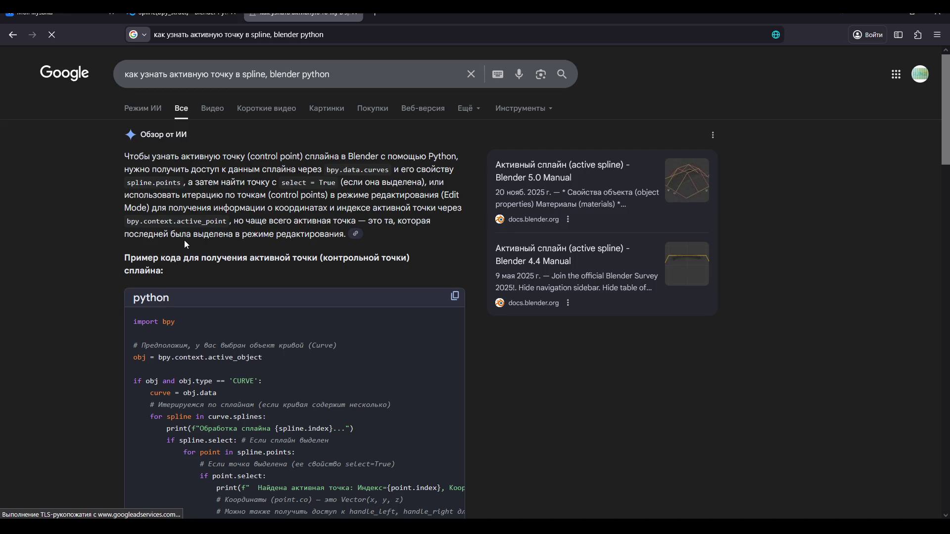
# Search Google for 'active spline point in blender api'
pyautogui.scroll(-6, 186, 244)
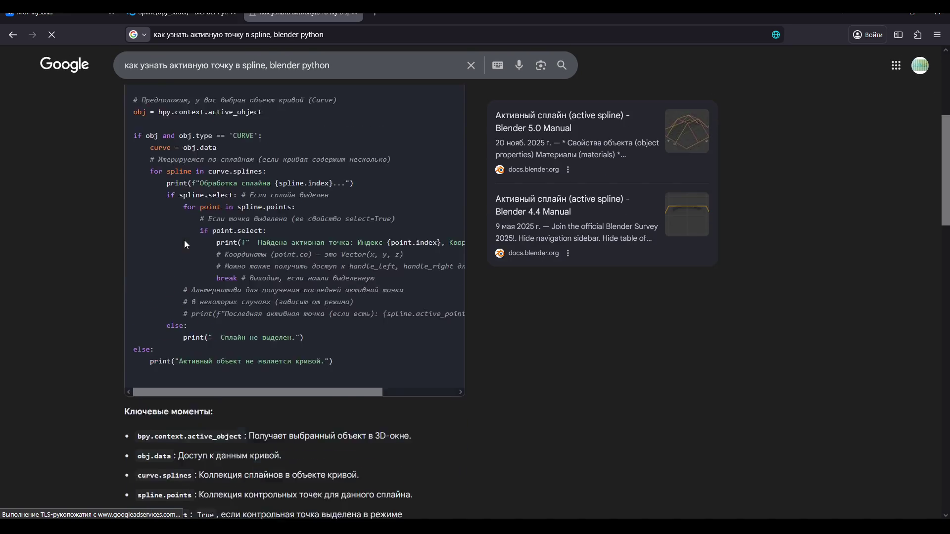
pyautogui.moveTo(327, 336)
pyautogui.mouseDown()
pyautogui.moveTo(474, 339)
pyautogui.moveTo(301, 332)
pyautogui.mouseUp()
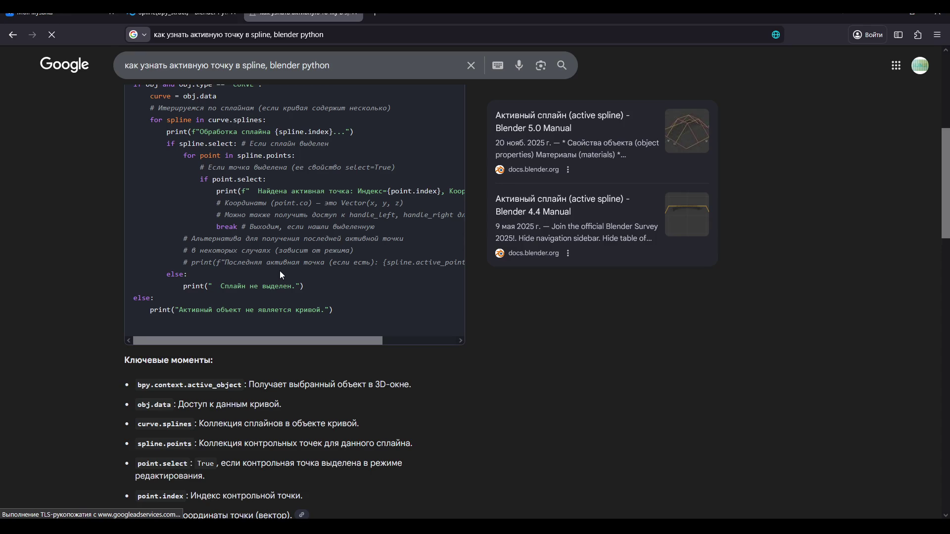
pyautogui.scroll(-5, 280, 271)
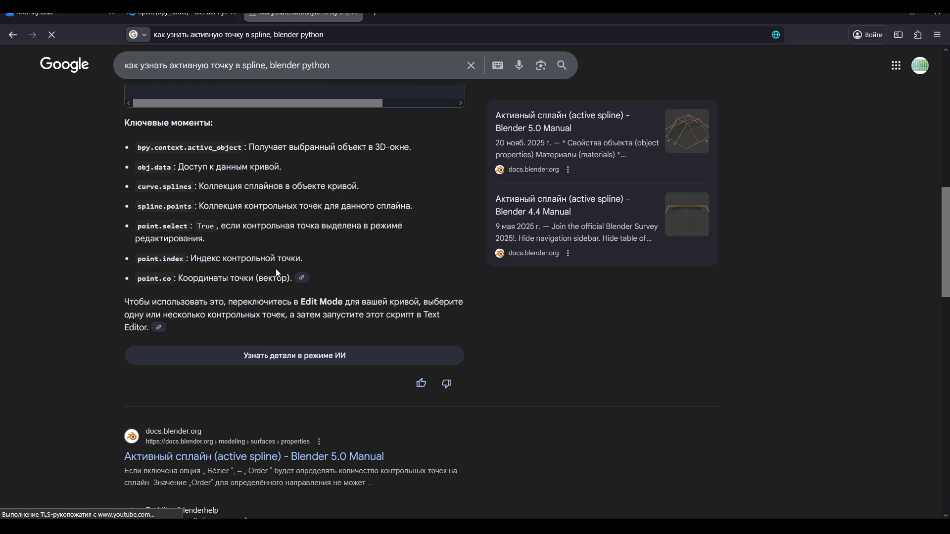
pyautogui.scroll(12, 403, 242)
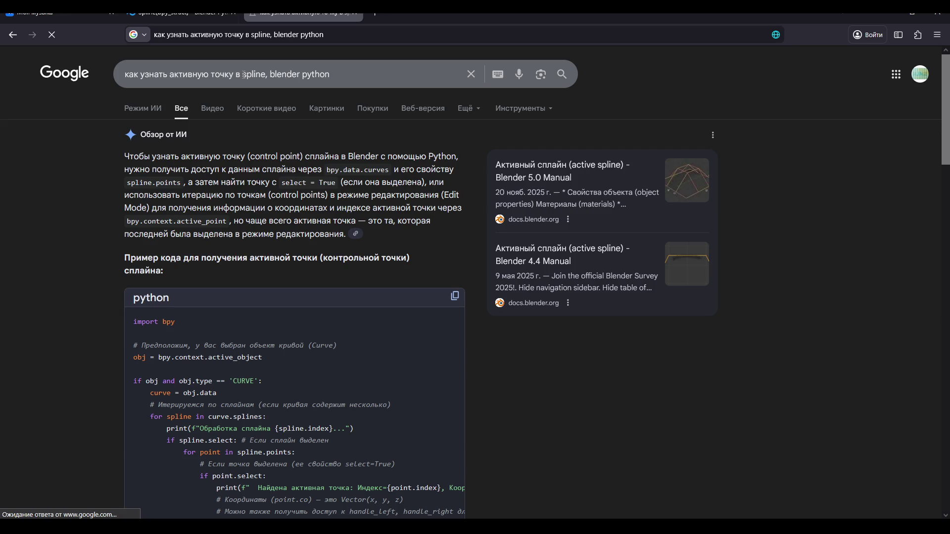
pyautogui.tripleClick(380, 71)
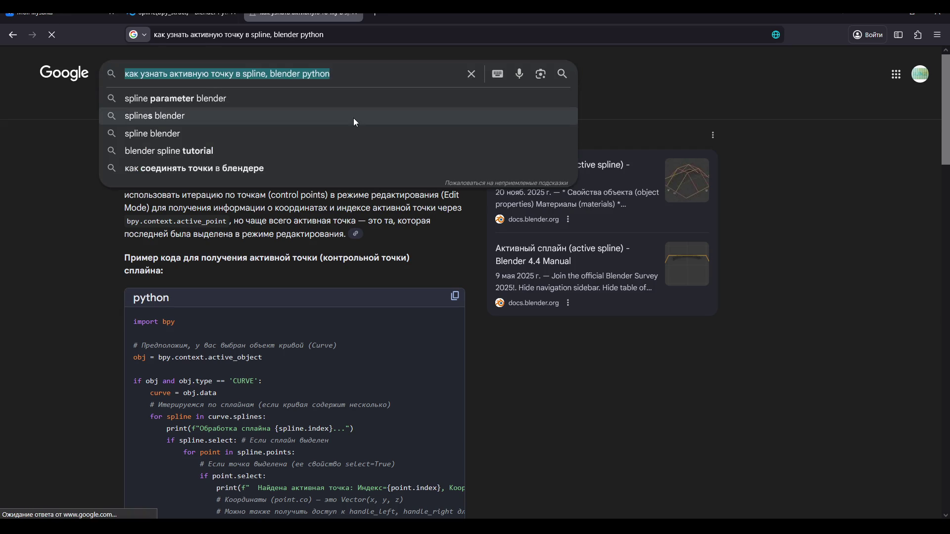
pyautogui.write('act')
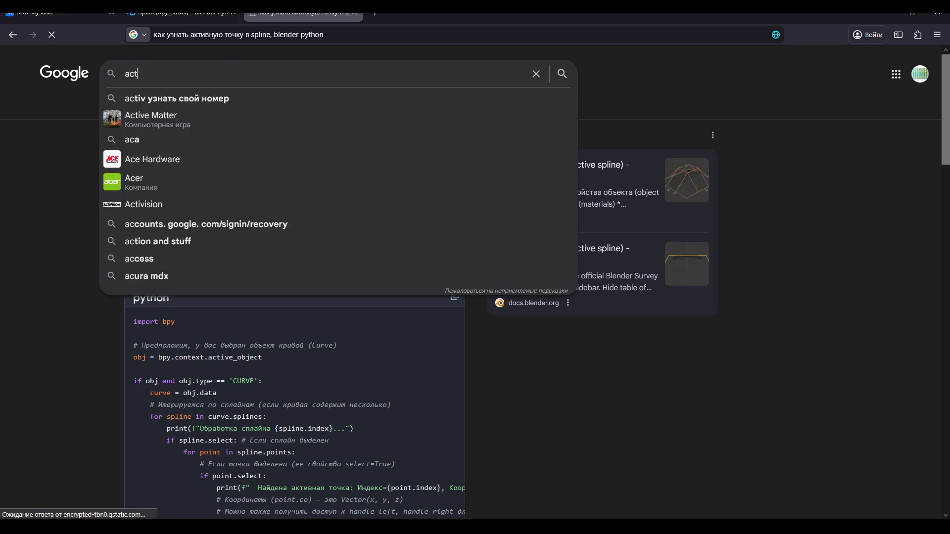
pyautogui.write('ive spline p')
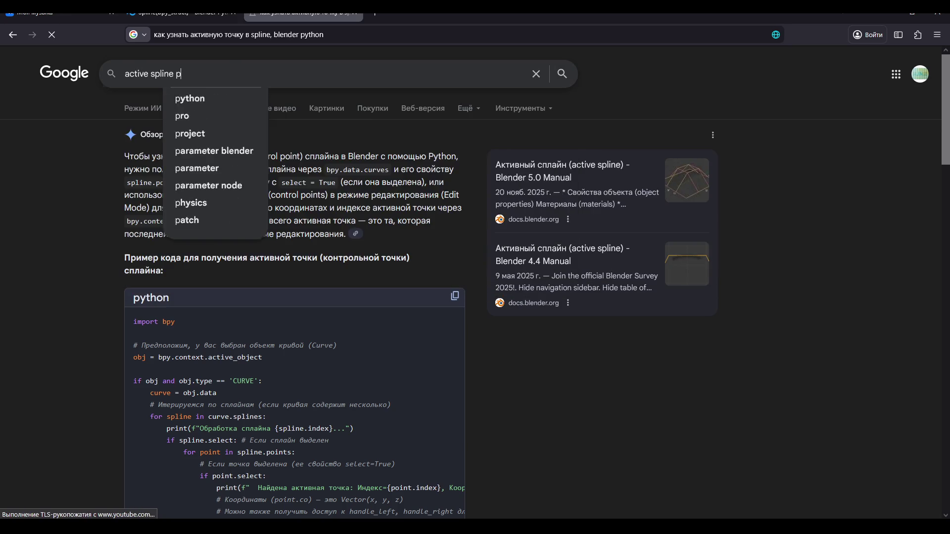
pyautogui.write('oint in bl')
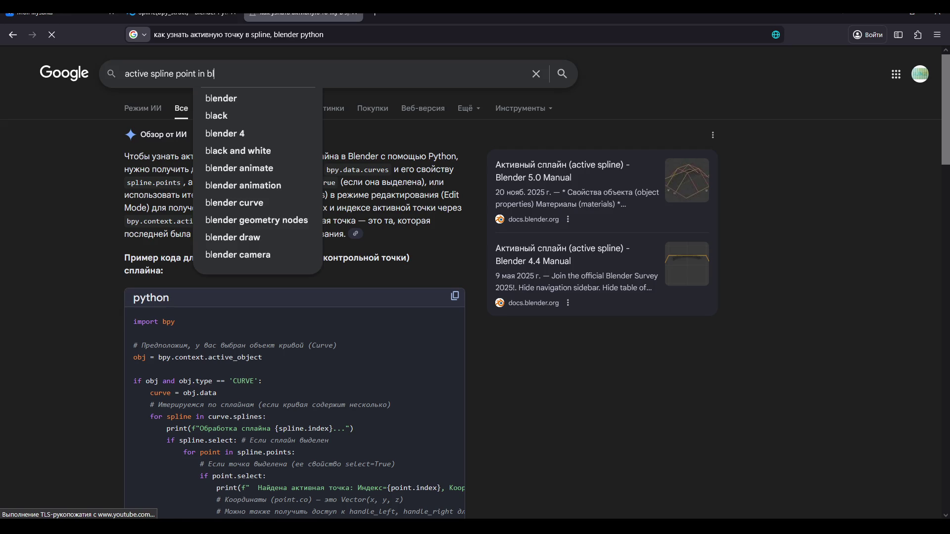
pyautogui.write('ender ap')
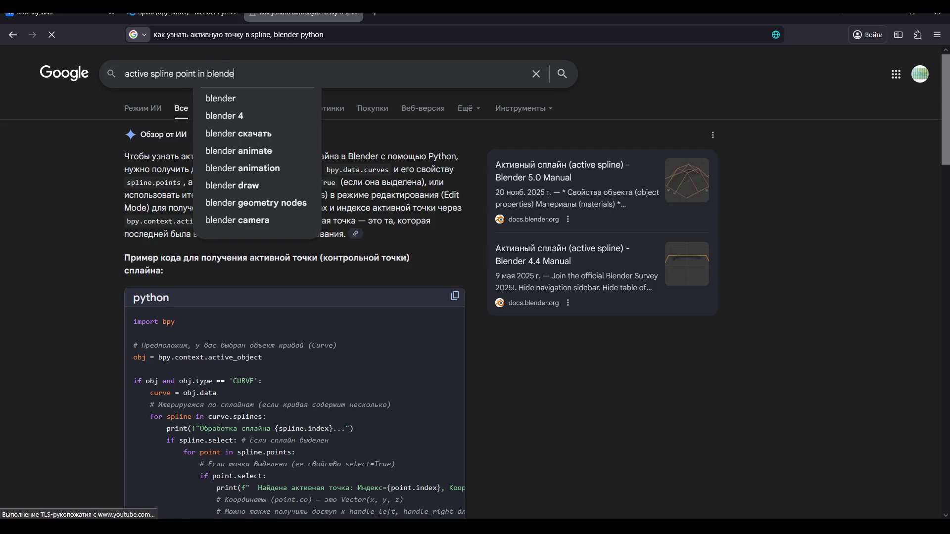
pyautogui.write('i')
pyautogui.press('Return')
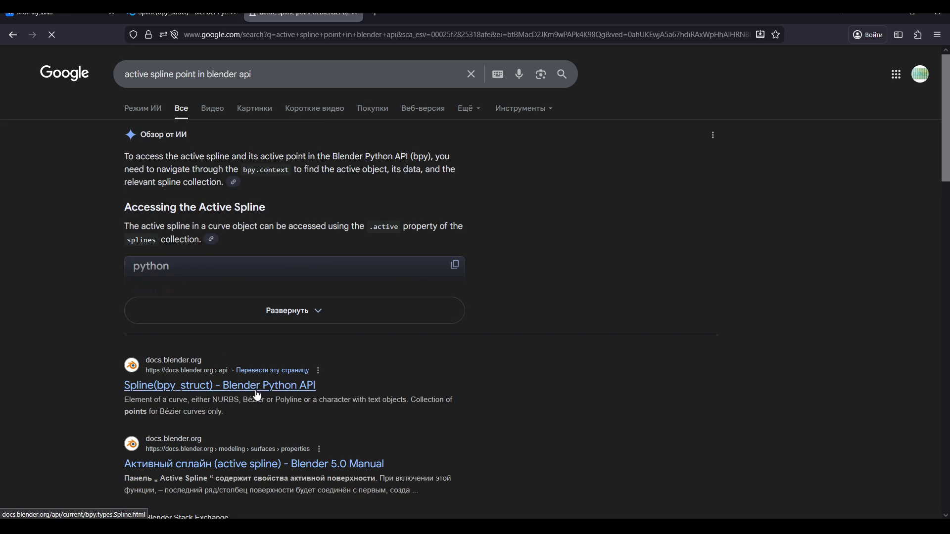
# Expand the AI overview and read through its Bezier and NURBS point code
pyautogui.click(248, 299)
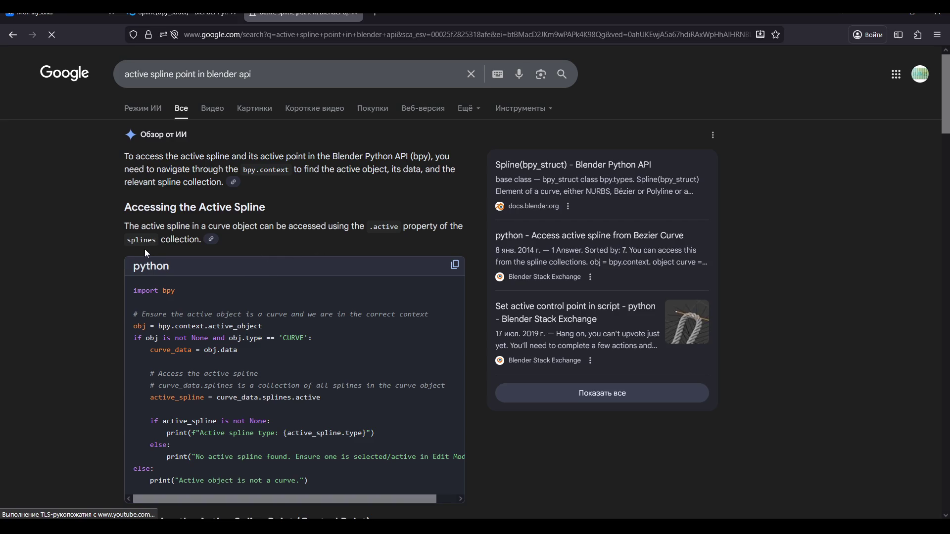
pyautogui.scroll(-6, 162, 242)
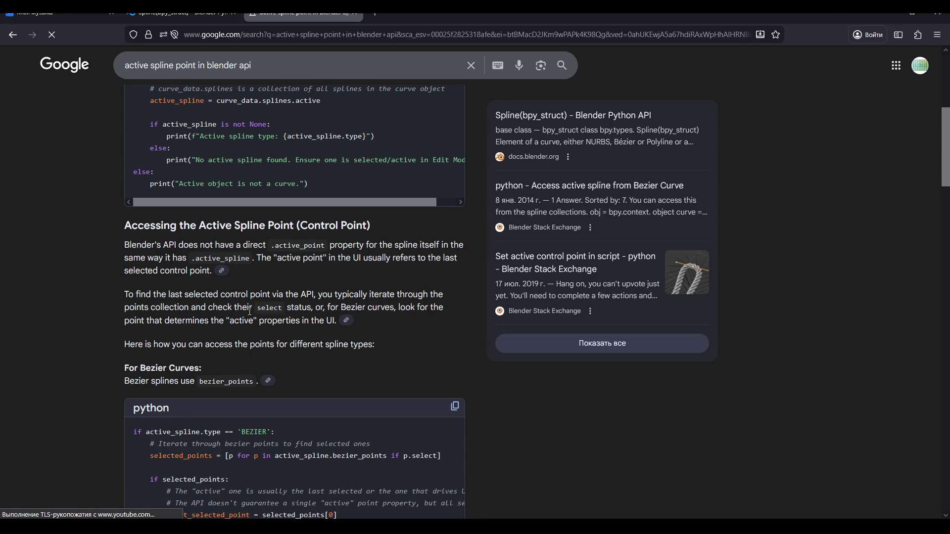
pyautogui.scroll(-1, 300, 337)
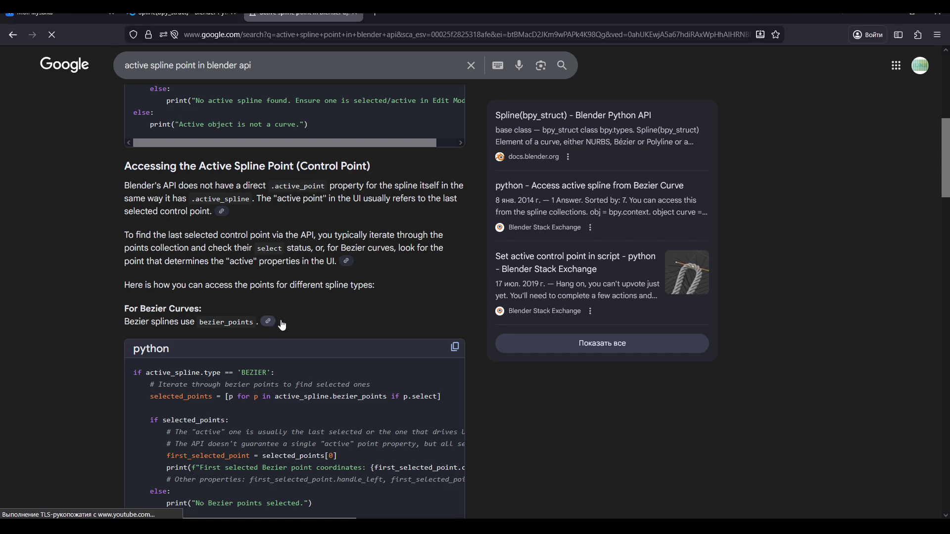
pyautogui.scroll(-2, 242, 259)
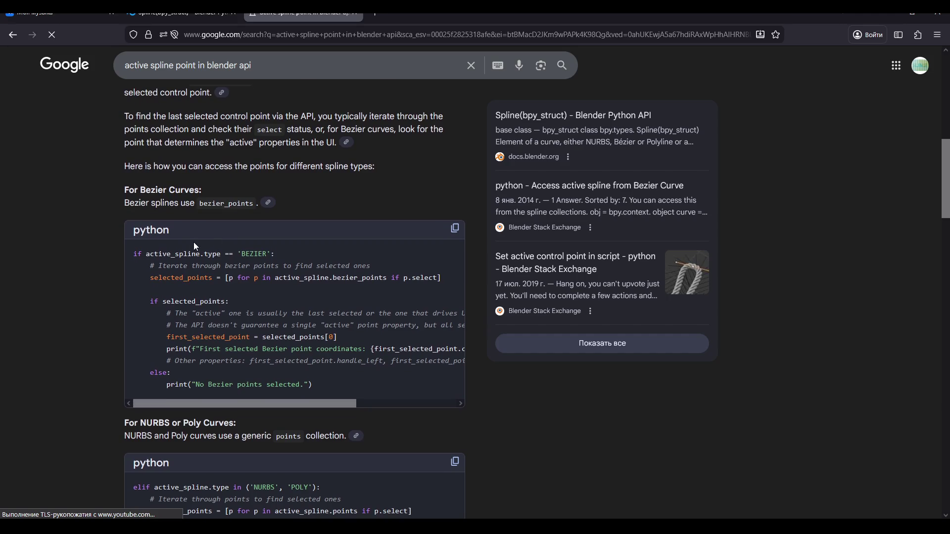
pyautogui.moveTo(237, 402)
pyautogui.mouseDown()
pyautogui.moveTo(292, 404)
pyautogui.moveTo(230, 410)
pyautogui.mouseUp()
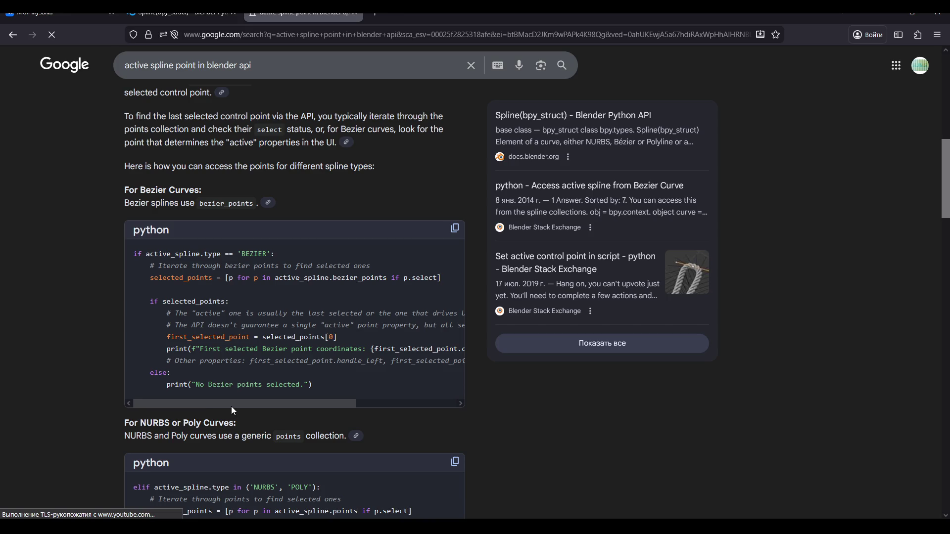
pyautogui.moveTo(232, 407)
pyautogui.mouseDown()
pyautogui.moveTo(242, 405)
pyautogui.moveTo(226, 405)
pyautogui.mouseUp()
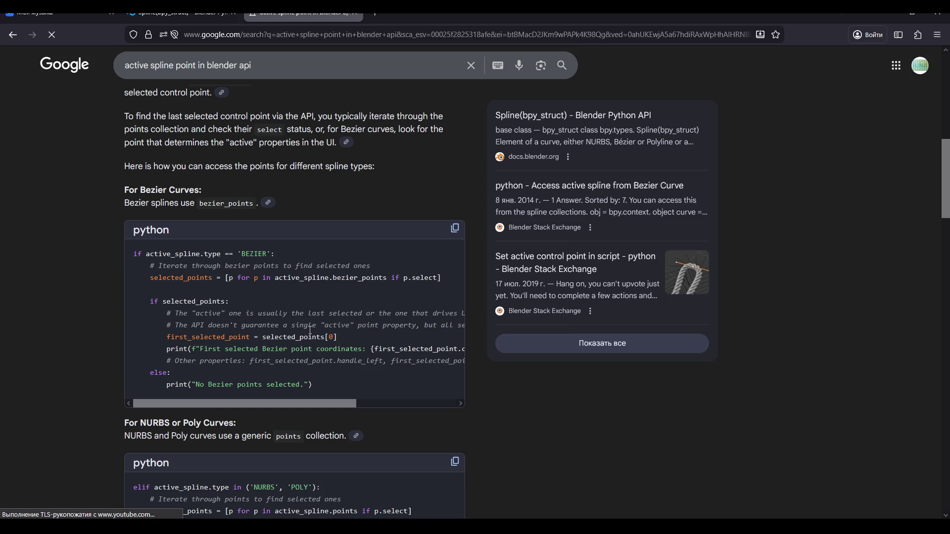
pyautogui.scroll(1, 305, 299)
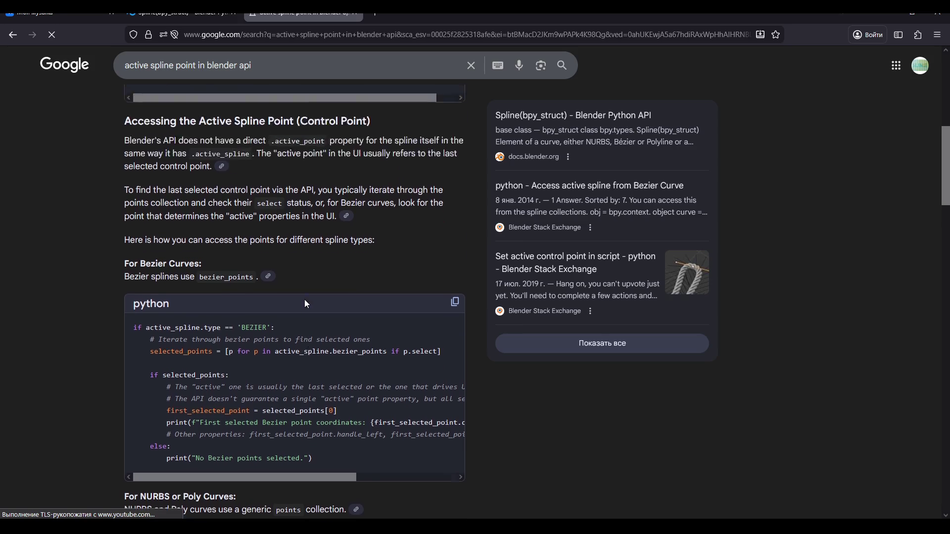
pyautogui.scroll(-1, 319, 291)
pyautogui.scroll(7, 335, 288)
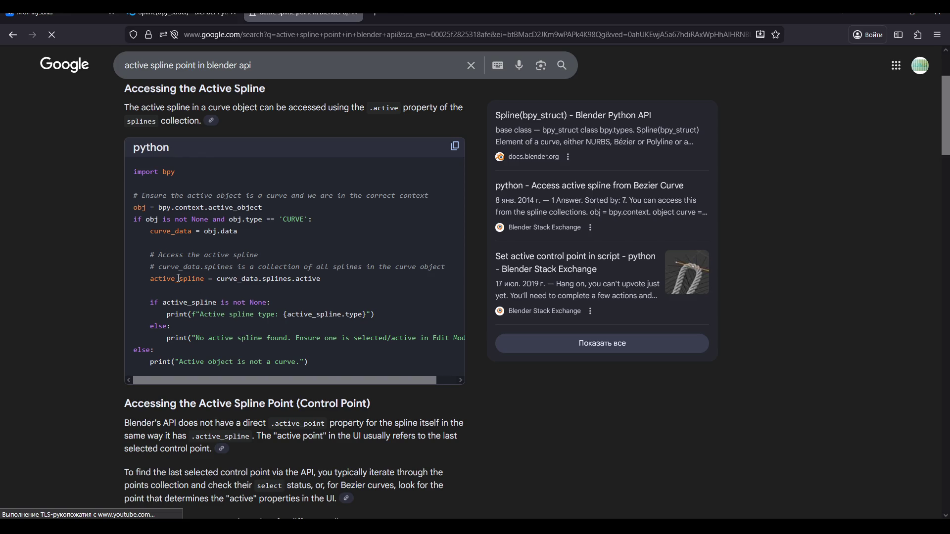
pyautogui.scroll(-1, 178, 279)
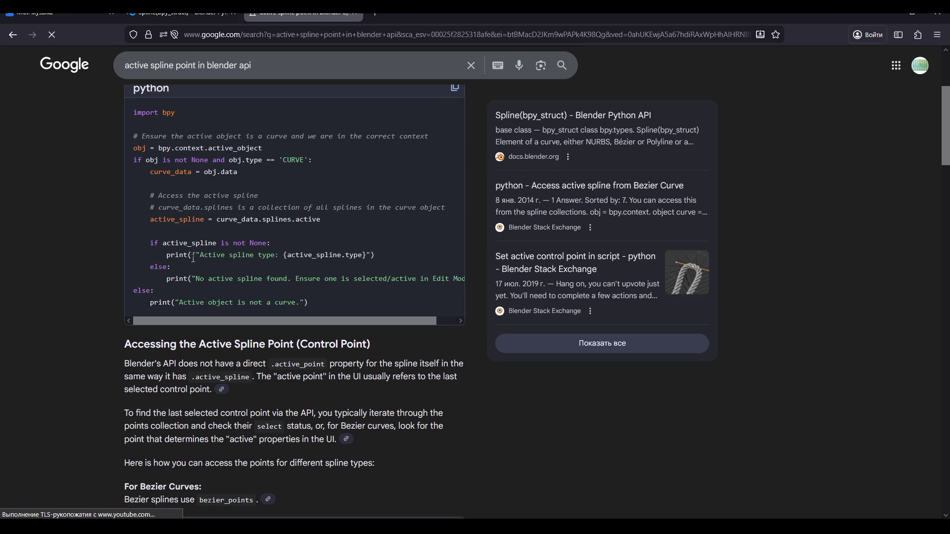
pyautogui.scroll(-5, 193, 258)
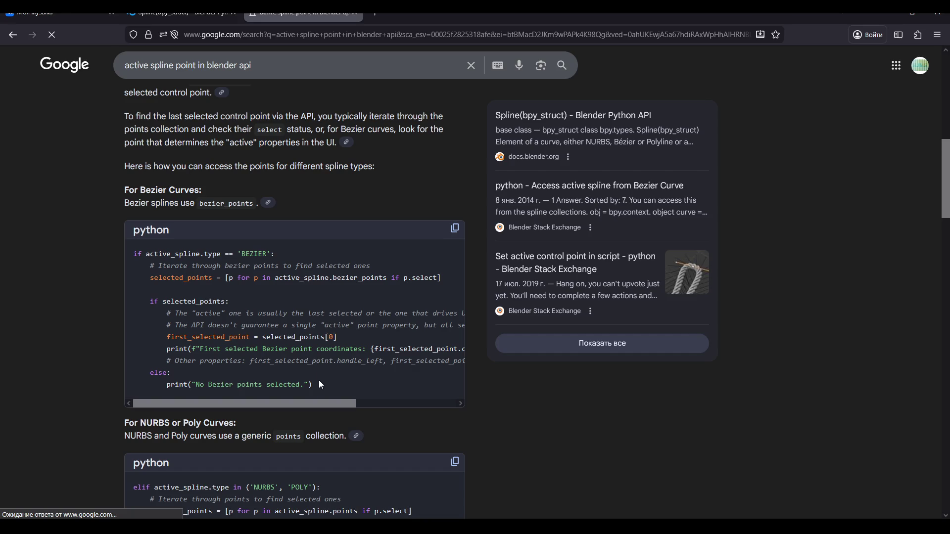
pyautogui.moveTo(307, 402)
pyautogui.mouseDown()
pyautogui.moveTo(406, 394)
pyautogui.moveTo(280, 380)
pyautogui.mouseUp()
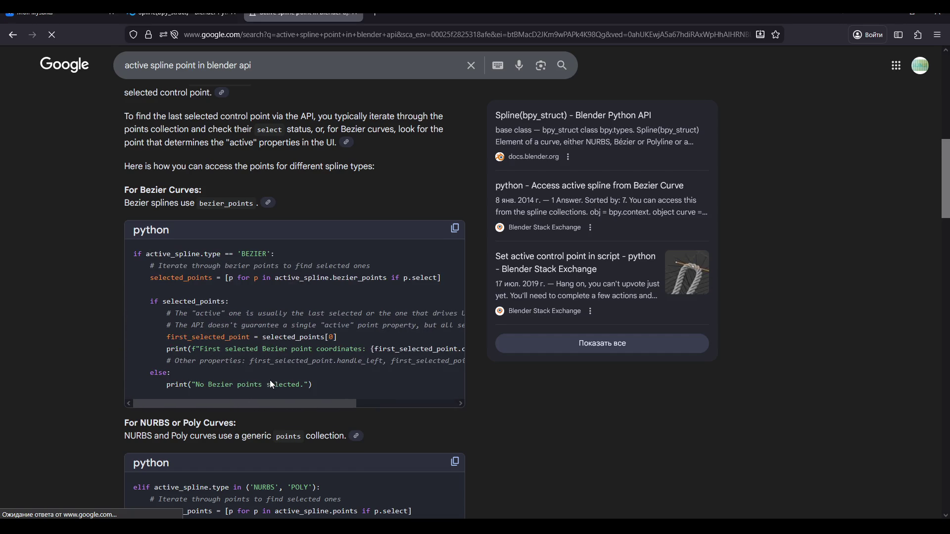
pyautogui.scroll(-5, 250, 337)
pyautogui.scroll(2, 245, 322)
pyautogui.scroll(1, 243, 309)
pyautogui.scroll(-2, 243, 310)
pyautogui.scroll(2, 245, 313)
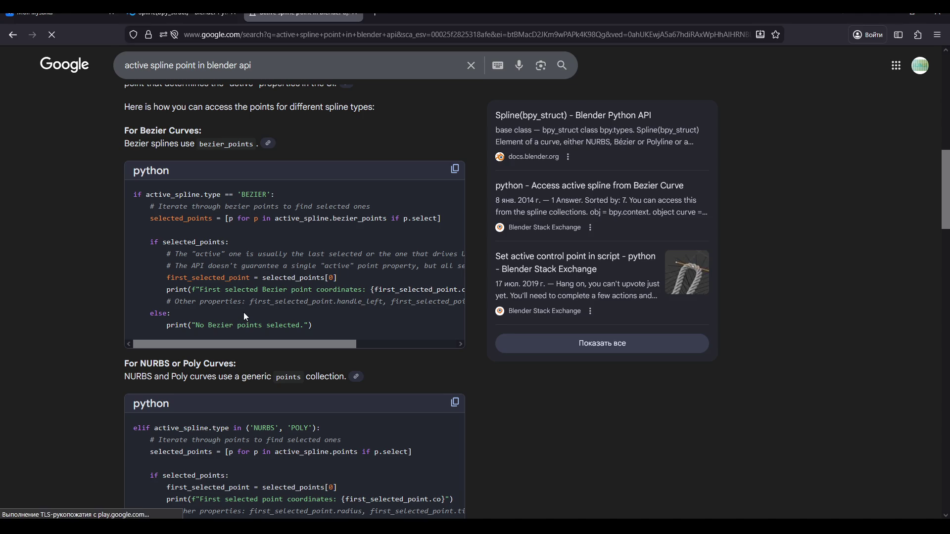
pyautogui.moveTo(255, 343)
pyautogui.mouseDown()
pyautogui.moveTo(365, 345)
pyautogui.moveTo(205, 295)
pyautogui.mouseUp()
pyautogui.scroll(-5, 205, 287)
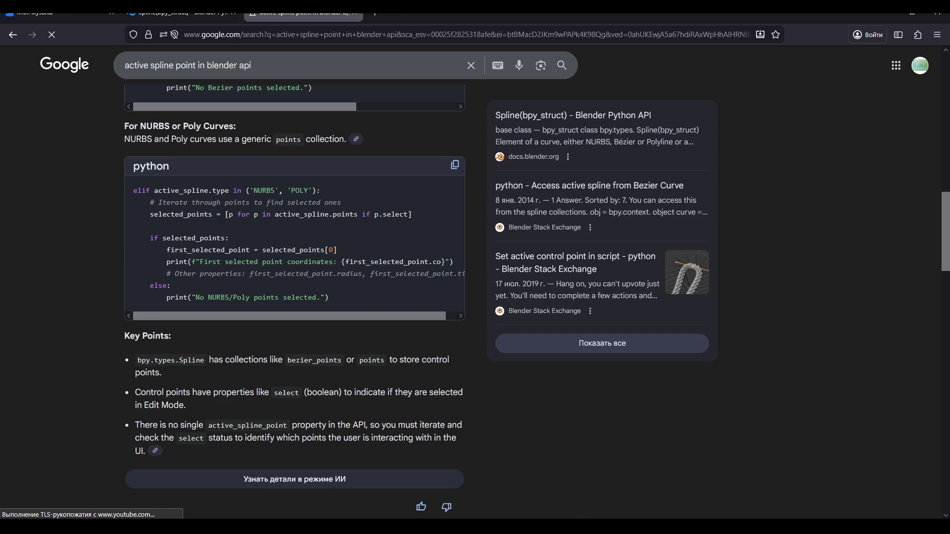
# Type and erase a few trial letters and line breaks in the Notepad note
pyautogui.write(',')
pyautogui.hotkey('ctrl', 'z')
pyautogui.write('б')
pyautogui.press('Return')
pyautogui.write('л')
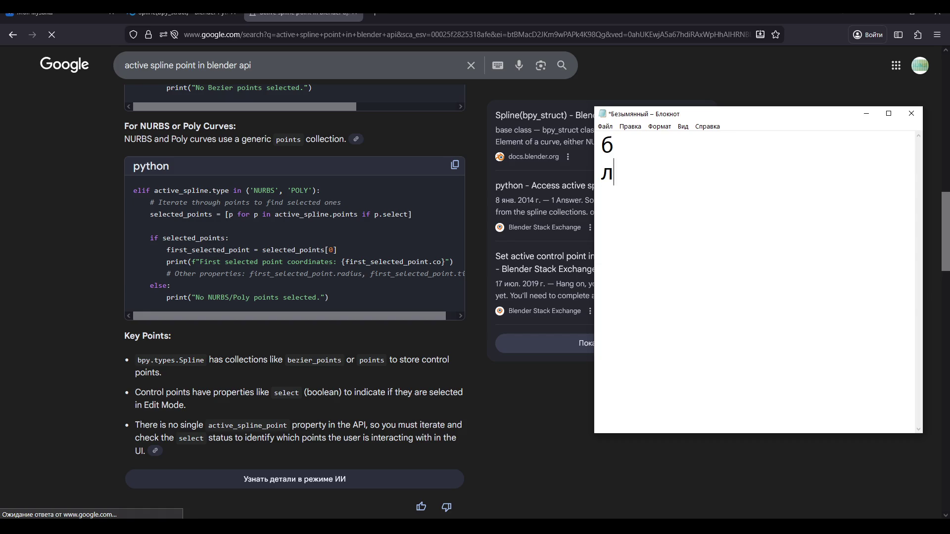
pyautogui.press('BackSpace')
pyautogui.press('Return')
pyautogui.write('я')
pyautogui.press('BackSpace')
pyautogui.press('Return')
pyautogui.write('д')
pyautogui.press('Return')
pyautogui.write('б')
pyautogui.press('BackSpace')
pyautogui.press('BackSpace')
pyautogui.write('ь')
pyautogui.press('BackSpace')
pyautogui.press('Return')
pyautogui.write('ь')
pyautogui.press('BackSpace')
pyautogui.press('BackSpace')
pyautogui.press('BackSpace')
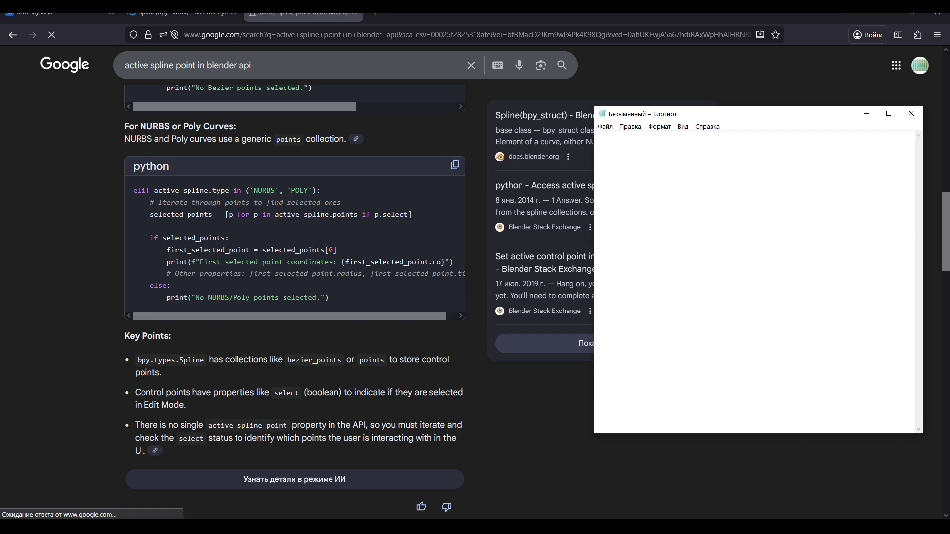
# Write the note 'Нету активной точки в апи' (no active point in the API)
pyautogui.write('Нету')
pyautogui.press('Return')
pyautogui.write('а')
pyautogui.press('BackSpace')
pyautogui.write('актив')
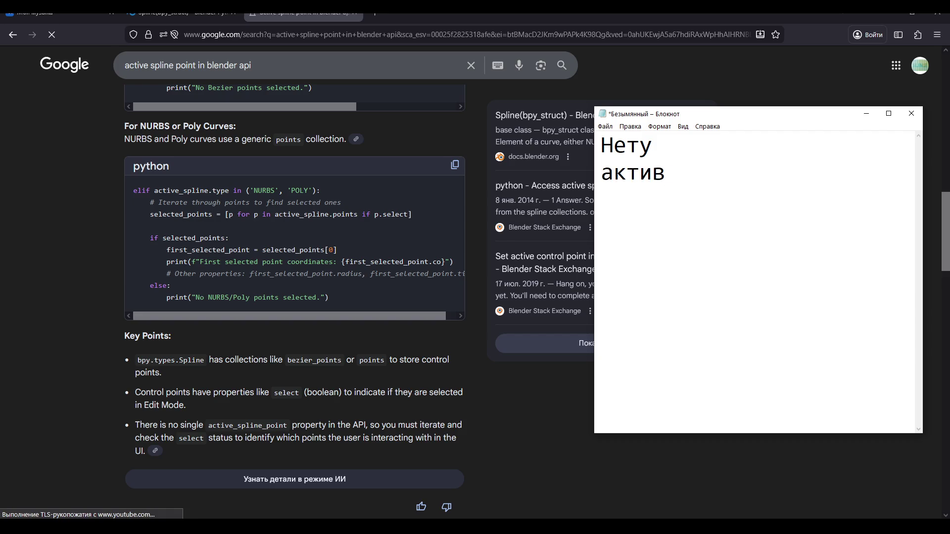
pyautogui.write('ной точки')
pyautogui.write(' в ап')
pyautogui.press('BackSpace')
pyautogui.write('апи')
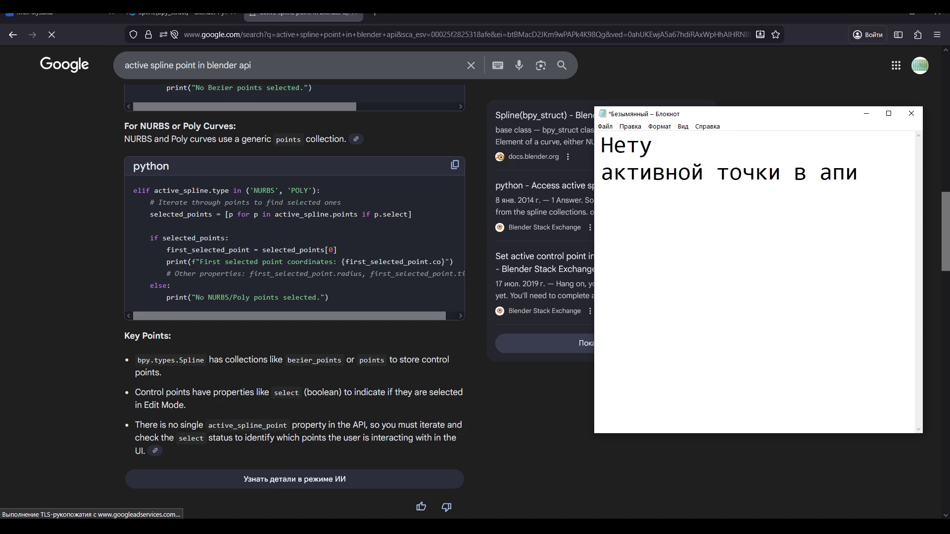
pyautogui.scroll(-3, 278, 306)
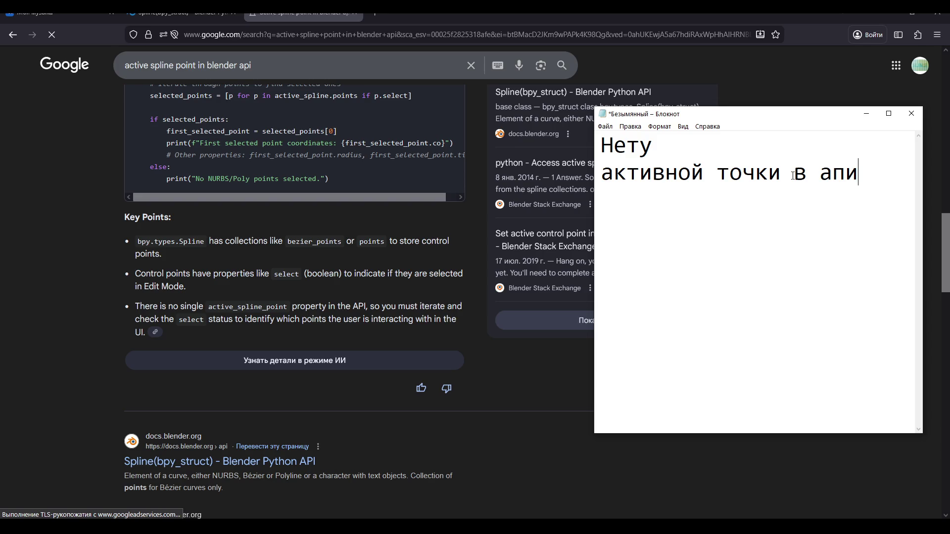
# Delete all of the note's text and minimize Notepad
pyautogui.moveTo(860, 174); pyautogui.dragTo(593, 137)
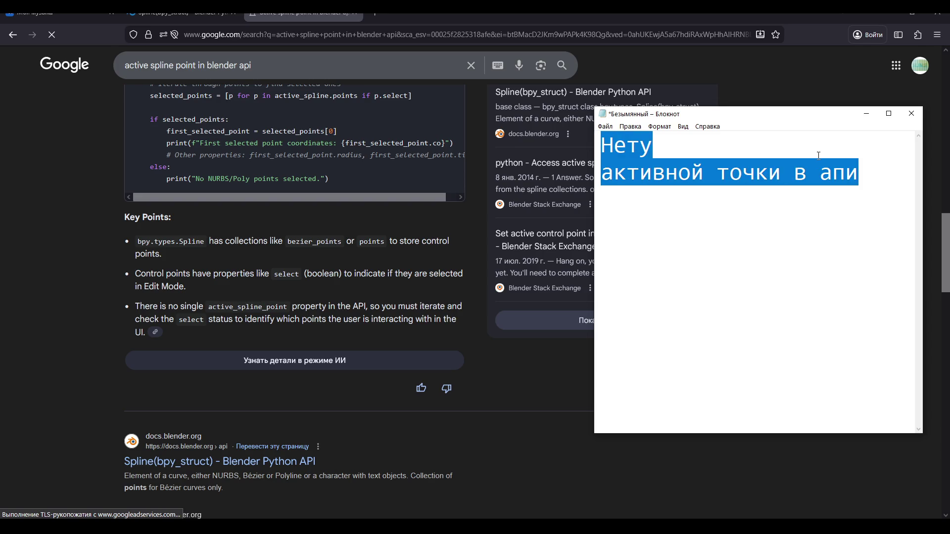
pyautogui.press('Delete')
pyautogui.click(866, 113)
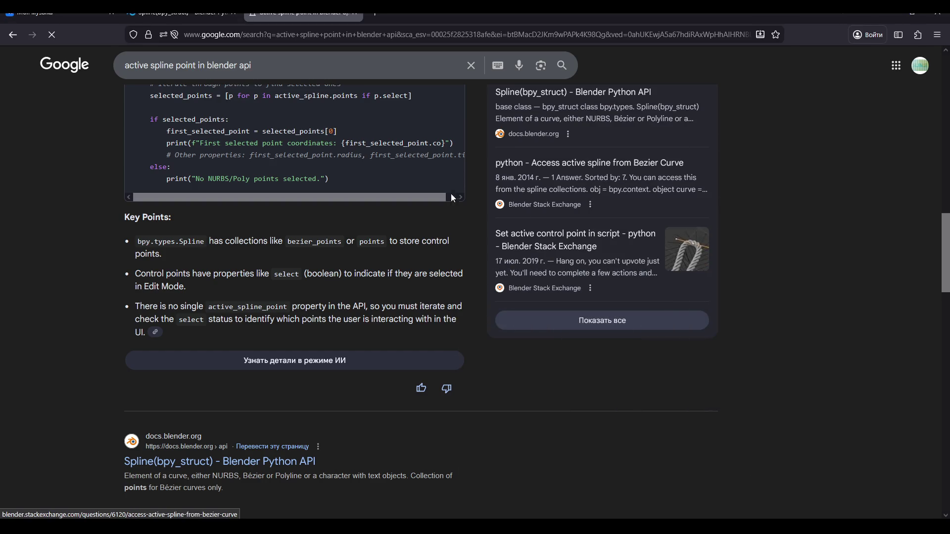
# Scroll down to the Spline(bpy_struct) API page and Stack Exchange results
pyautogui.scroll(-2, 444, 225)
pyautogui.scroll(-2, 441, 222)
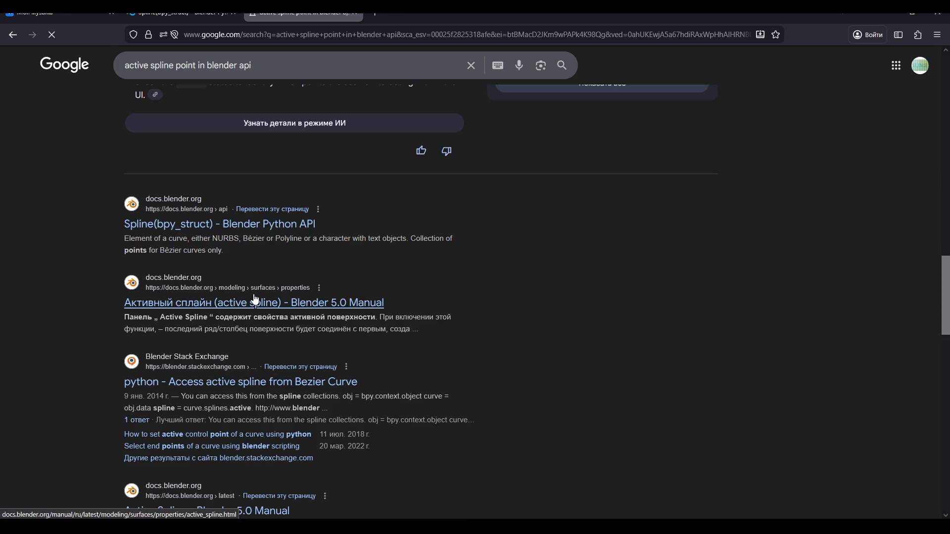
pyautogui.scroll(-1, 255, 299)
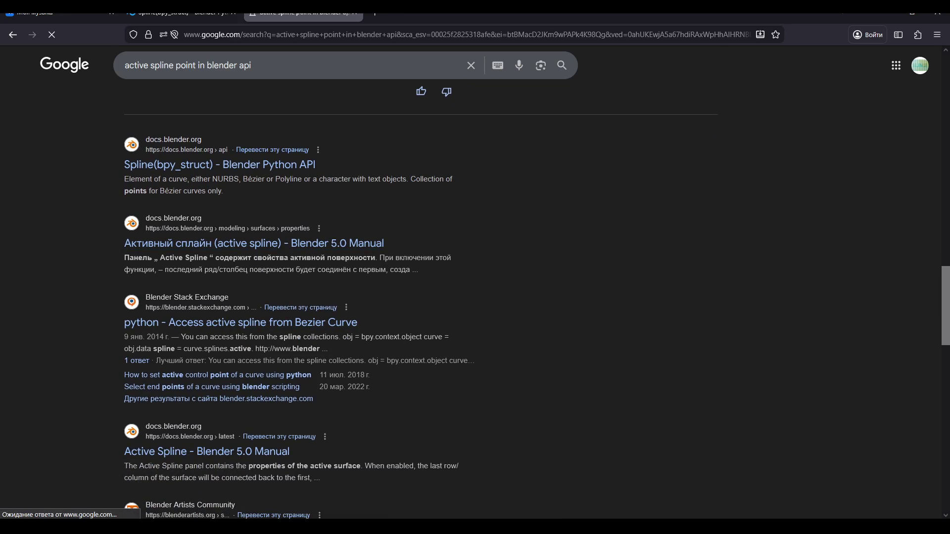
pyautogui.hotkey('alt', 'Tab')
# Select various NURBS path control points in turn, ending on the bottom-right one
pyautogui.click(623, 306)
pyautogui.click(616, 268)
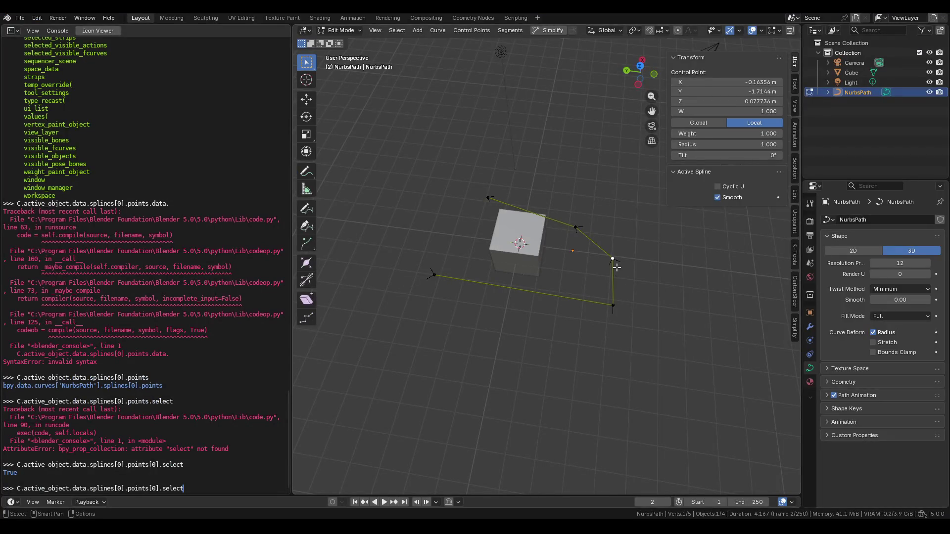
pyautogui.click(565, 235)
pyautogui.click(493, 206)
pyautogui.click(580, 234)
pyautogui.click(611, 277)
pyautogui.click(602, 316)
pyautogui.click(419, 272)
pyautogui.click(619, 315)
pyautogui.click(442, 297)
pyautogui.click(594, 316)
# Select the left point together with the top-left point, making top-left active
pyautogui.keyDown('shift'); pyautogui.click(434, 280); pyautogui.keyUp('shift')
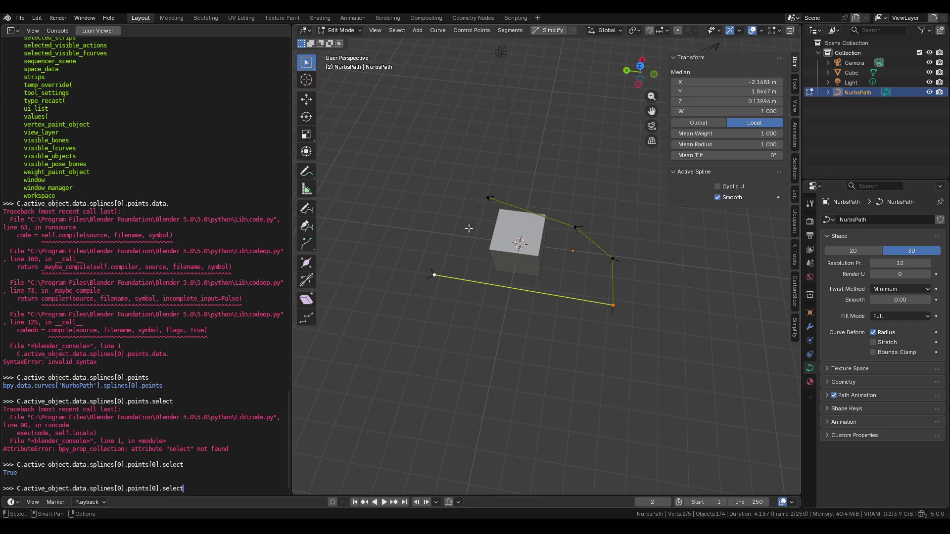
pyautogui.click(435, 272)
pyautogui.keyDown('shift'); pyautogui.click(476, 193); pyautogui.keyUp('shift')
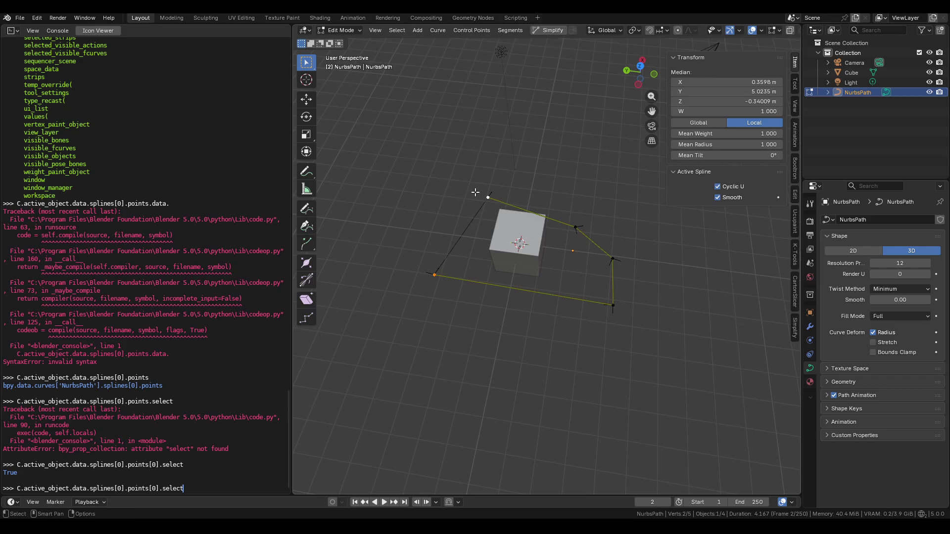
# Start a grab move and cancel it with Esc three times, leaving the points unchanged
pyautogui.press('g')
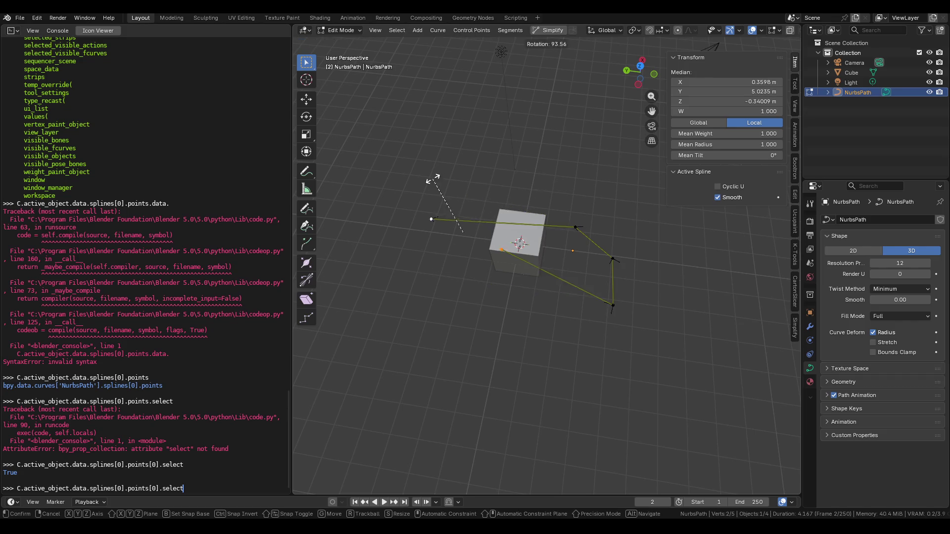
pyautogui.press('Escape')
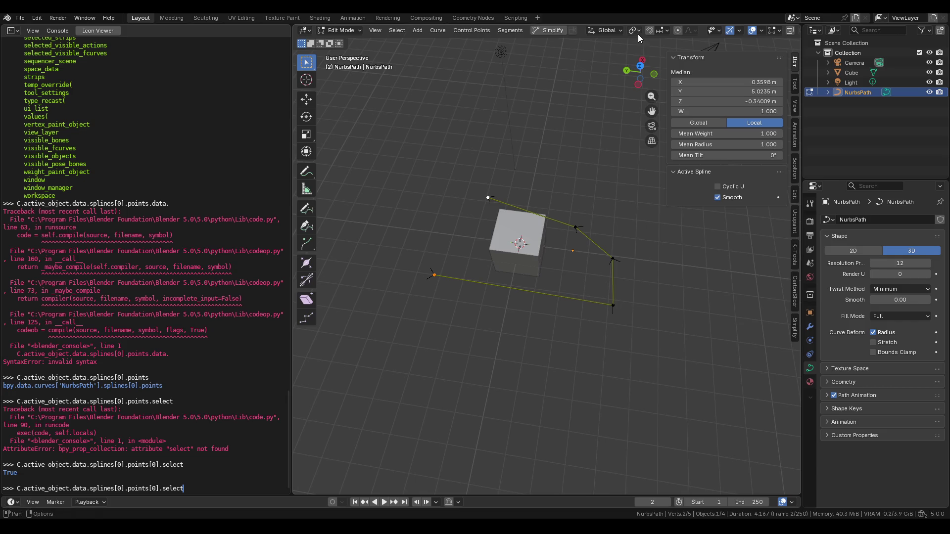
pyautogui.press('g')
pyautogui.press('Escape')
pyautogui.press('g')
pyautogui.press('Escape')
pyautogui.hotkey('alt', 'Tab')
# Type a brief remark in Notepad, erase it, and scroll the Google results back up
pyautogui.hotkey('alt', 'Tab')
pyautogui.hotkey('alt', 'Tab')
pyautogui.hotkey('alt', 'Tab')
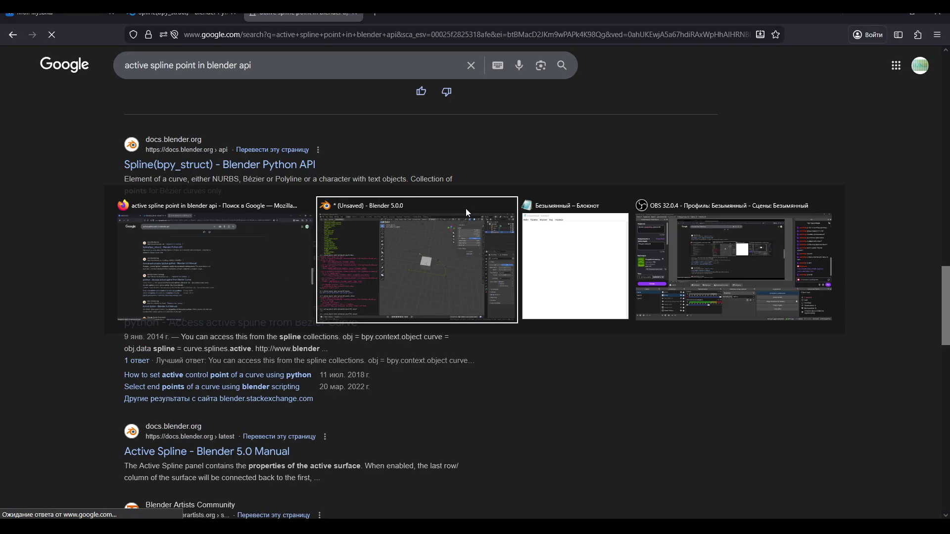
pyautogui.hotkey('alt', 'Tab')
pyautogui.hotkey('alt', 'Tab')
pyautogui.hotkey('alt', 'Tab')
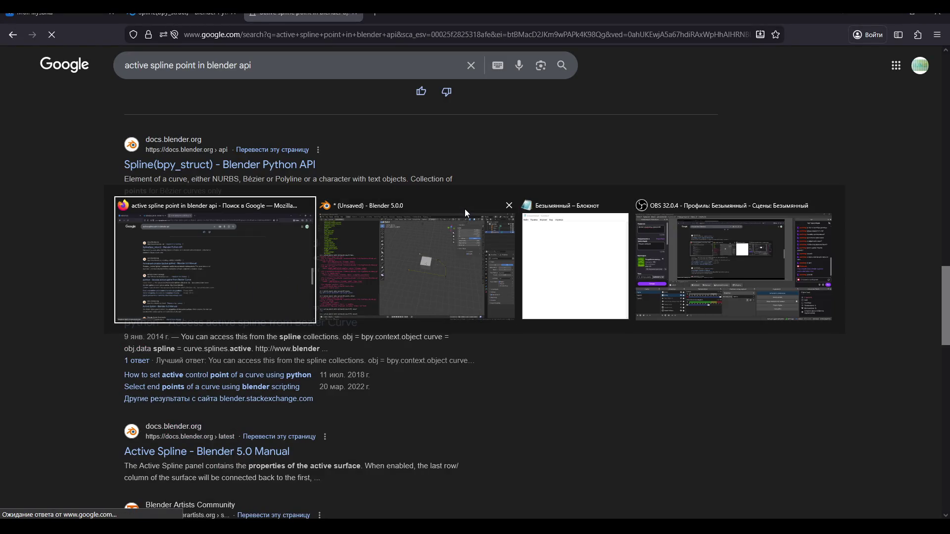
pyautogui.write('и')
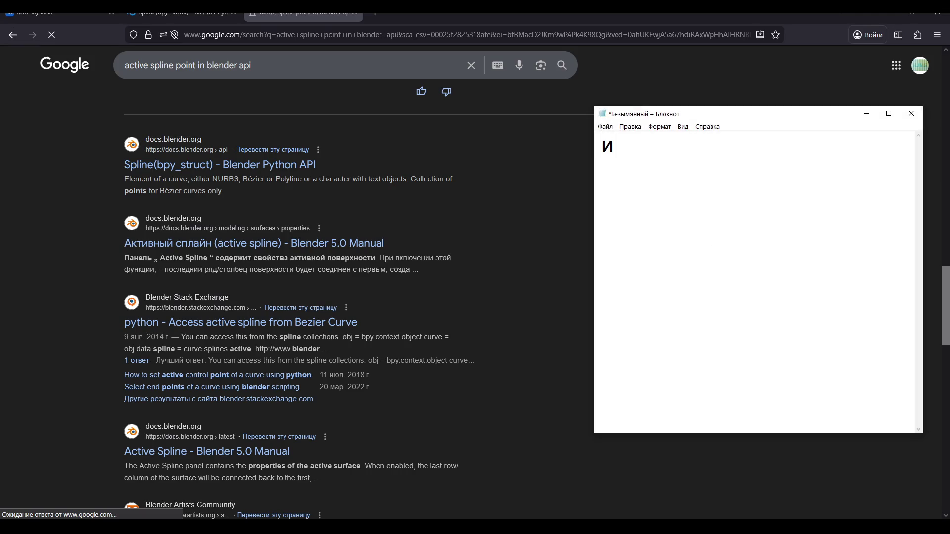
pyautogui.write('ли он пиздит')
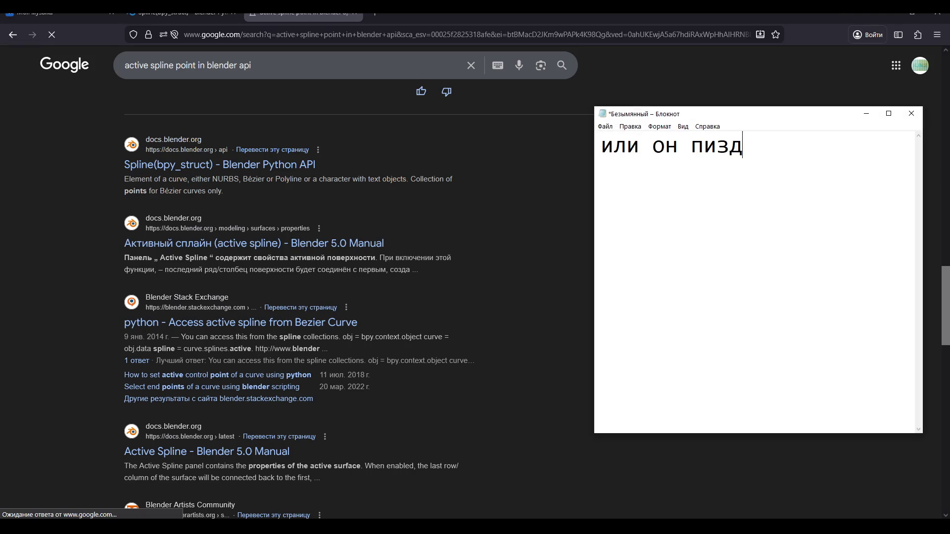
pyautogui.hotkey('ctrl', 'a')
pyautogui.press('BackSpace')
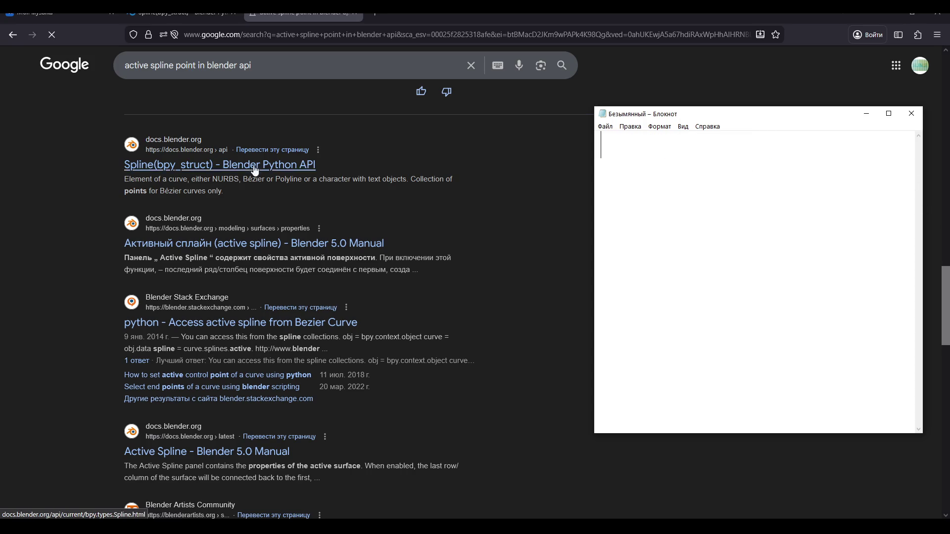
pyautogui.click(141, 99)
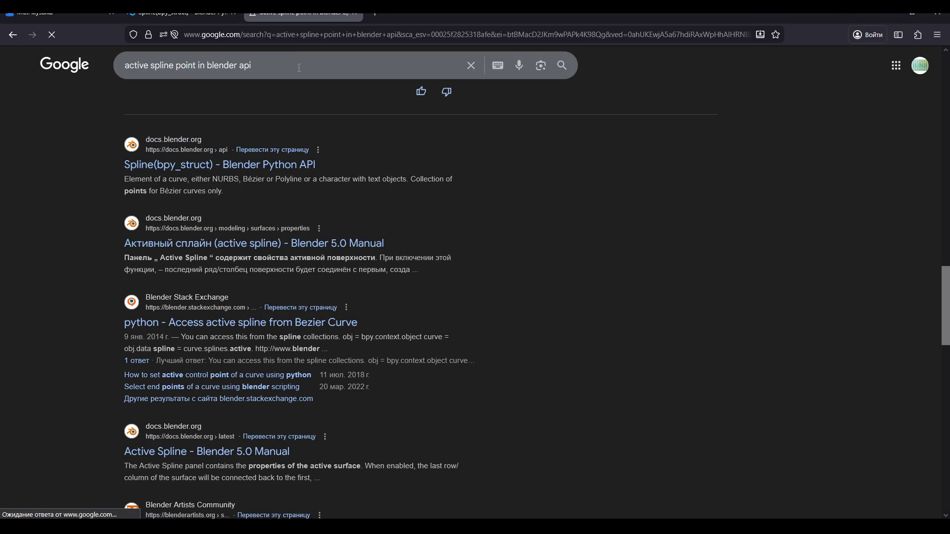
pyautogui.scroll(15, 169, 135)
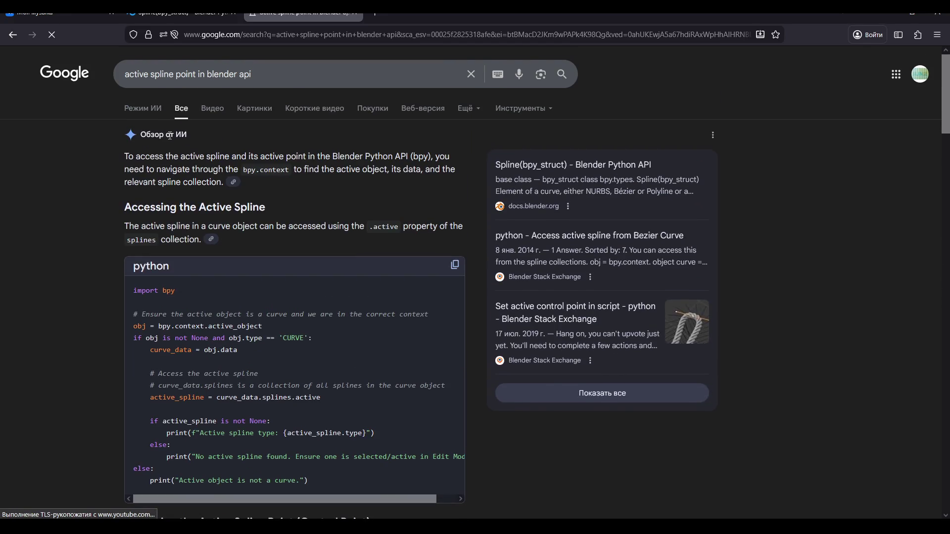
pyautogui.middleClick(570, 322)
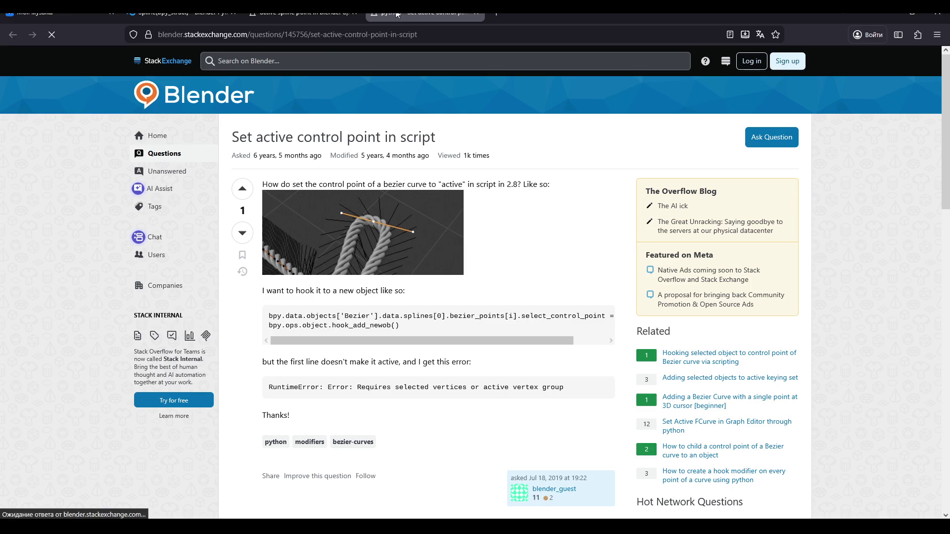
pyautogui.click(426, 14)
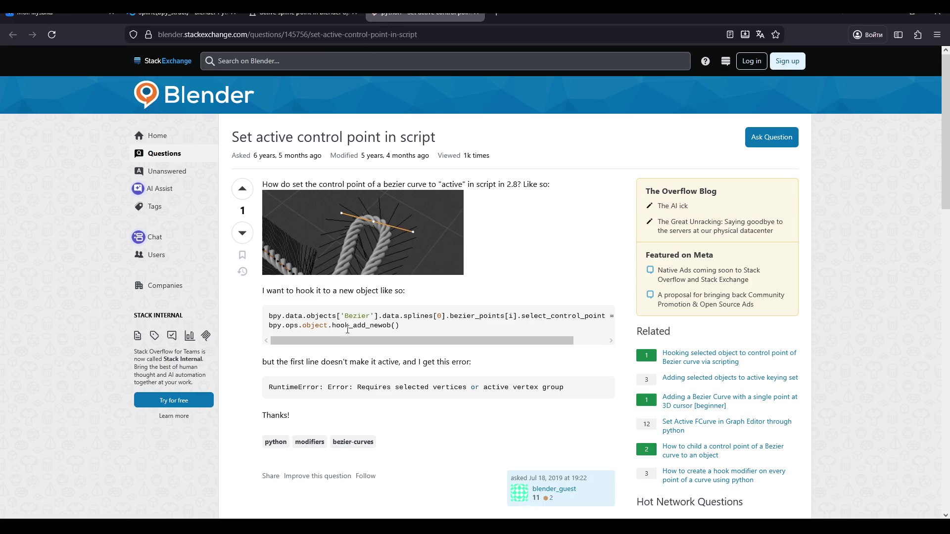
pyautogui.moveTo(299, 293); pyautogui.dragTo(382, 292)
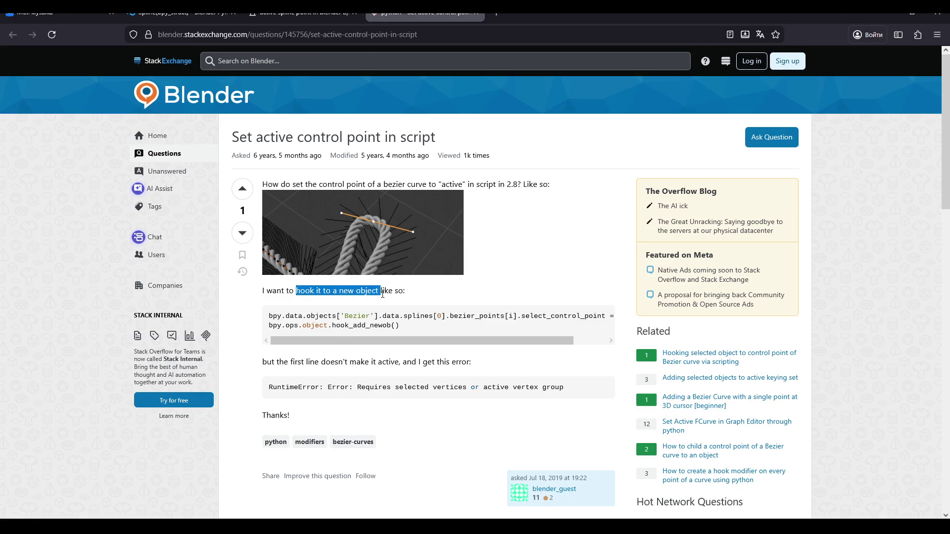
pyautogui.click(381, 293)
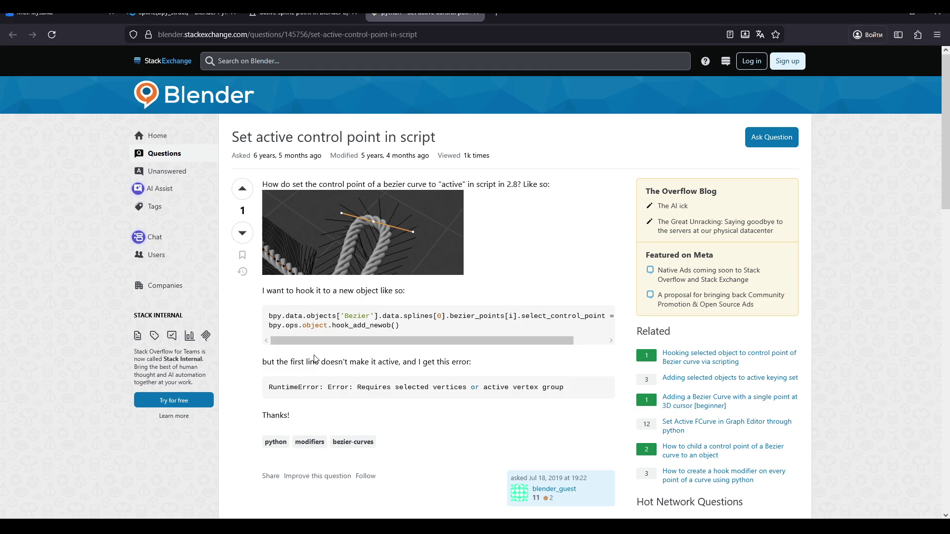
pyautogui.scroll(-5, 315, 358)
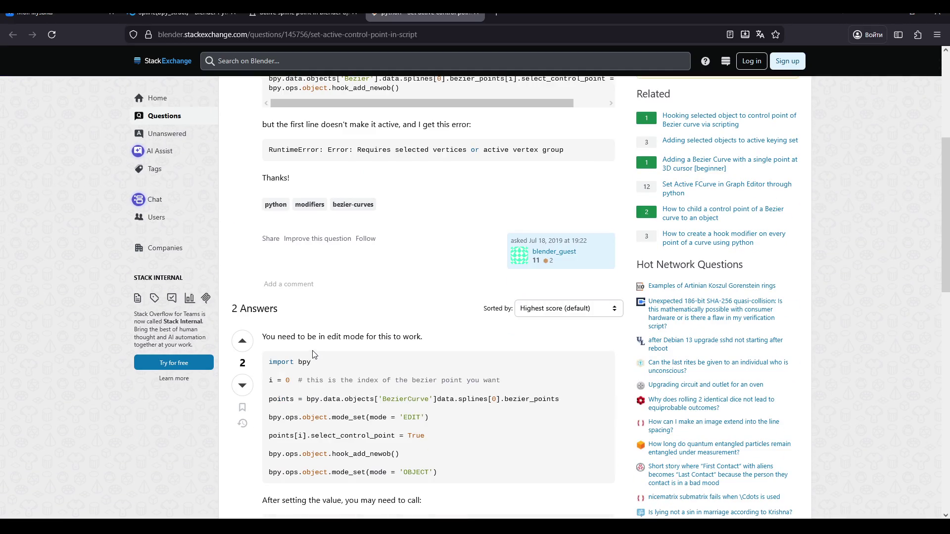
pyautogui.scroll(-1, 313, 354)
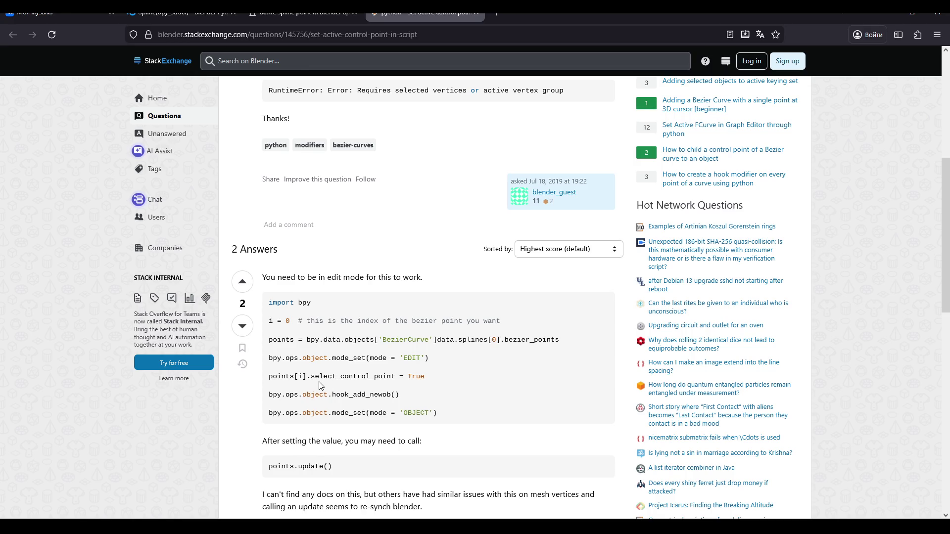
pyautogui.scroll(-2, 319, 385)
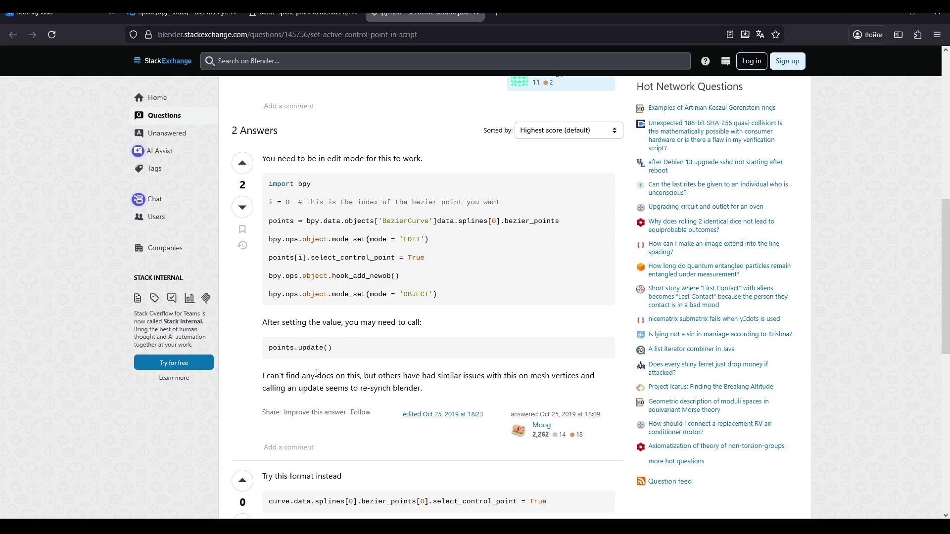
pyautogui.scroll(-1, 318, 377)
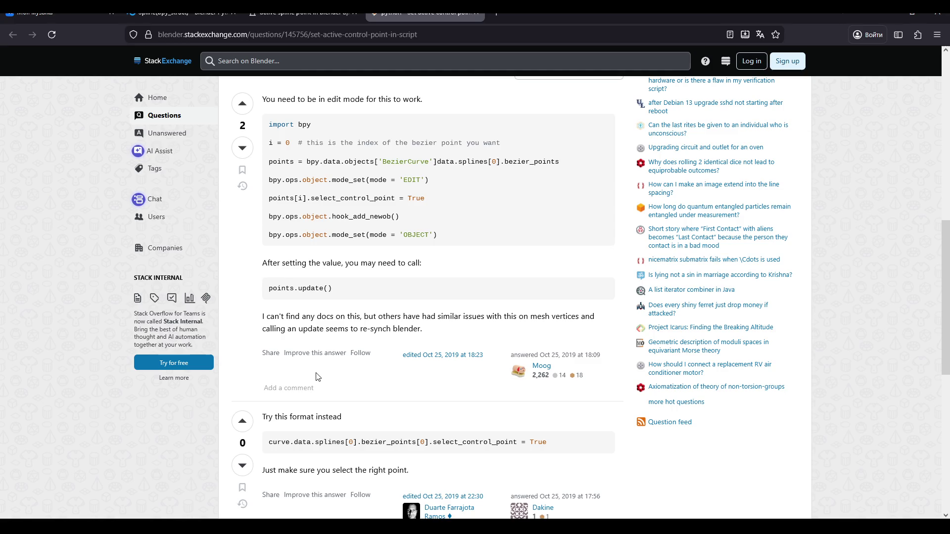
pyautogui.scroll(-1, 318, 377)
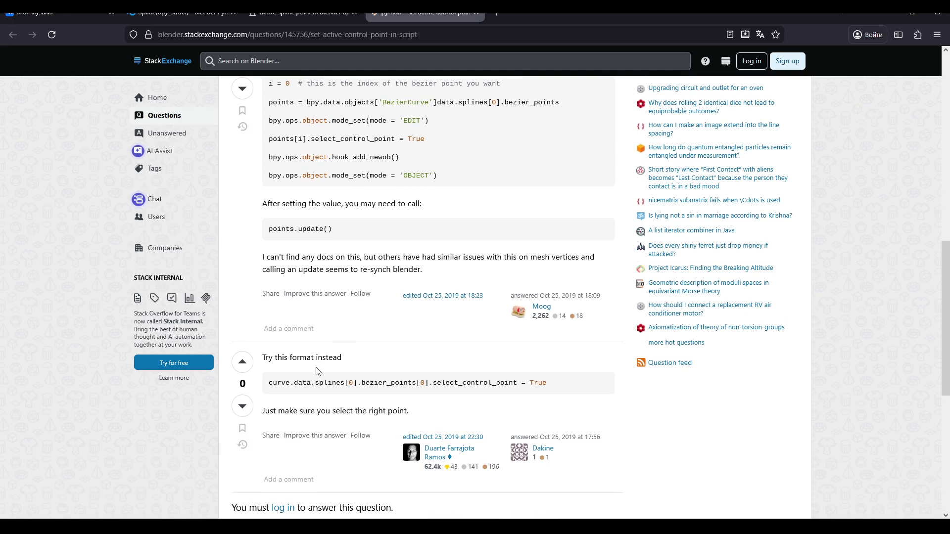
pyautogui.scroll(-1, 318, 374)
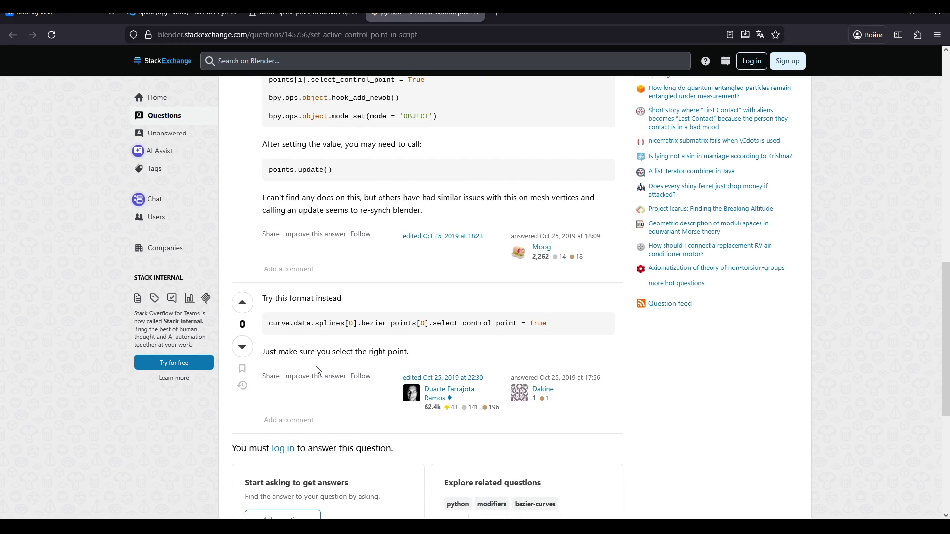
pyautogui.scroll(-4, 317, 370)
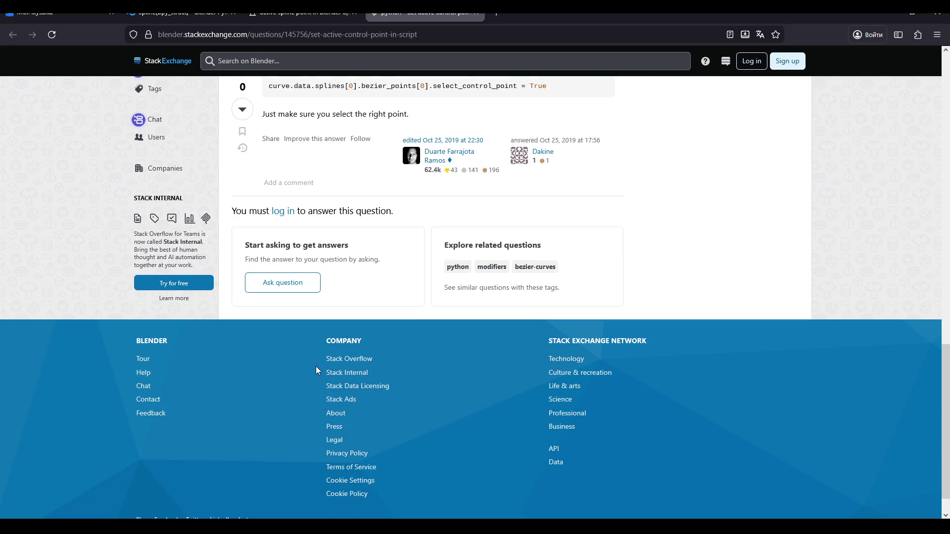
pyautogui.click(478, 15)
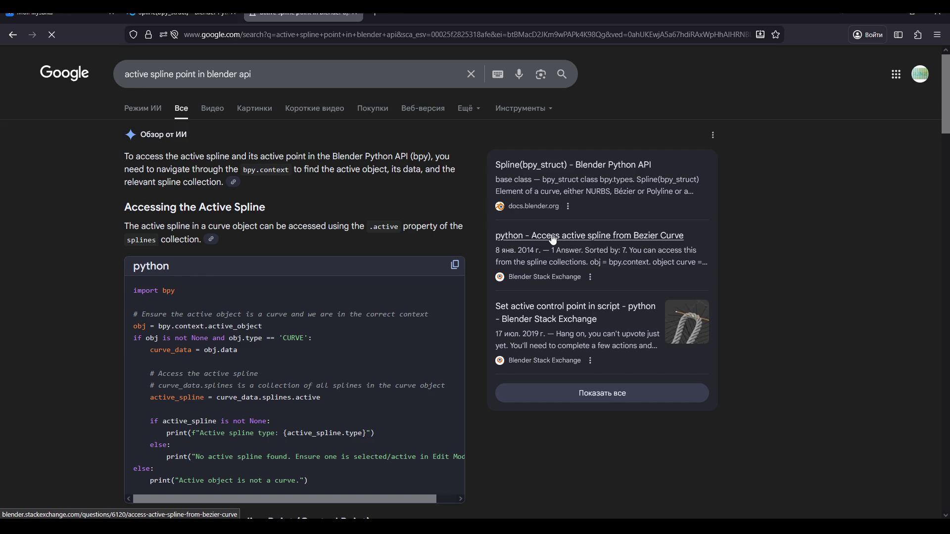
# Open the 'Access active spline' Stack Exchange question, then the Spline(bpy_struct) API result
pyautogui.click(553, 240)
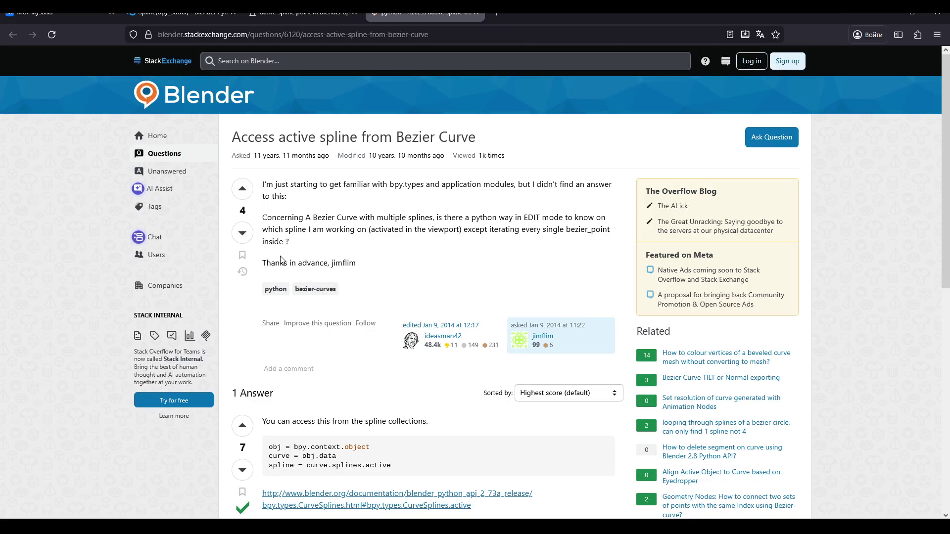
pyautogui.scroll(-5, 280, 260)
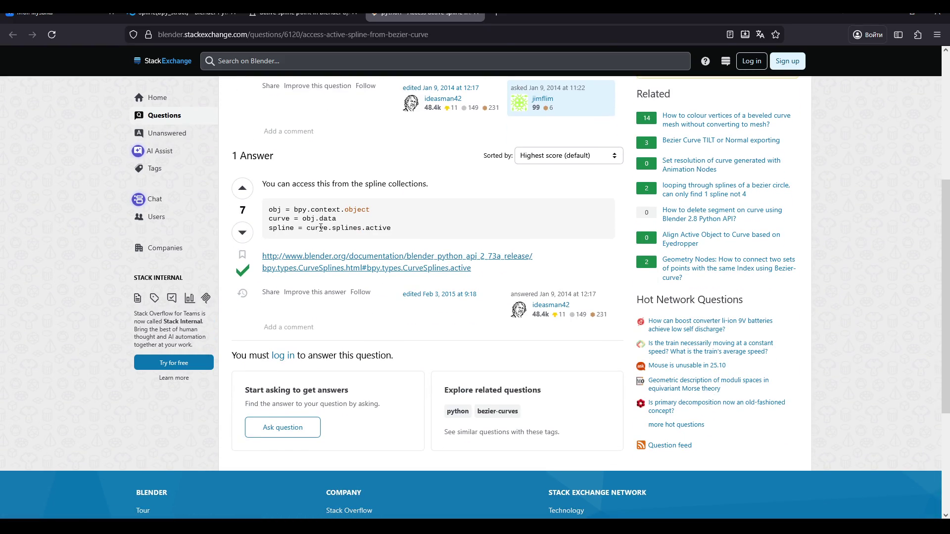
pyautogui.hotkey('alt', 'Left')
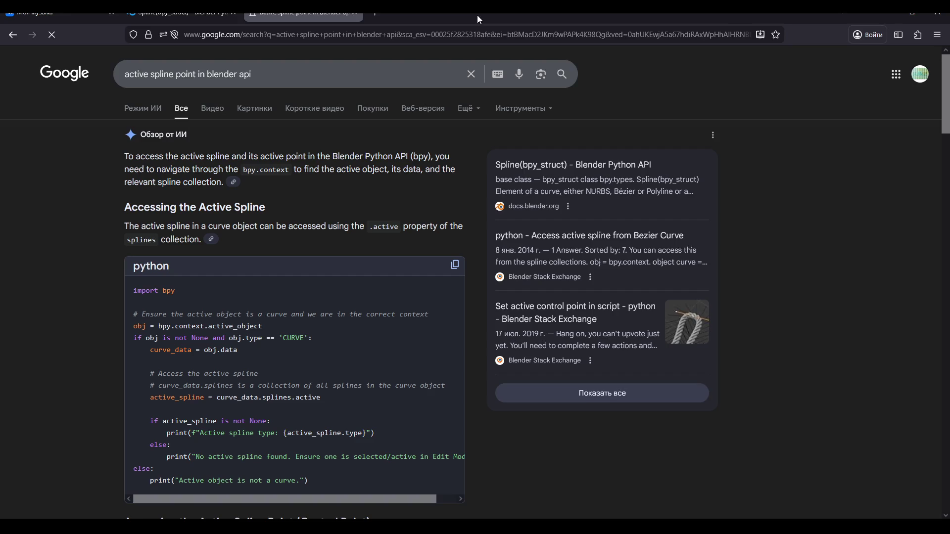
pyautogui.click(564, 171)
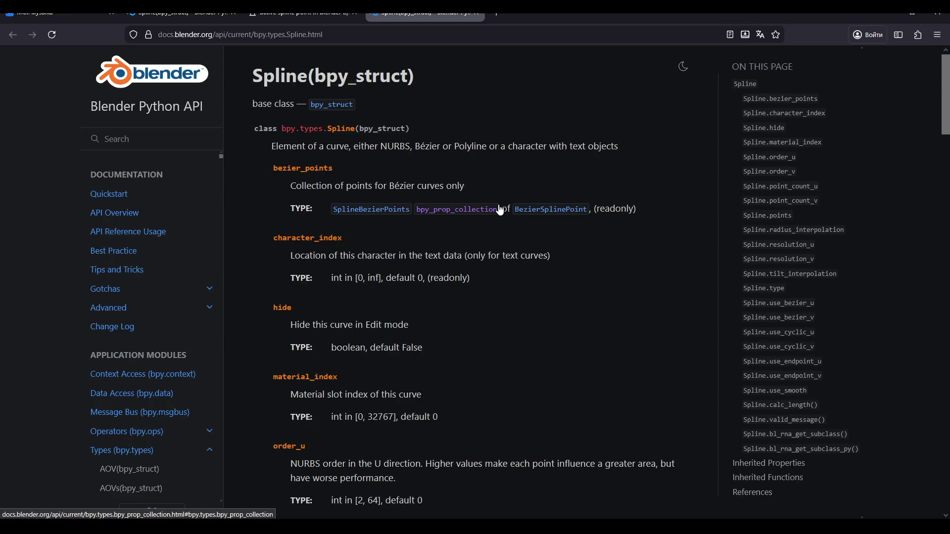
# Close the duplicate Spline documentation tab
pyautogui.click(210, 17)
pyautogui.click(470, 16)
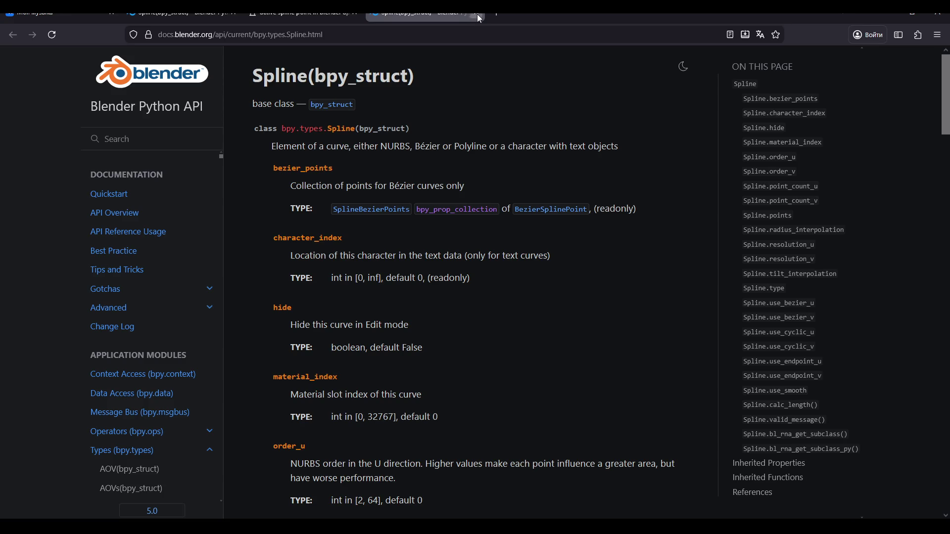
pyautogui.click(476, 16)
pyautogui.click(168, 17)
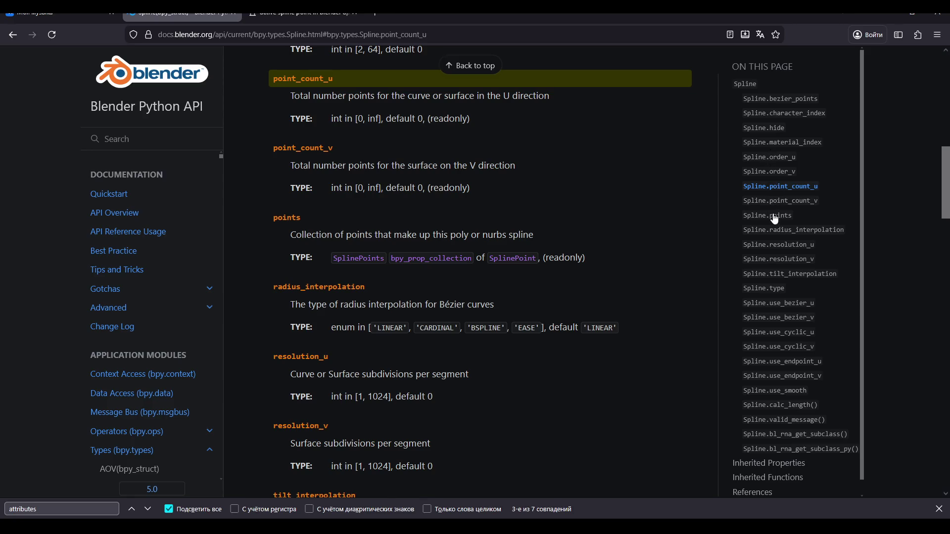
# Go back to the splines entry on the Curve(ID) reference page
pyautogui.scroll(10, 442, 241)
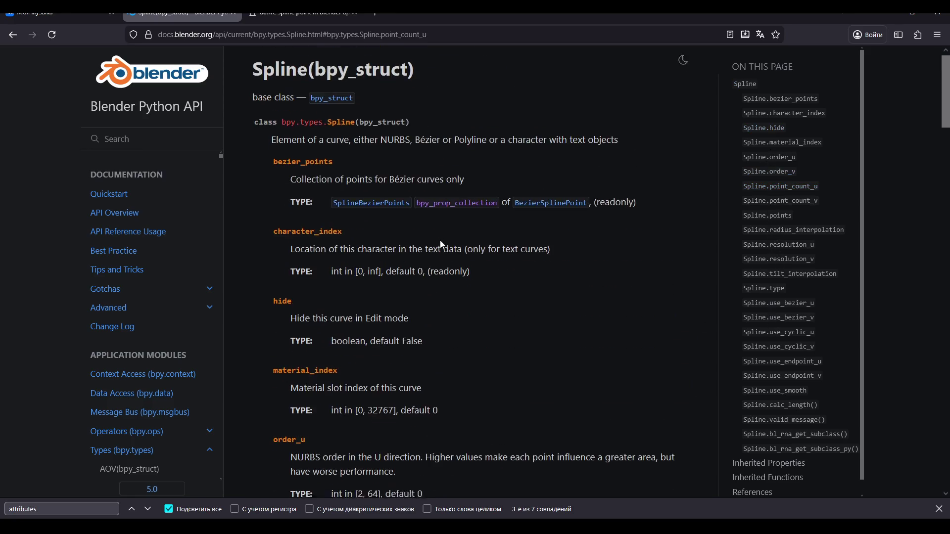
pyautogui.click(12, 35)
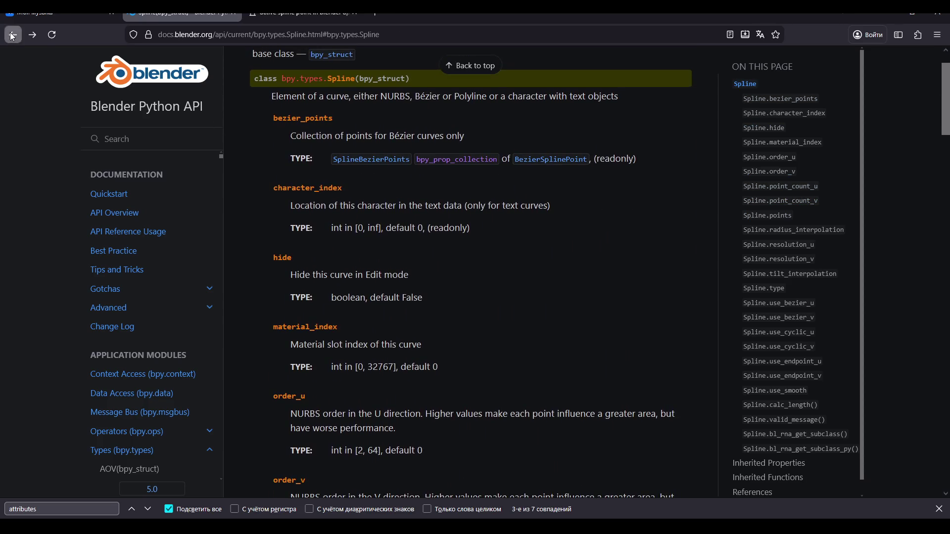
pyautogui.click(12, 36)
pyautogui.scroll(5, 359, 150)
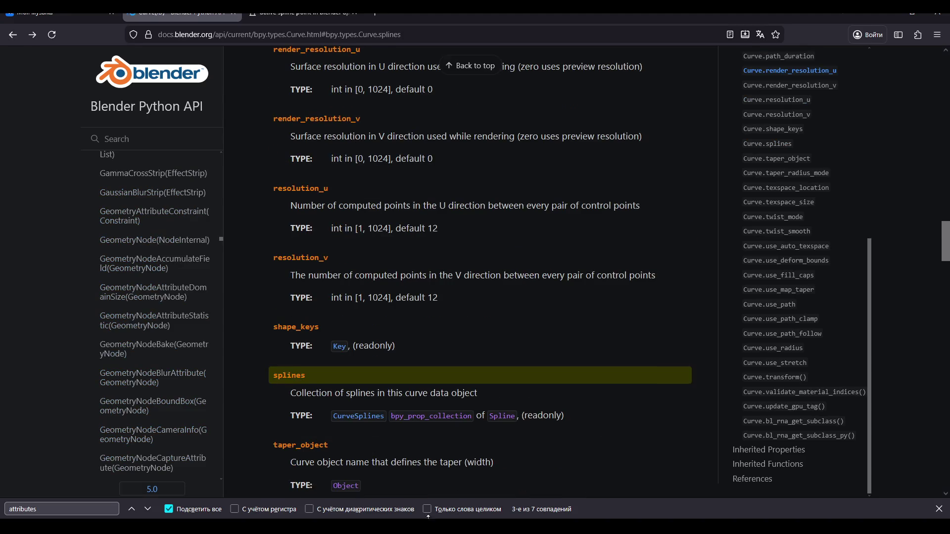
pyautogui.scroll(10, 358, 280)
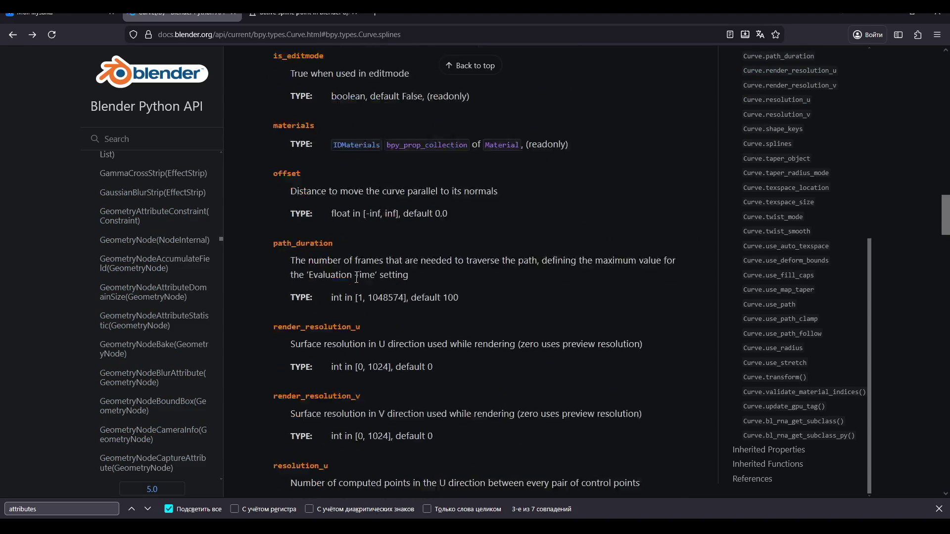
pyautogui.scroll(10, 357, 278)
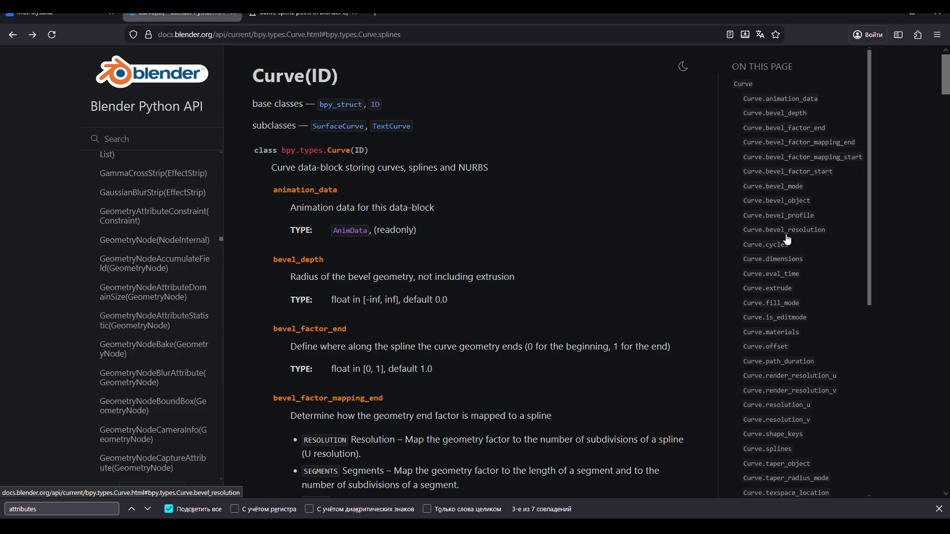
pyautogui.scroll(-3, 787, 248)
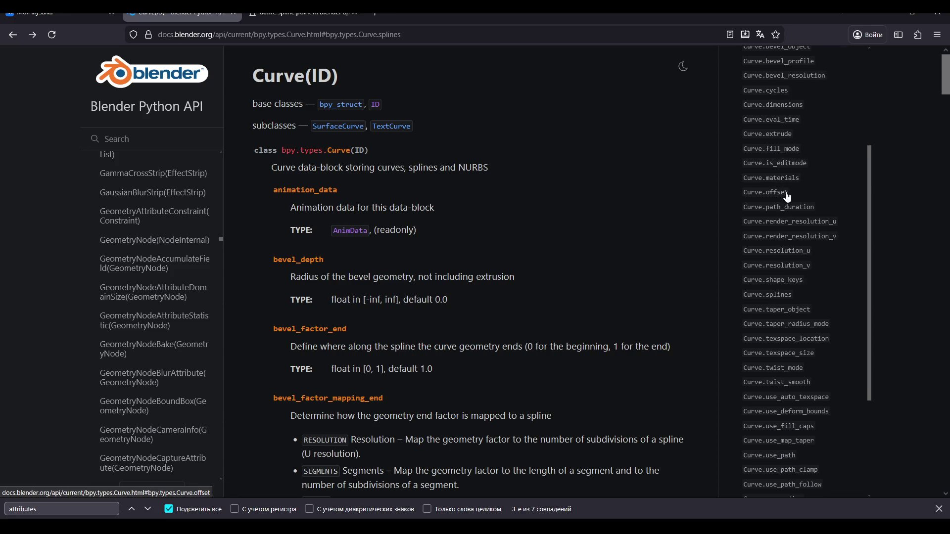
# Read the Curve.is_editmode property description
pyautogui.click(795, 163)
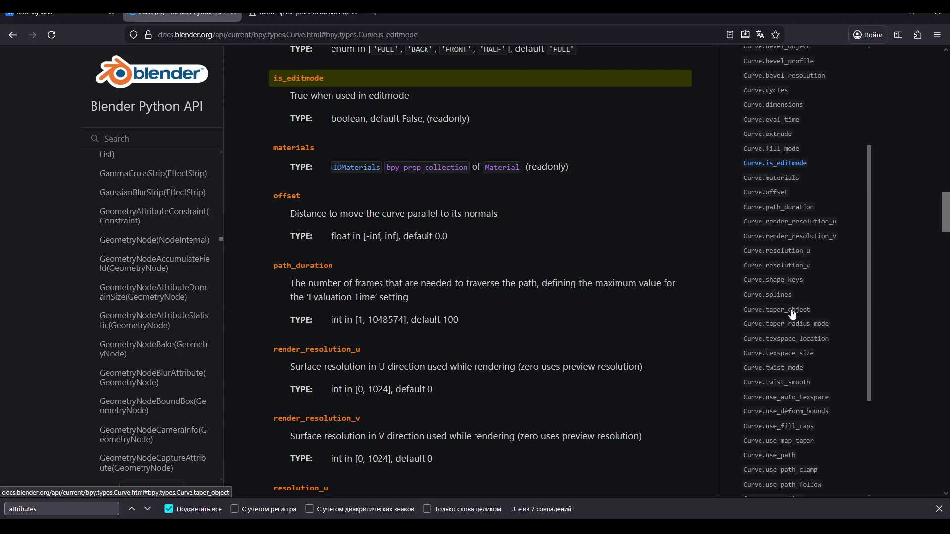
pyautogui.scroll(-3, 790, 263)
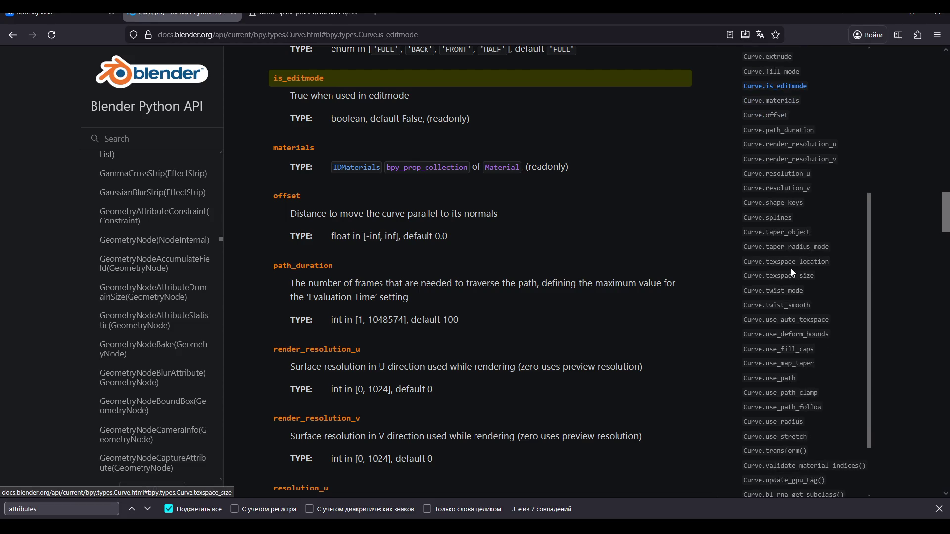
pyautogui.scroll(-3, 781, 312)
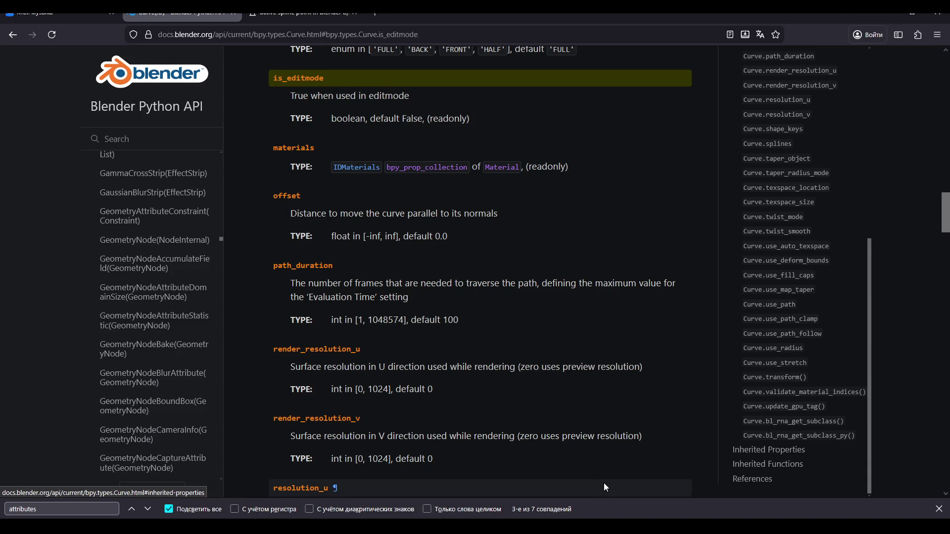
pyautogui.hotkey('alt', 'Tab')
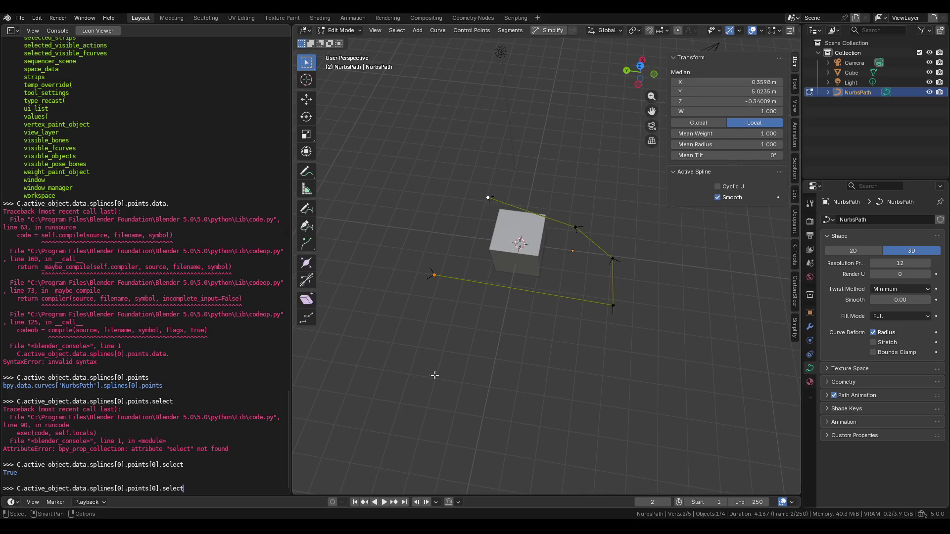
# Duplicate all the NURBS path's points and place the copy up and to the left
pyautogui.press('a')
pyautogui.hotkey('shift', 'd')
pyautogui.click(518, 165)
# Select the duplicated spline with L and delete its vertices
pyautogui.click(508, 198)
pyautogui.keyDown('shift'); pyautogui.click(575, 228); pyautogui.keyUp('shift')
pyautogui.keyDown('shift'); pyautogui.click(612, 258); pyautogui.keyUp('shift')
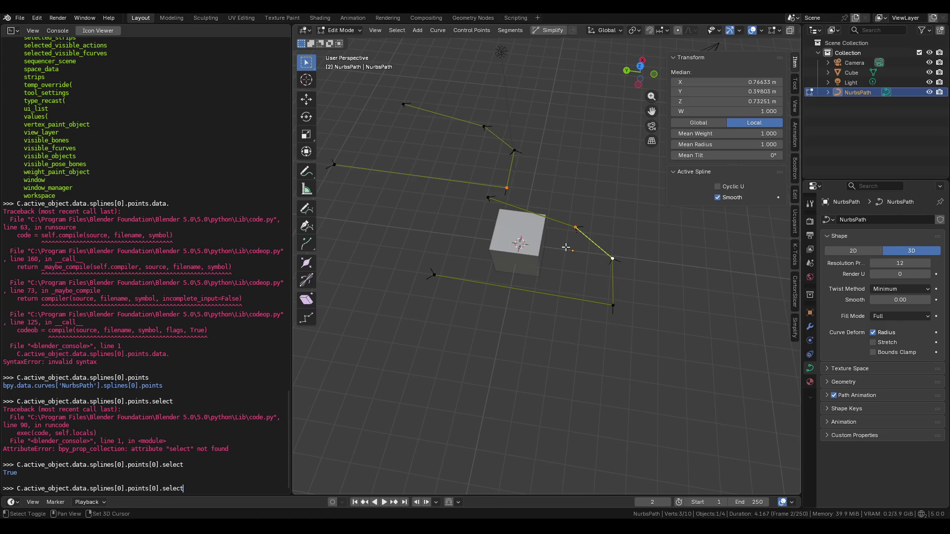
pyautogui.click(504, 192)
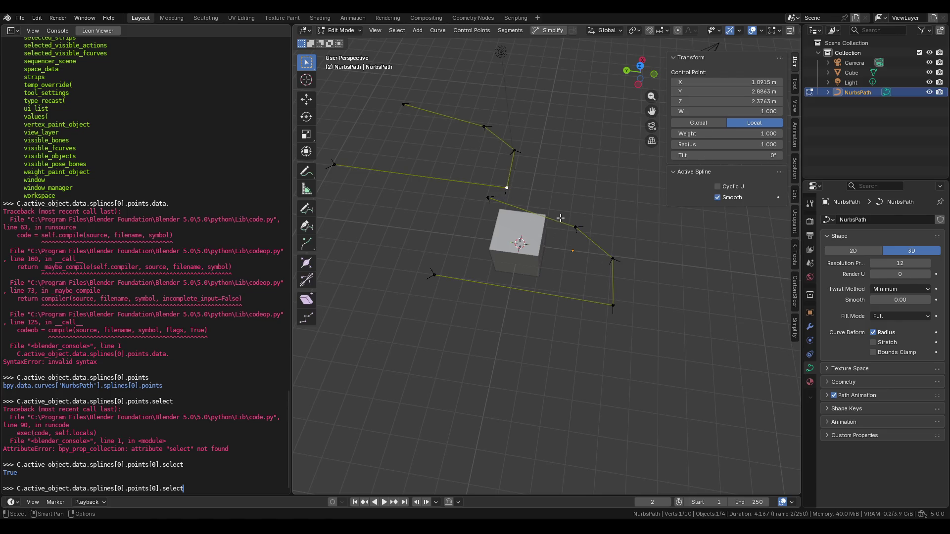
pyautogui.press('l')
pyautogui.press('x')
pyautogui.click(503, 185)
pyautogui.hotkey('alt', 'Tab')
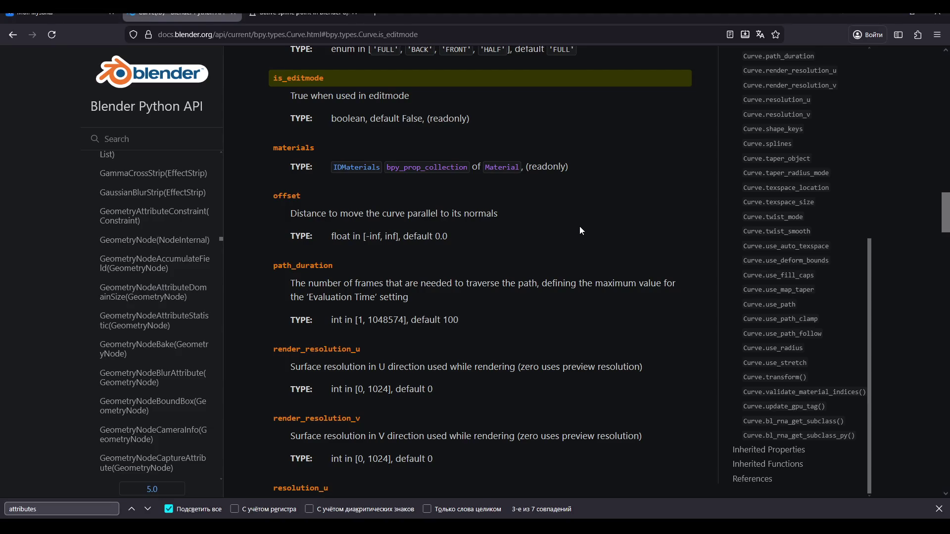
pyautogui.scroll(-5, 577, 226)
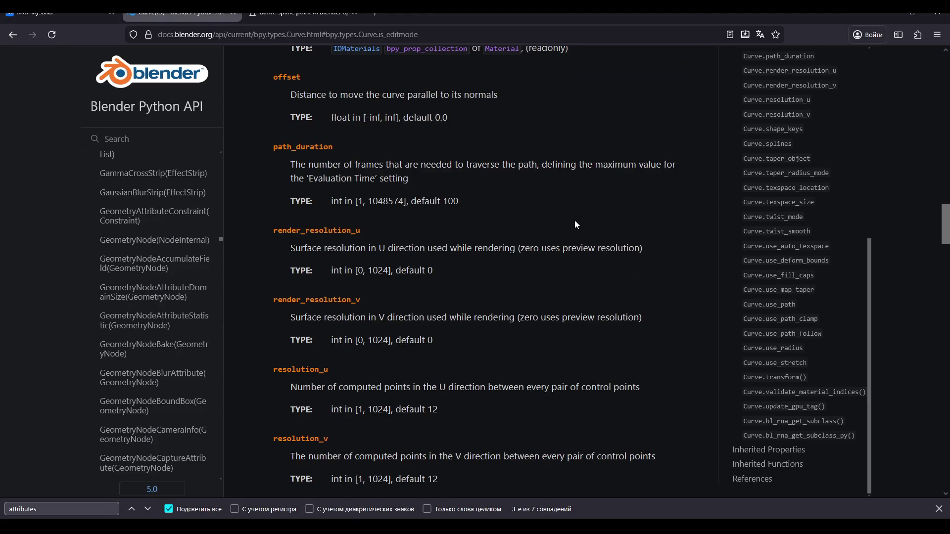
pyautogui.scroll(-10, 574, 220)
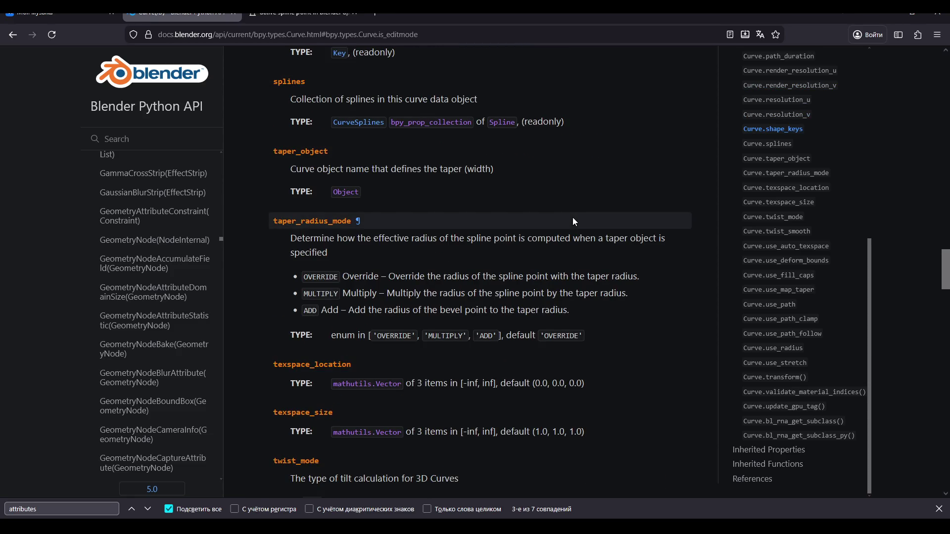
pyautogui.scroll(-6, 574, 221)
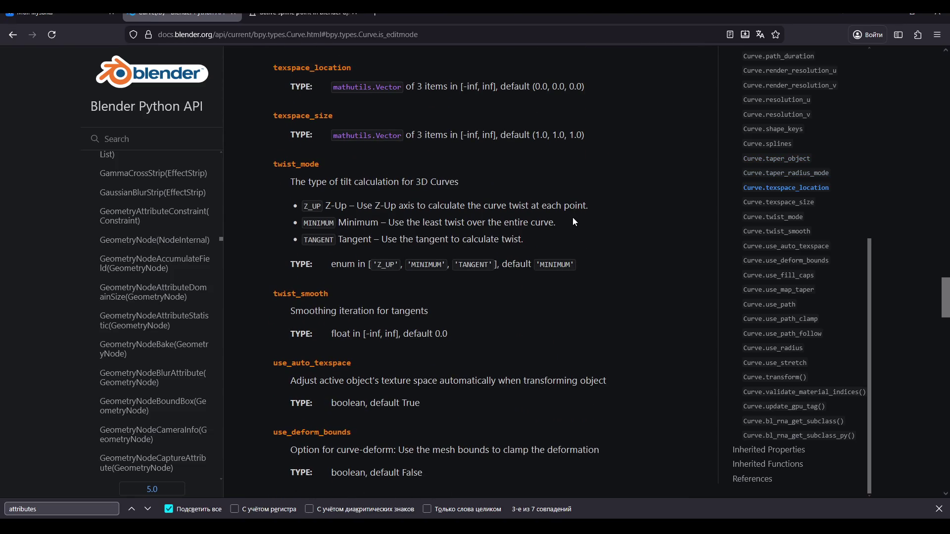
pyautogui.scroll(-14, 574, 222)
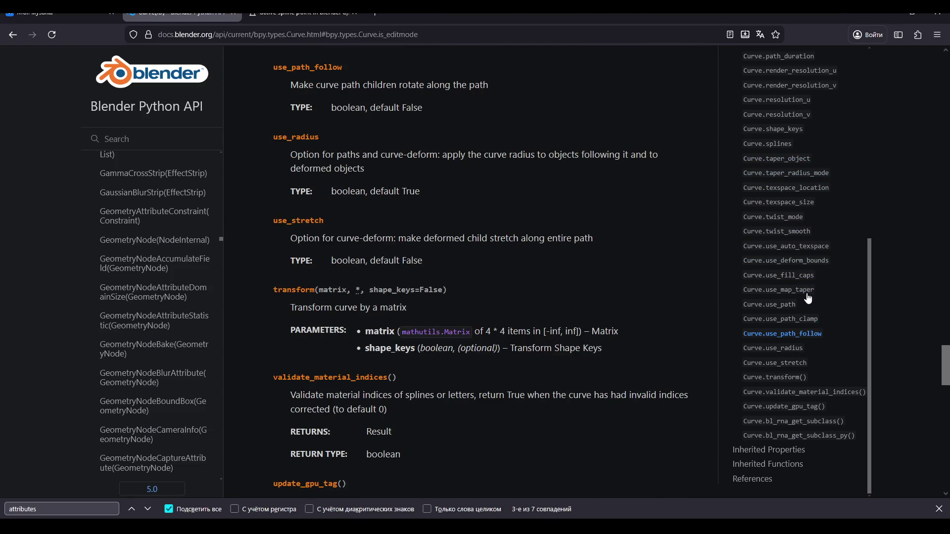
pyautogui.scroll(-2, 804, 300)
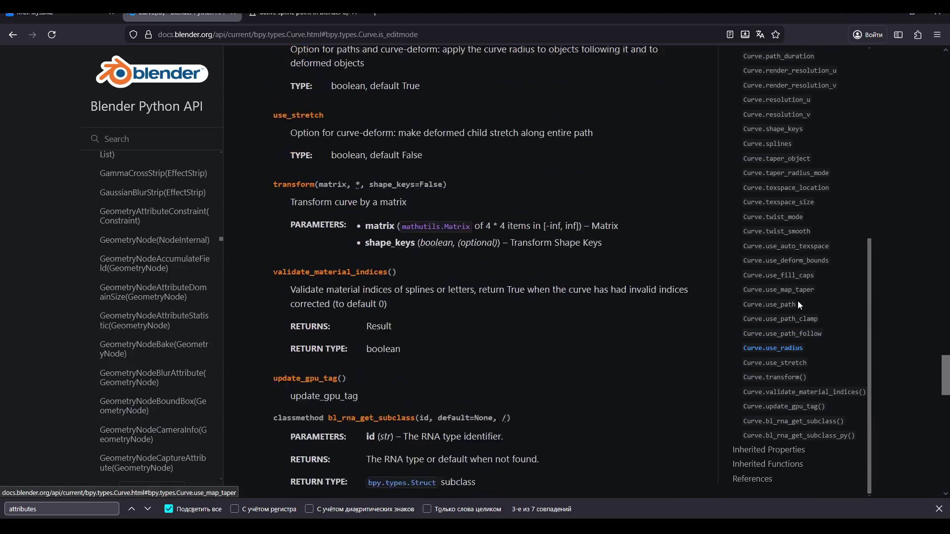
pyautogui.scroll(-9, 798, 303)
pyautogui.scroll(-1, 798, 308)
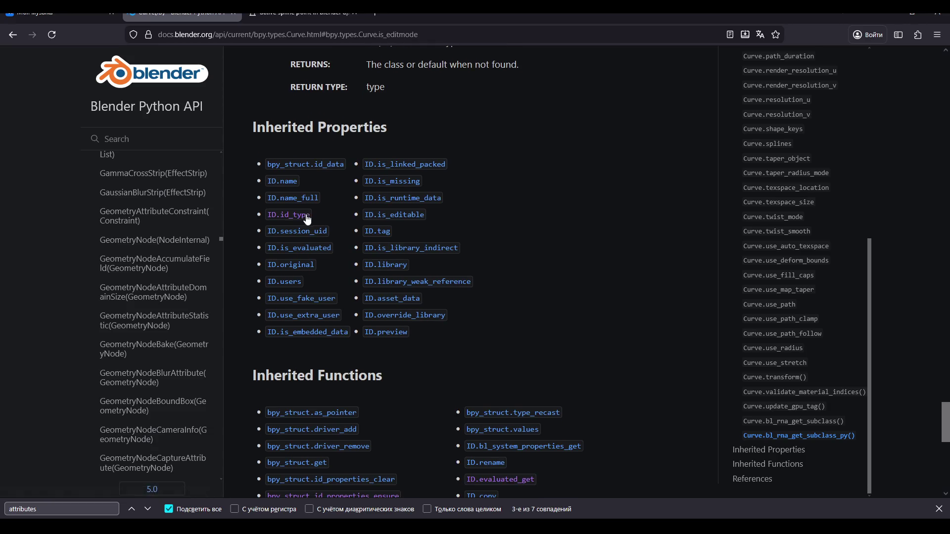
pyautogui.scroll(-1, 318, 208)
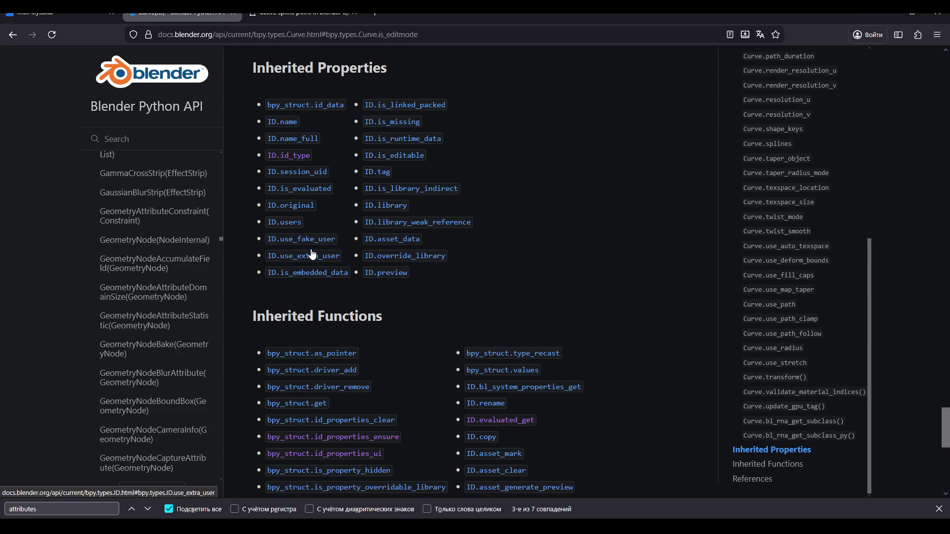
pyautogui.scroll(-1, 308, 243)
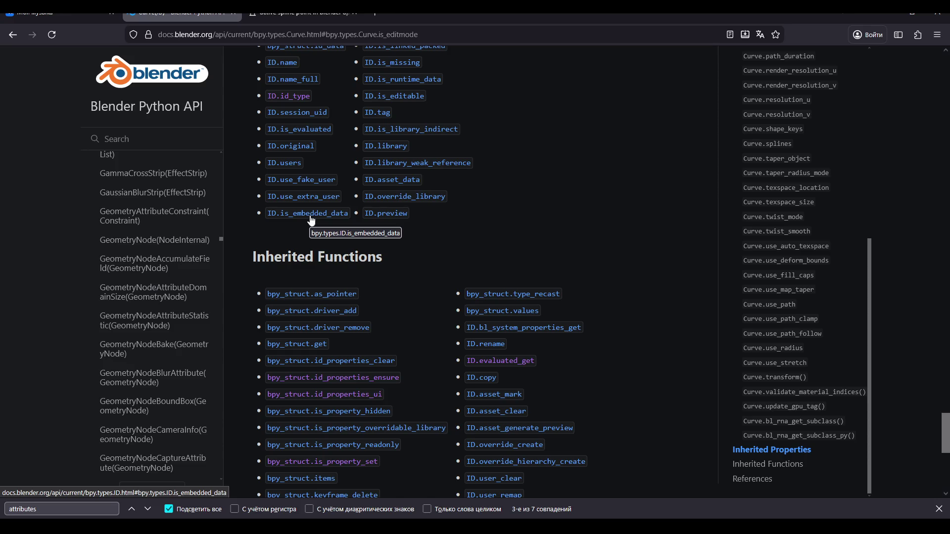
pyautogui.scroll(-7, 311, 222)
pyautogui.middleClick(498, 353)
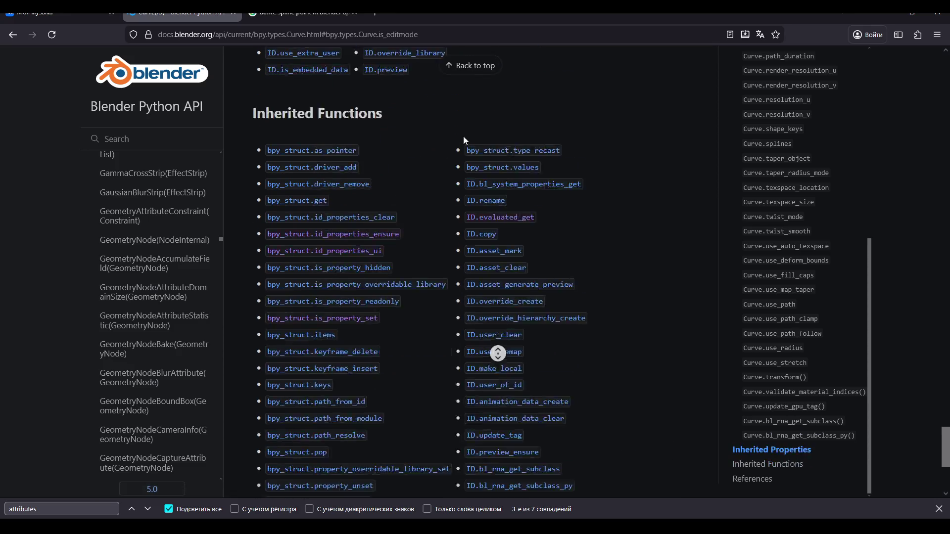
pyautogui.click(458, 74)
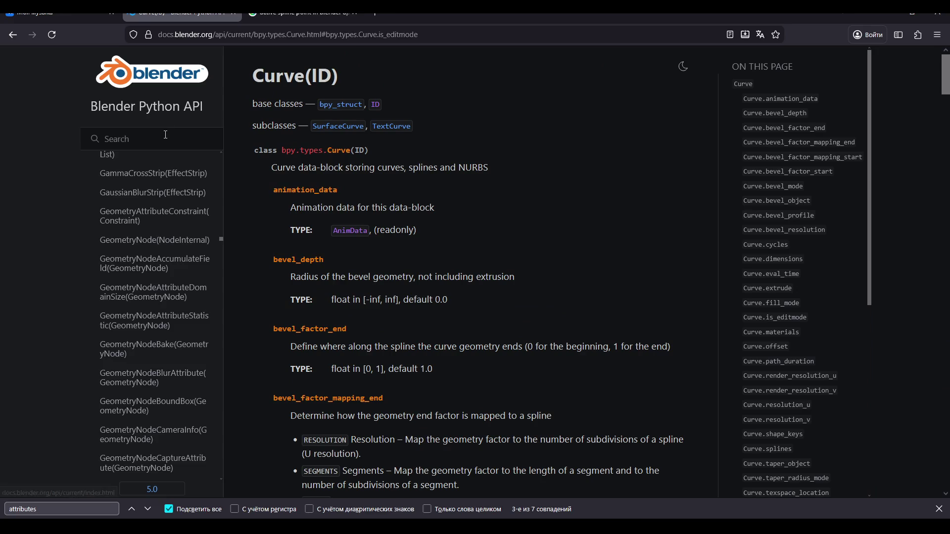
pyautogui.click(18, 41)
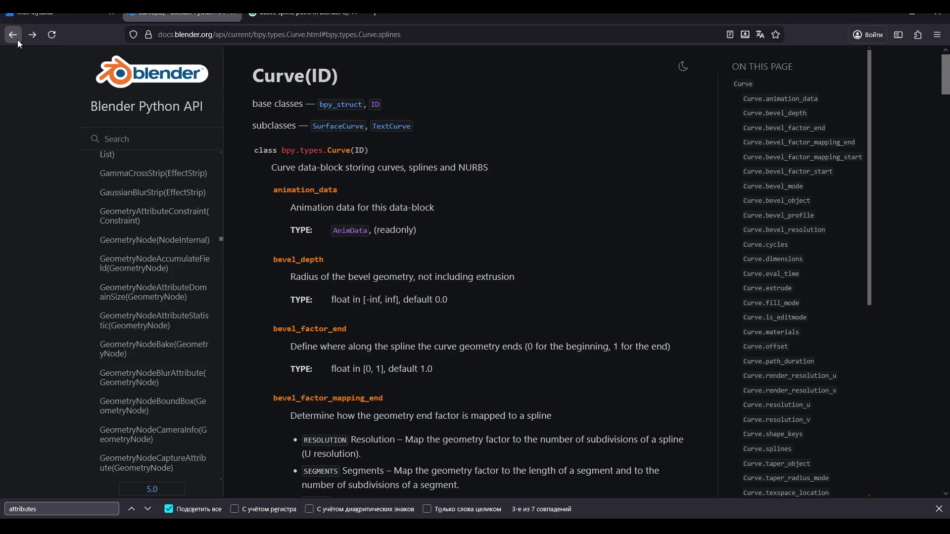
pyautogui.click(375, 105)
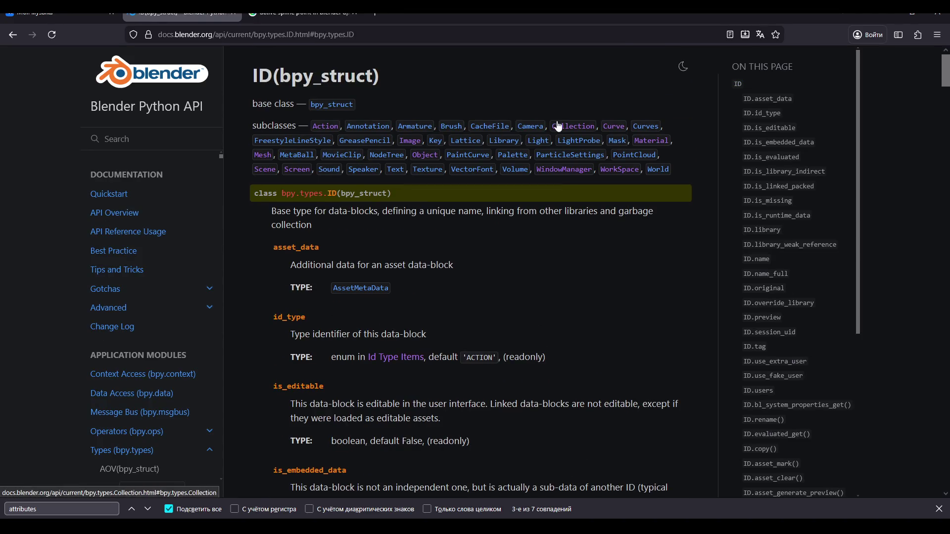
# Open the Object(ID) reference page from the ID subclasses list
pyautogui.click(423, 156)
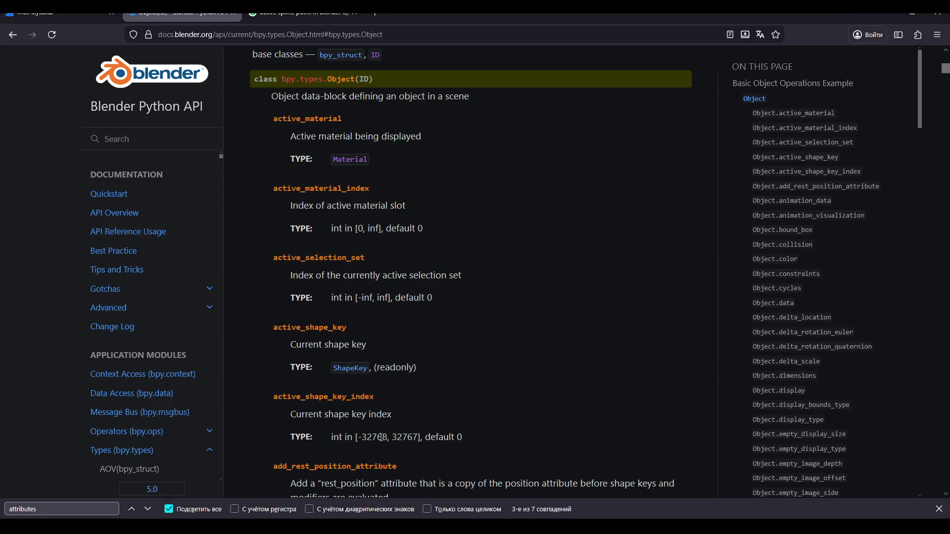
# Scroll through Object(ID) properties like bound_box, collision, color and constraints
pyautogui.scroll(-3, 423, 296)
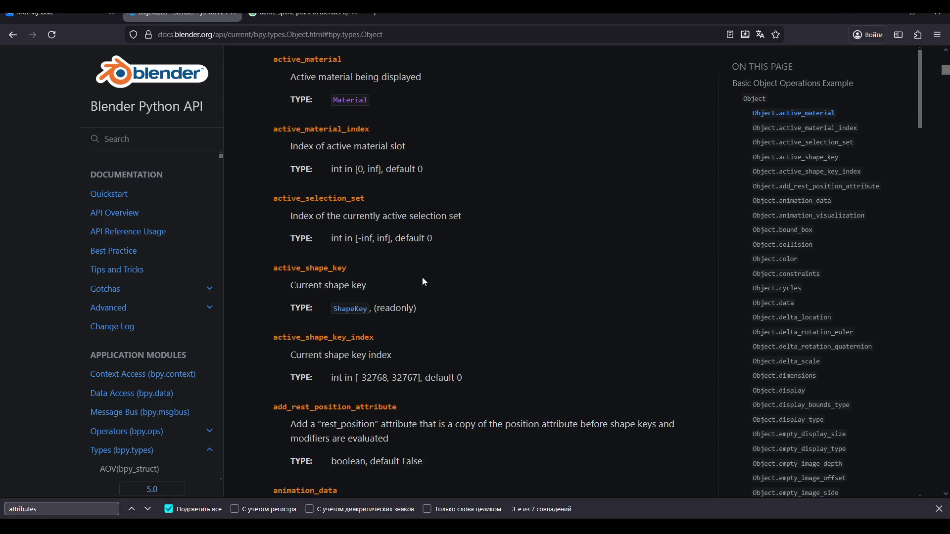
pyautogui.scroll(-1, 424, 270)
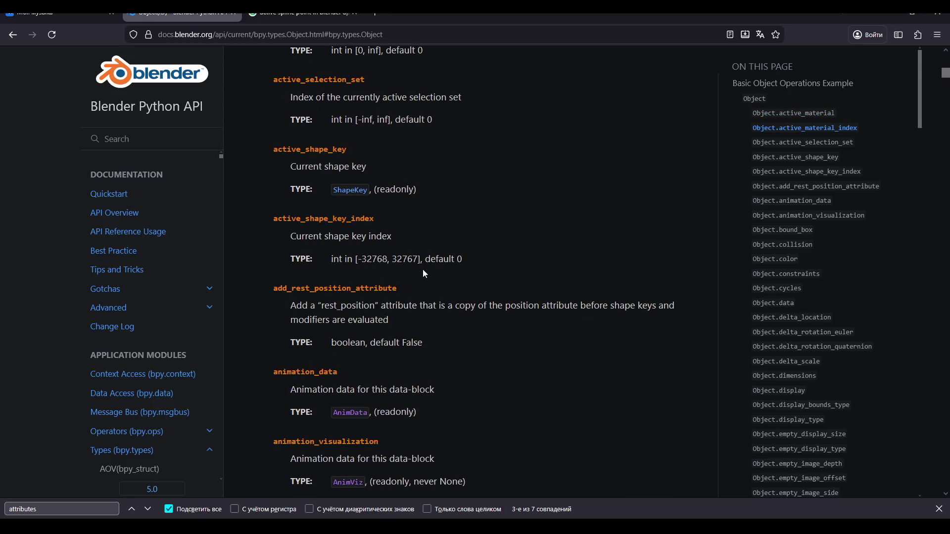
pyautogui.scroll(-2, 424, 274)
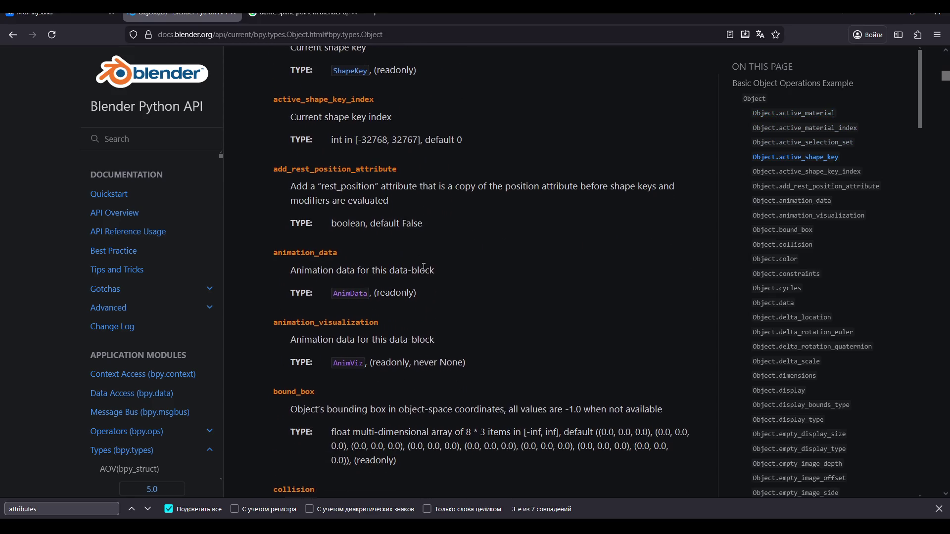
pyautogui.scroll(-2, 425, 273)
pyautogui.scroll(-2, 425, 272)
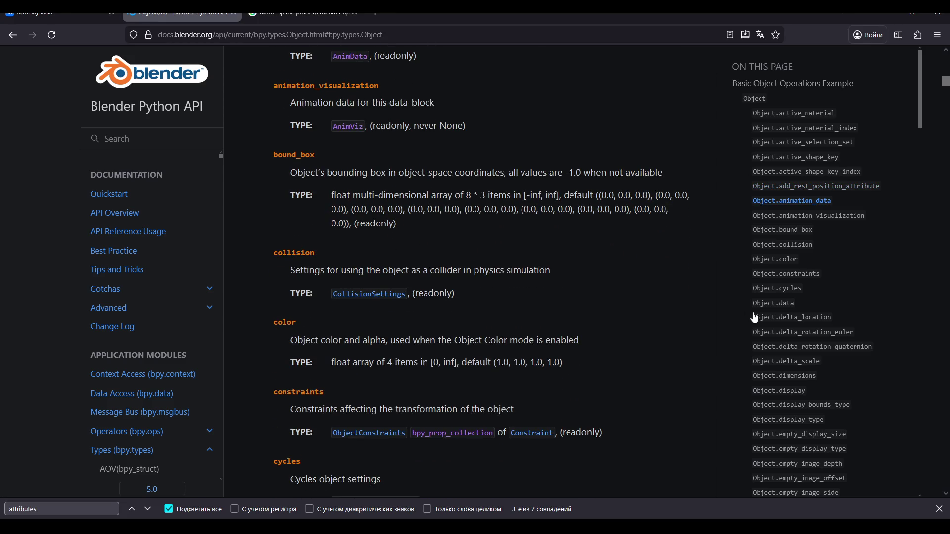
pyautogui.scroll(-2, 815, 276)
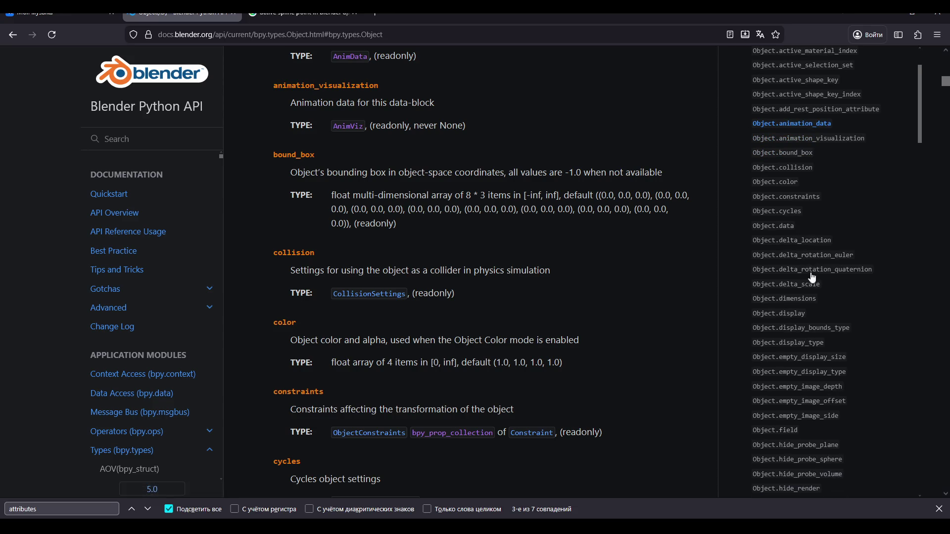
pyautogui.scroll(-2, 787, 259)
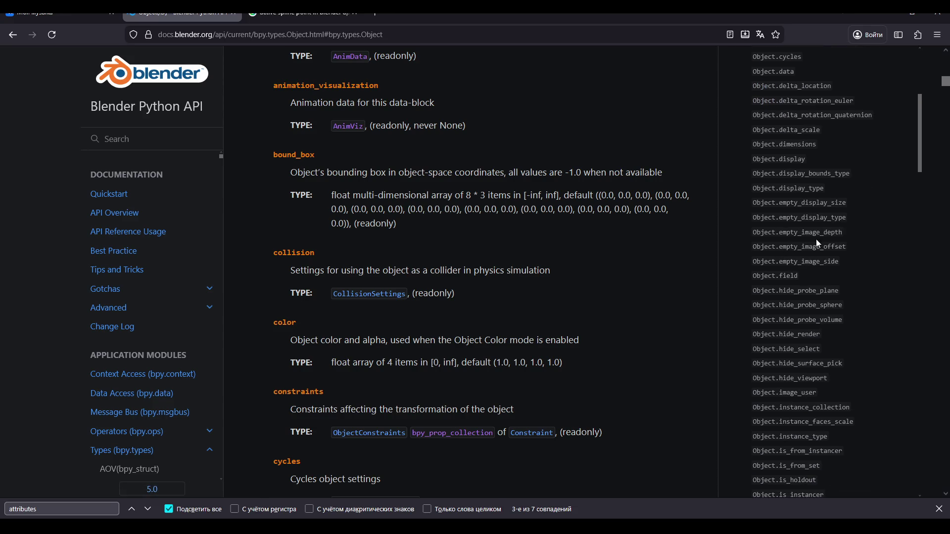
pyautogui.scroll(-2, 829, 206)
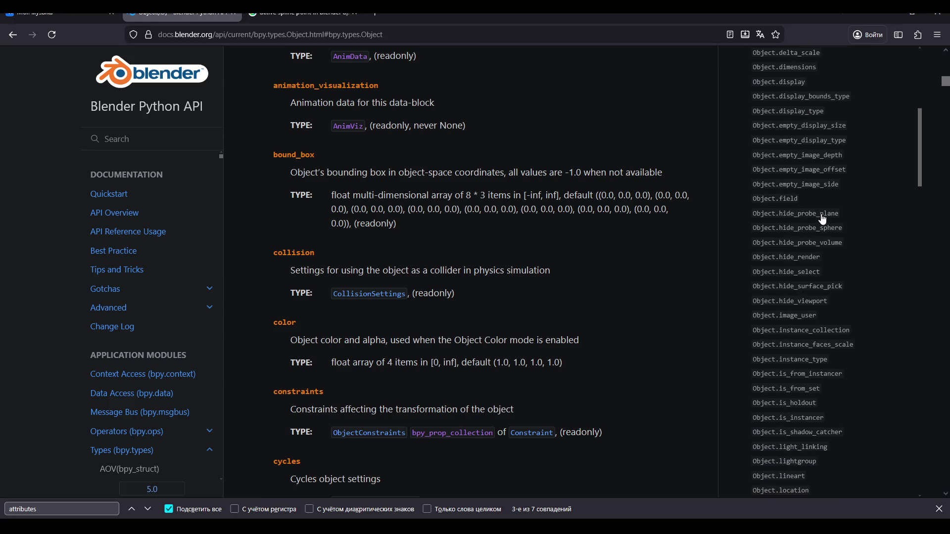
pyautogui.scroll(-2, 804, 258)
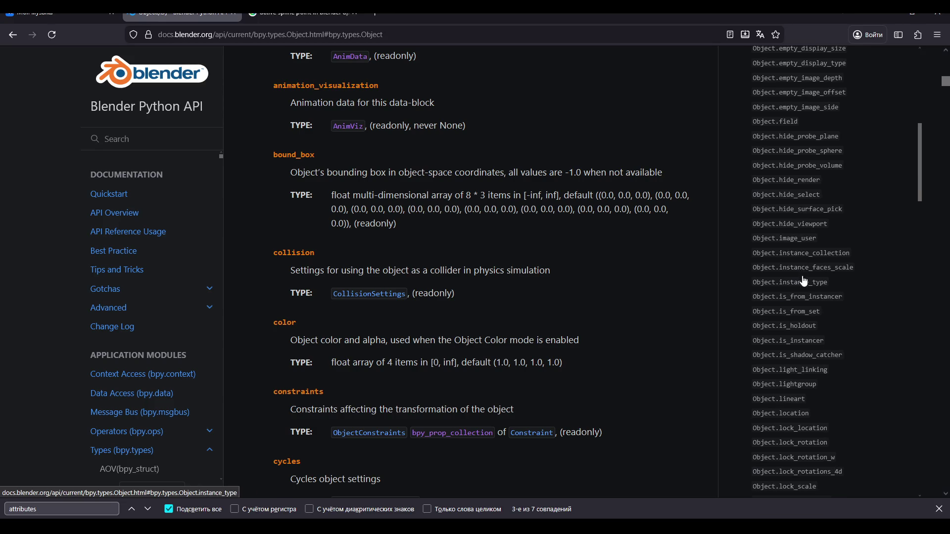
pyautogui.scroll(-2, 803, 258)
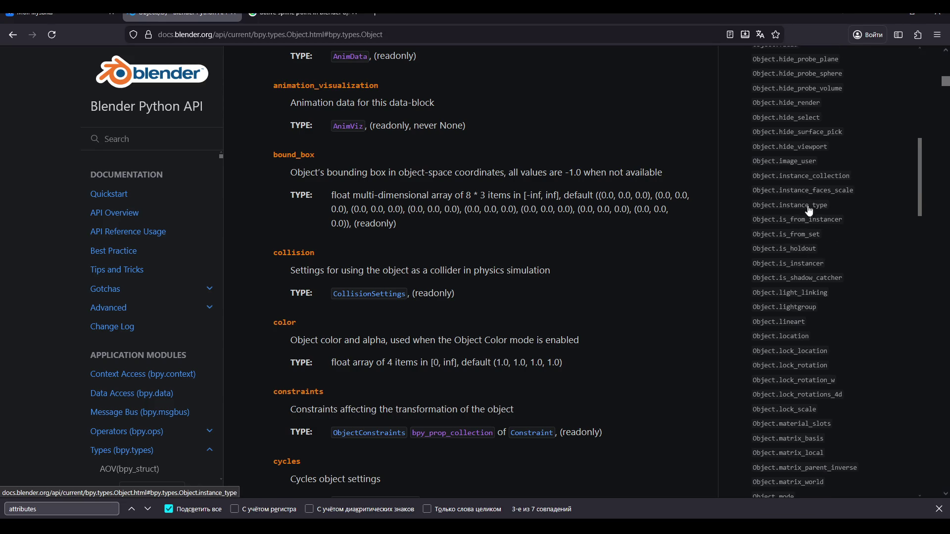
pyautogui.scroll(-2, 809, 322)
pyautogui.scroll(-2, 811, 329)
pyautogui.scroll(-1, 824, 328)
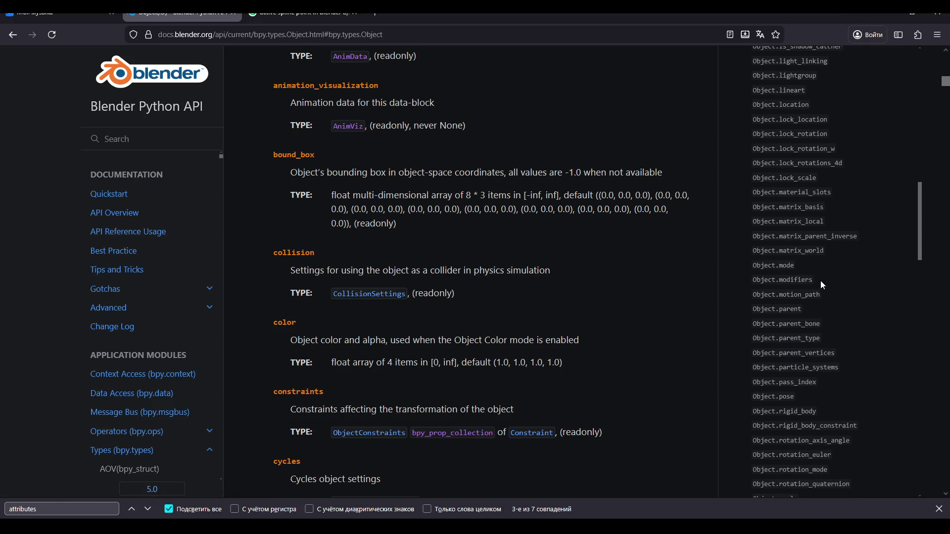
pyautogui.scroll(-3, 821, 280)
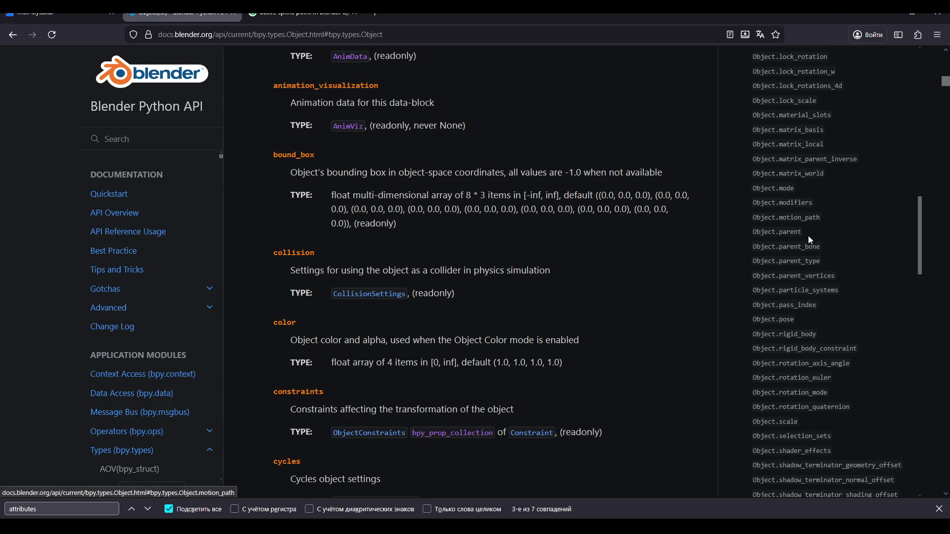
pyautogui.scroll(-2, 809, 263)
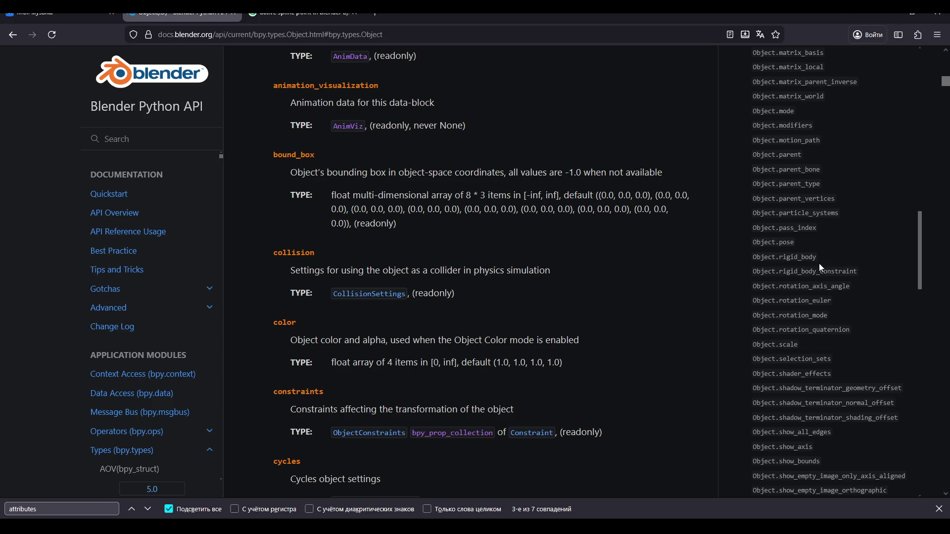
pyautogui.scroll(-2, 818, 263)
pyautogui.scroll(-5, 833, 263)
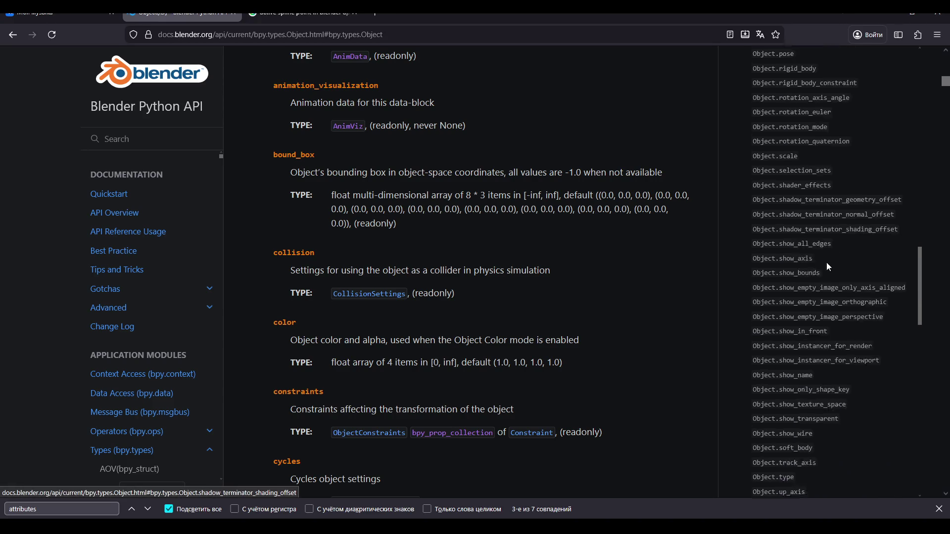
pyautogui.scroll(-5, 829, 268)
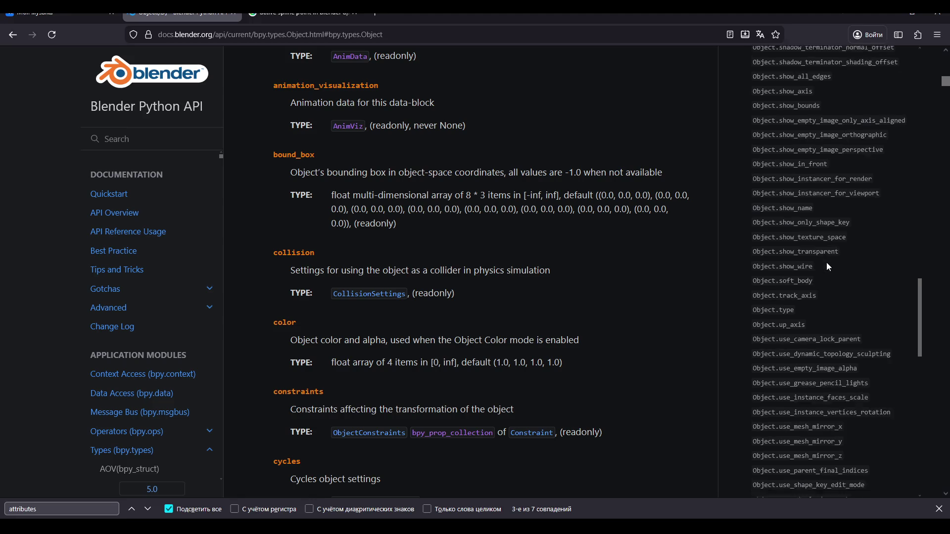
pyautogui.scroll(-8, 760, 181)
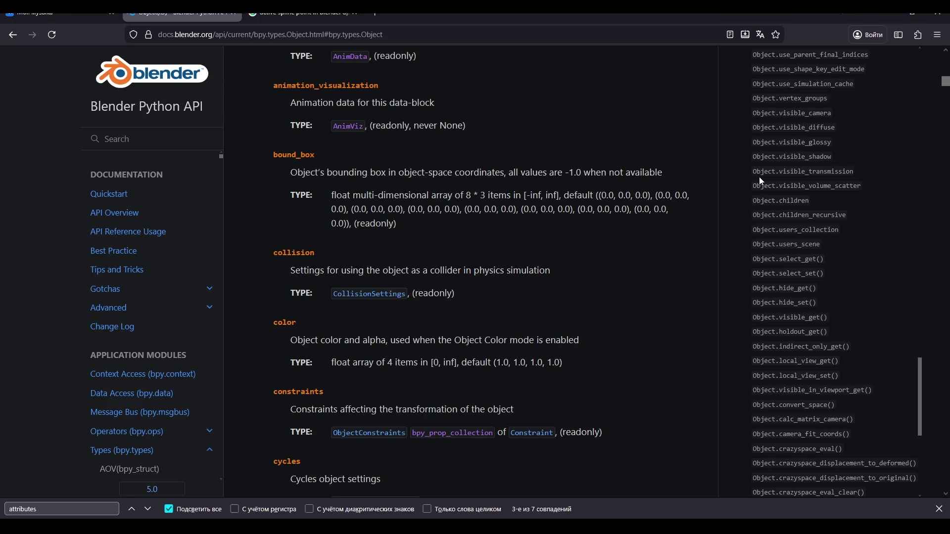
pyautogui.scroll(-3, 760, 180)
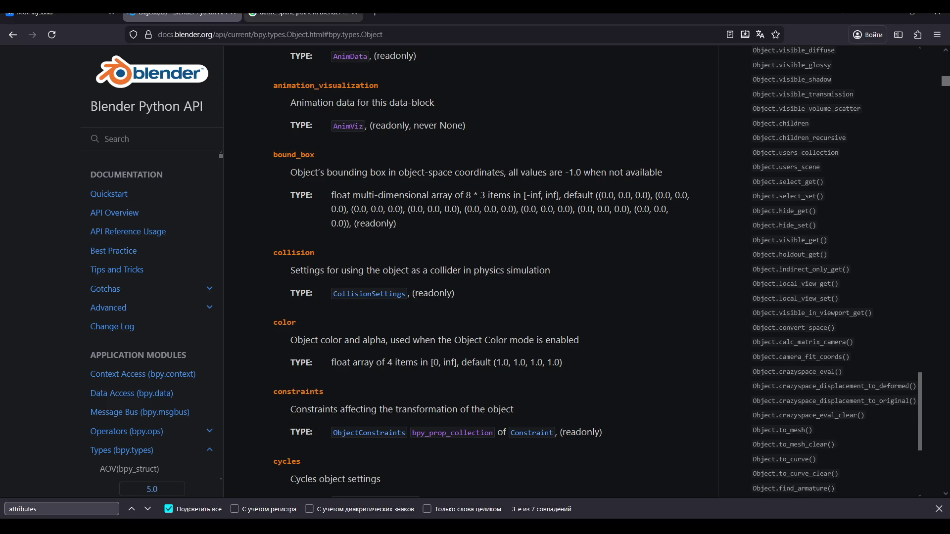
pyautogui.hotkey('ctrl', 'Tab')
# Replace the Google query with the Russian 'где хранятся данные о выделении меша или сплайна на обьекте в blen'
pyautogui.tripleClick(304, 73)
pyautogui.write('u')
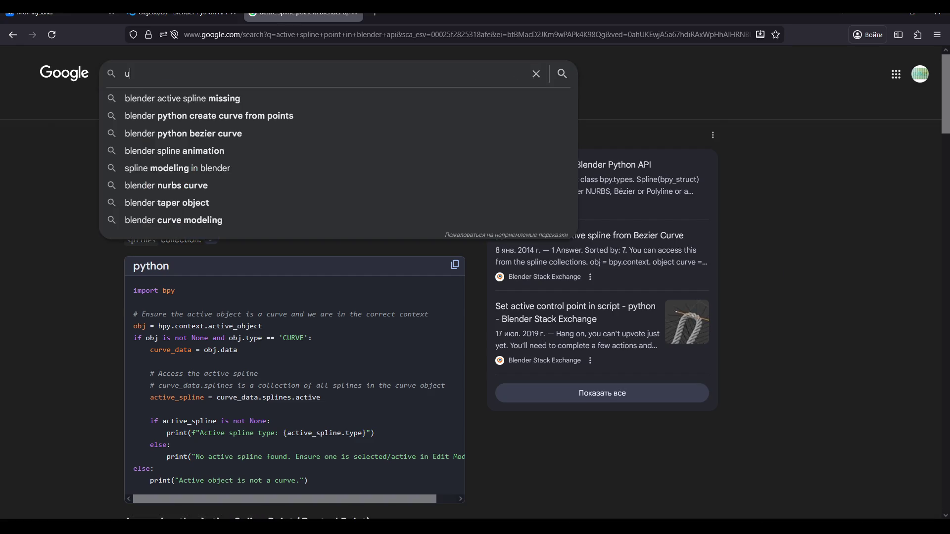
pyautogui.press('BackSpace')
pyautogui.write('гд')
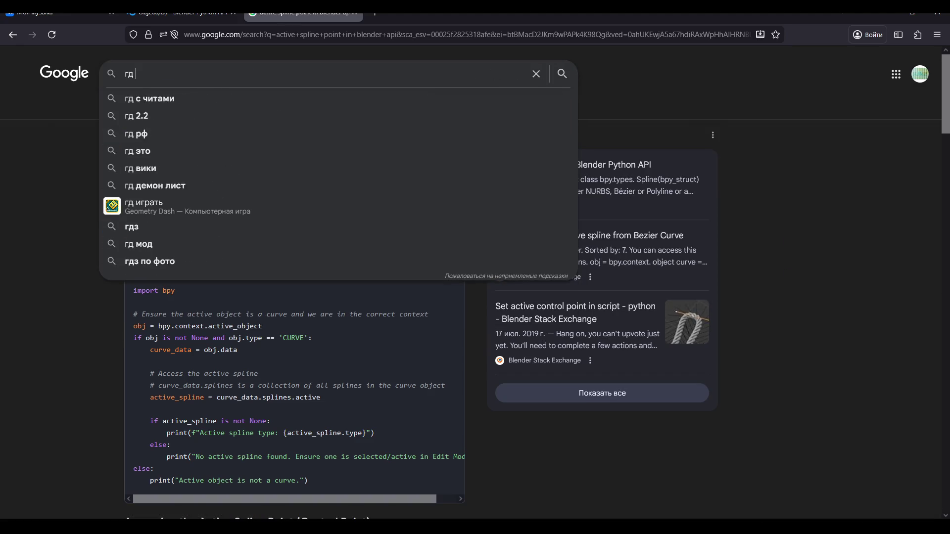
pyautogui.write('е хранятся данн')
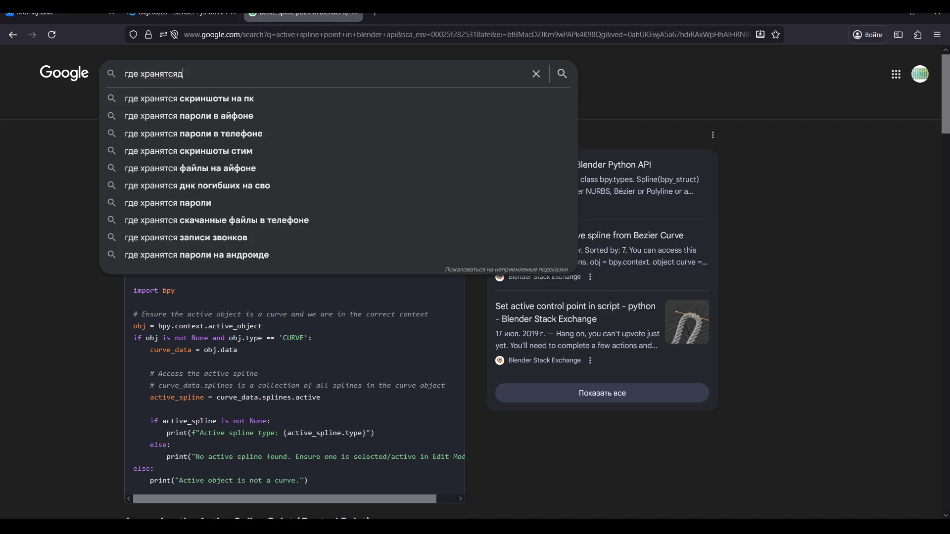
pyautogui.write('ые о вы')
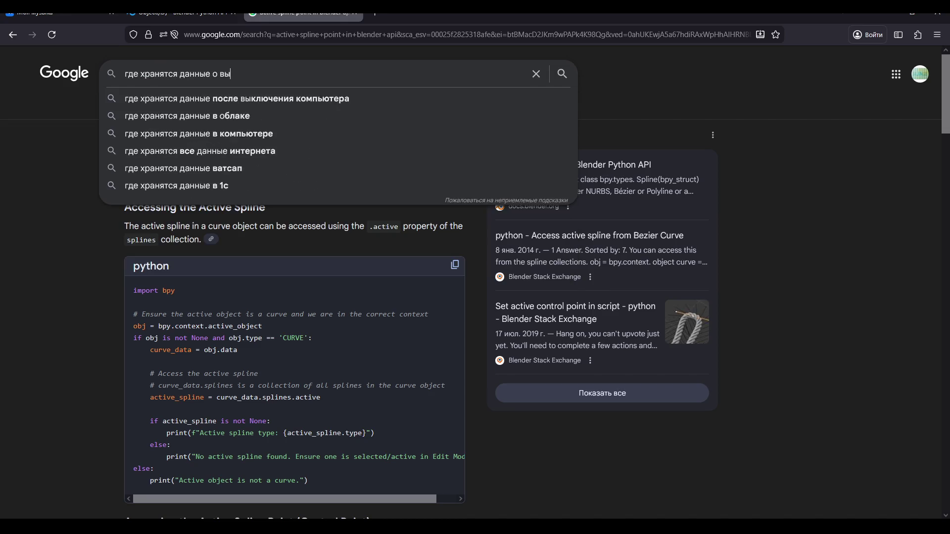
pyautogui.write('делении меша ил')
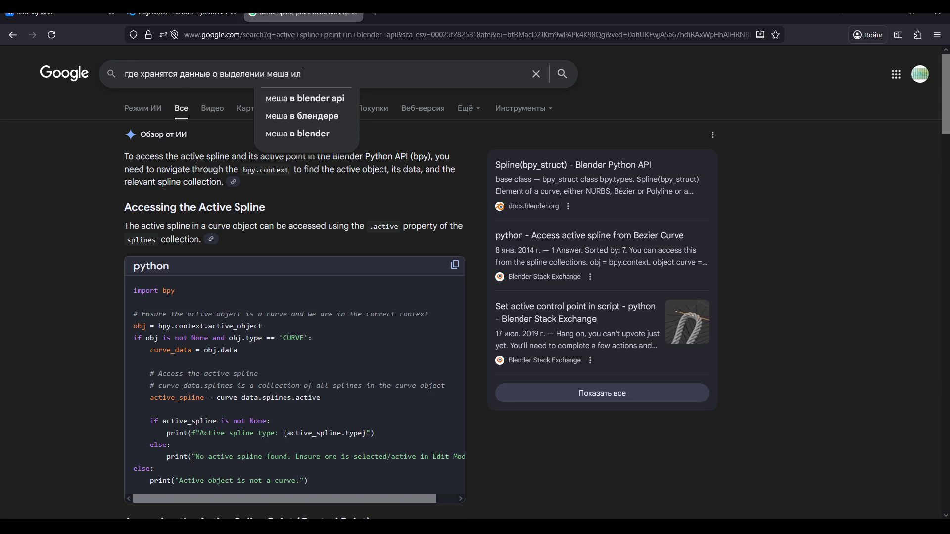
pyautogui.write('и сплай')
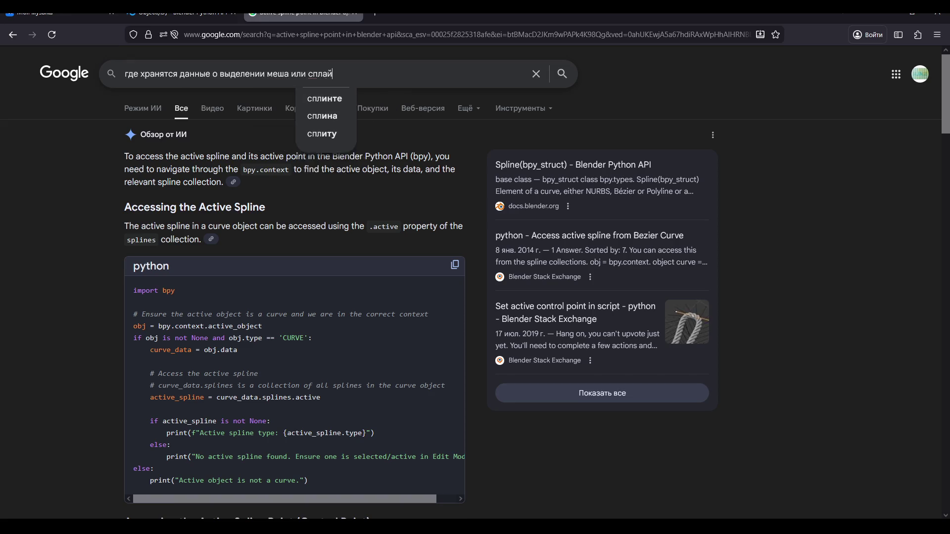
pyautogui.write('на на об')
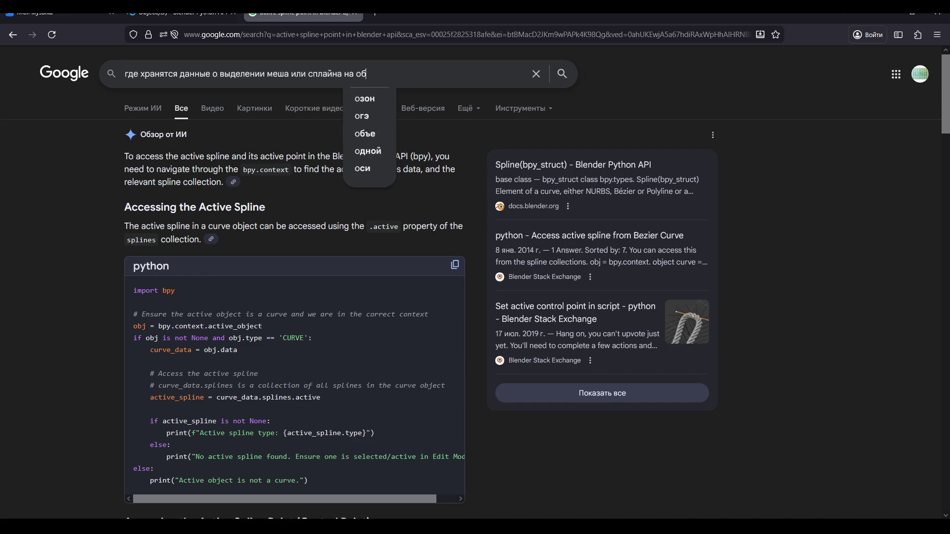
pyautogui.write('ьекте в blender api py')
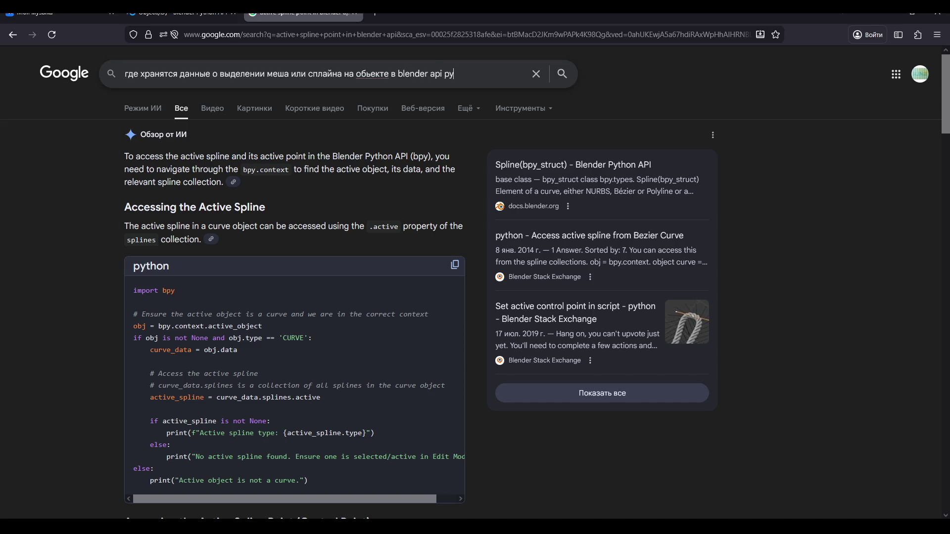
pyautogui.write('n')
pyautogui.press('Return')
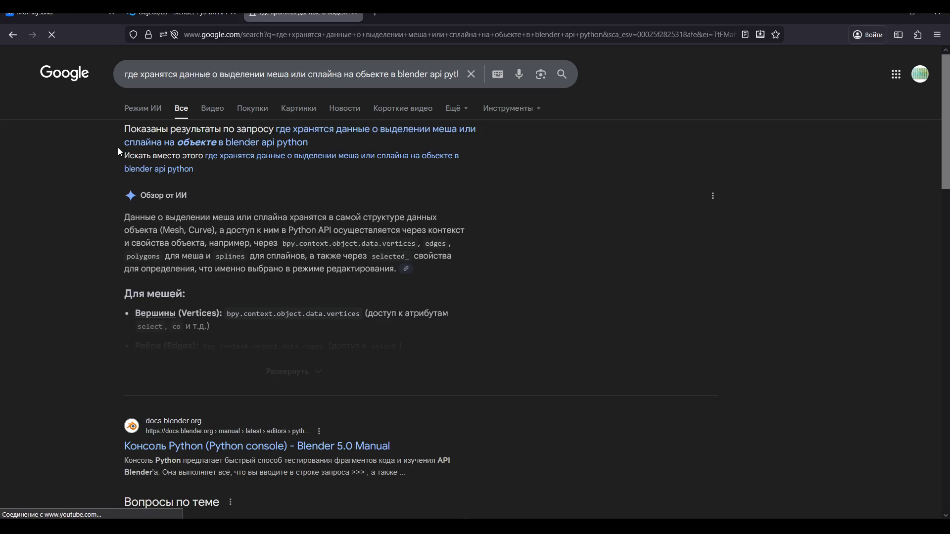
# Expand the AI overview, read its curves selection code and 'Где искать' list, then return to the Object docs
pyautogui.click(214, 366)
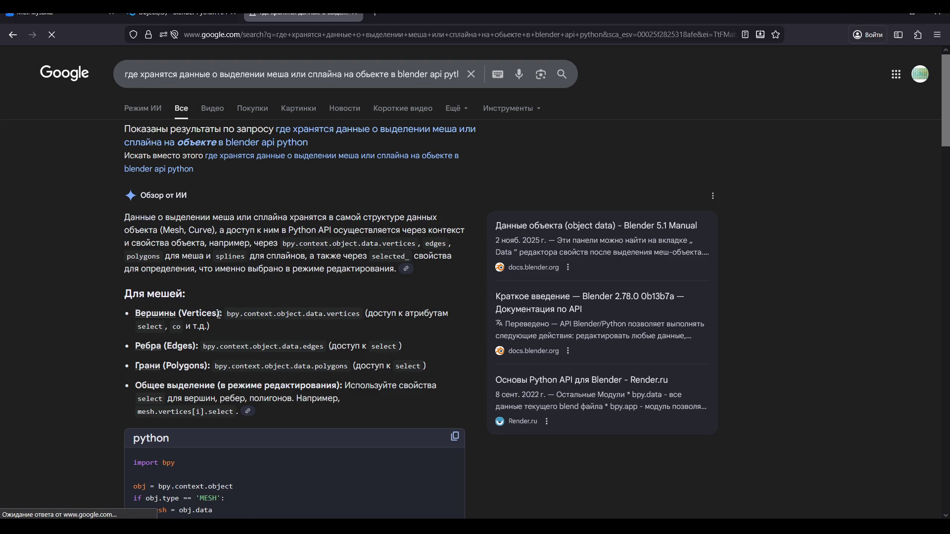
pyautogui.scroll(-1, 218, 314)
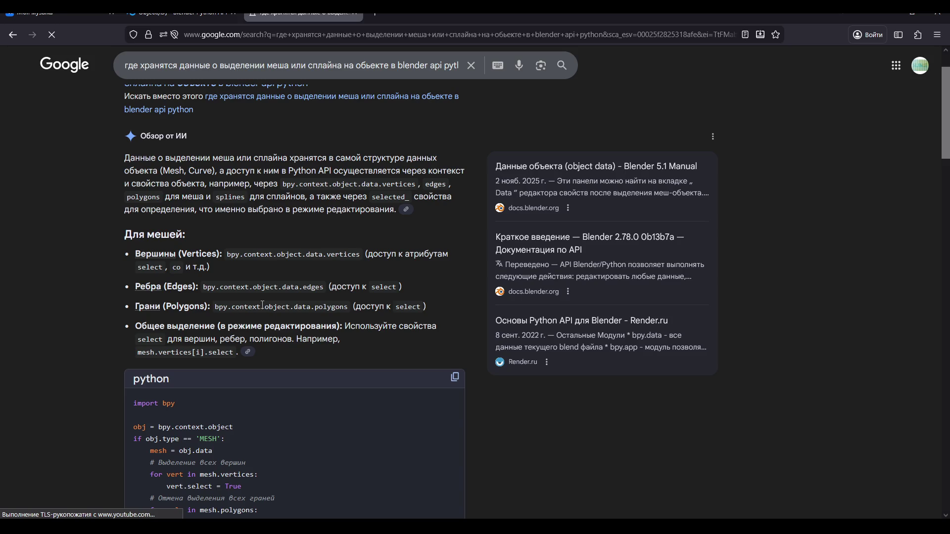
pyautogui.scroll(-5, 263, 305)
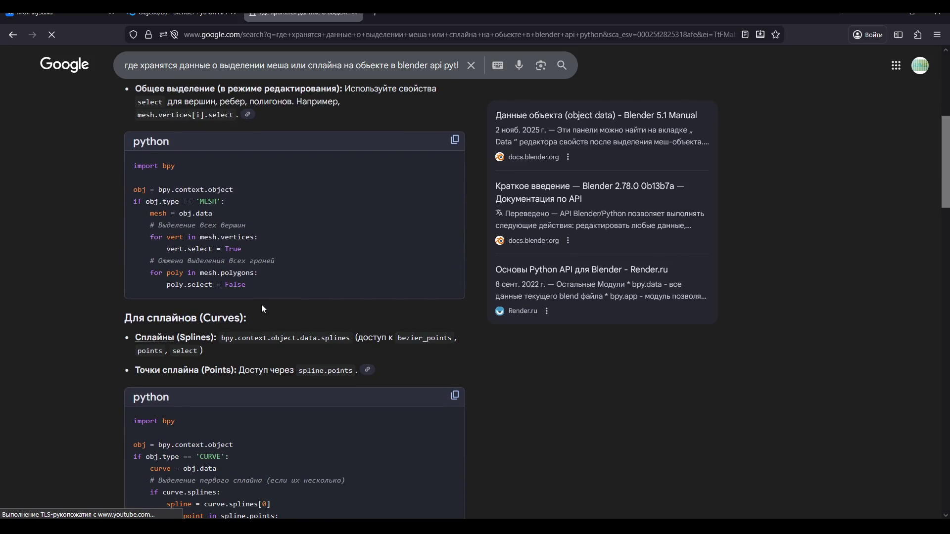
pyautogui.scroll(-3, 263, 306)
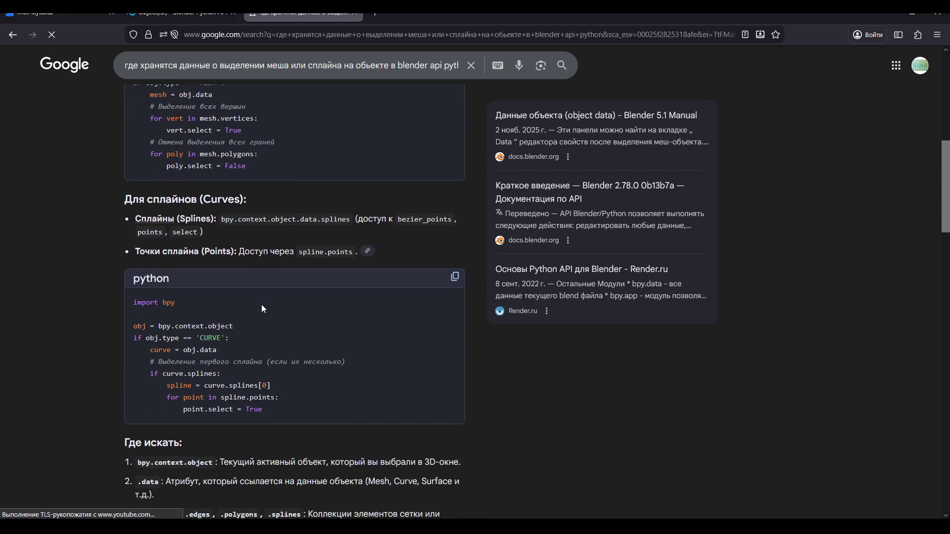
pyautogui.scroll(-3, 262, 304)
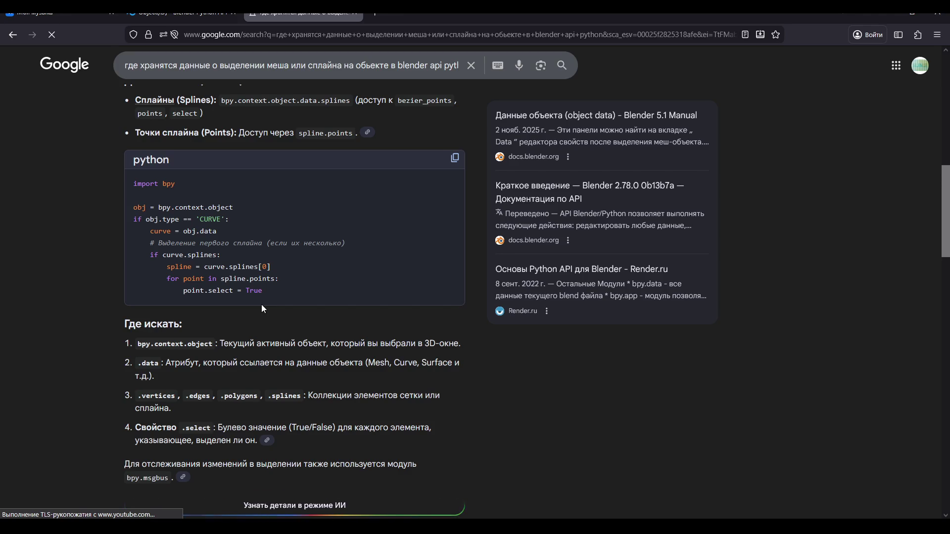
pyautogui.scroll(-2, 262, 305)
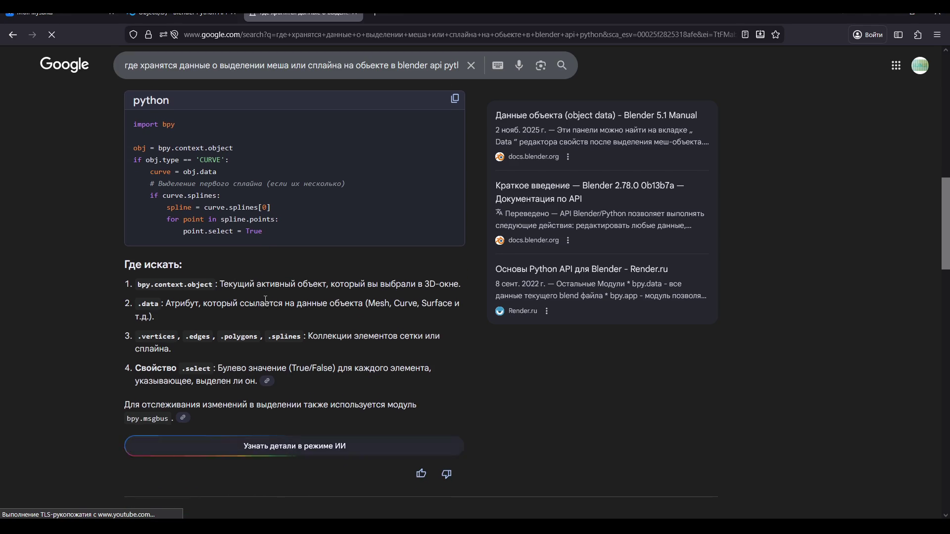
pyautogui.scroll(-4, 265, 299)
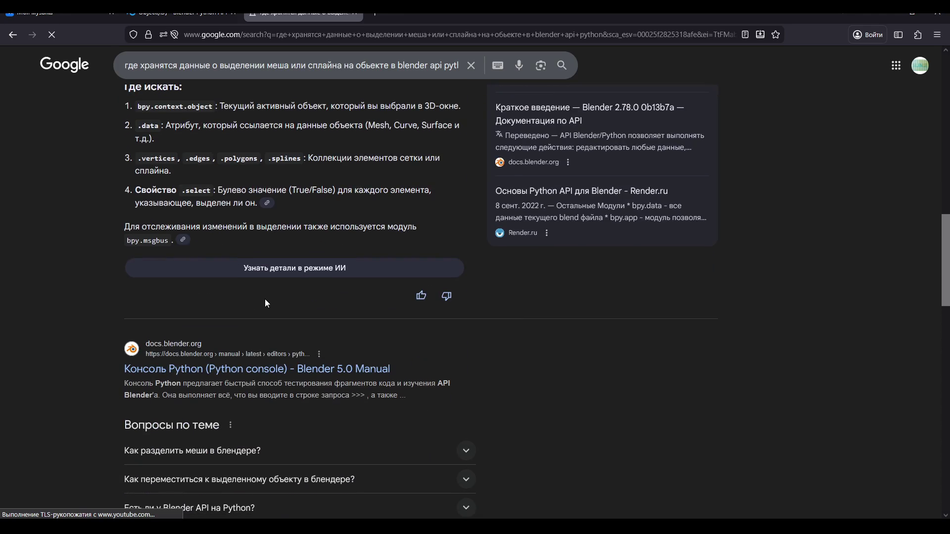
pyautogui.scroll(6, 265, 298)
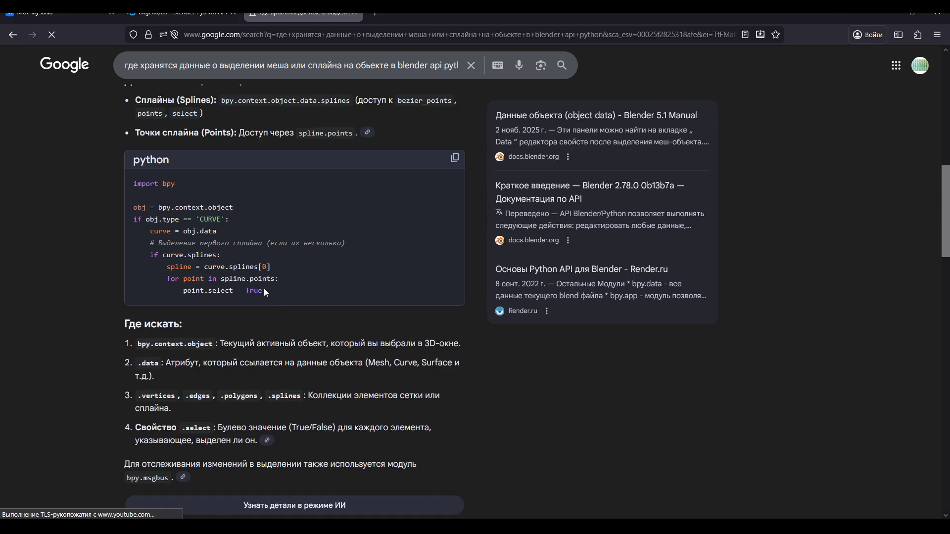
pyautogui.click(178, 13)
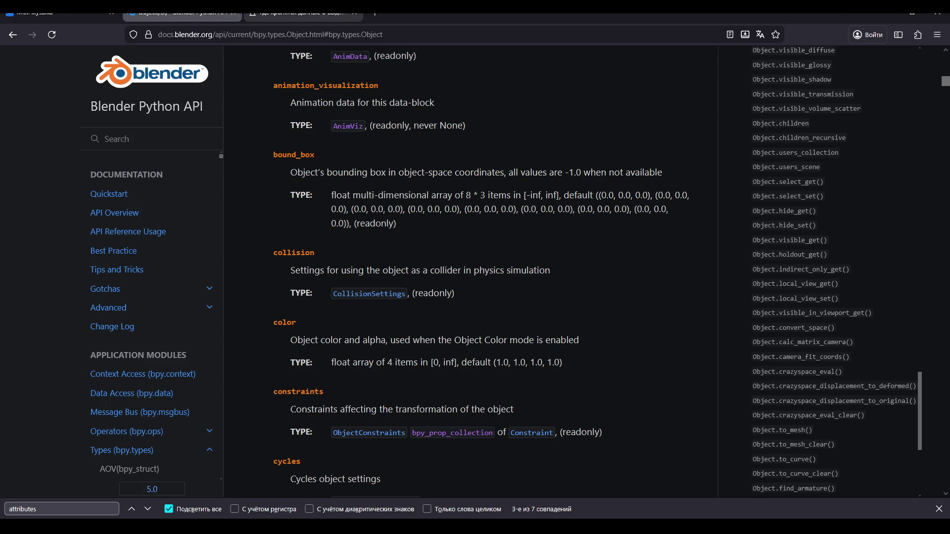
# Follow Object.data through the ID reference to the Mesh reference page
pyautogui.click(303, 13)
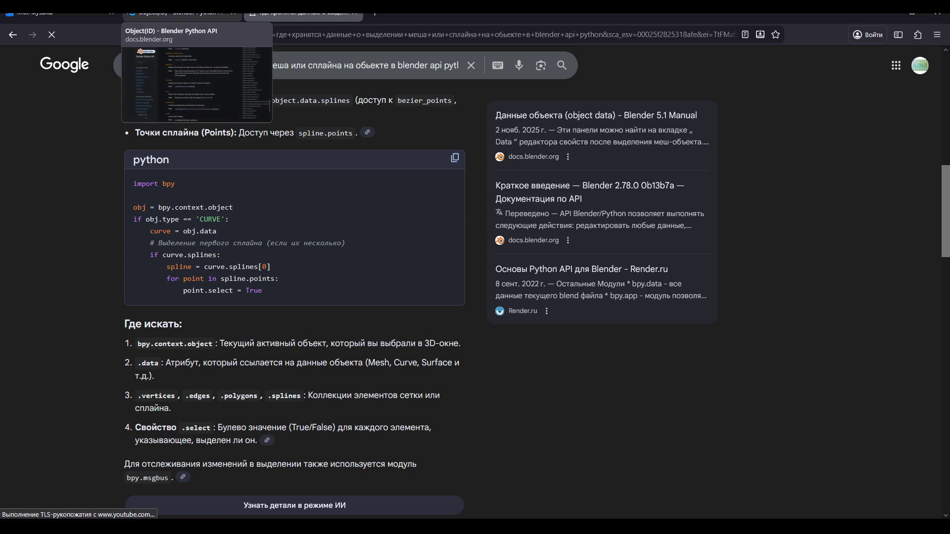
pyautogui.click(178, 13)
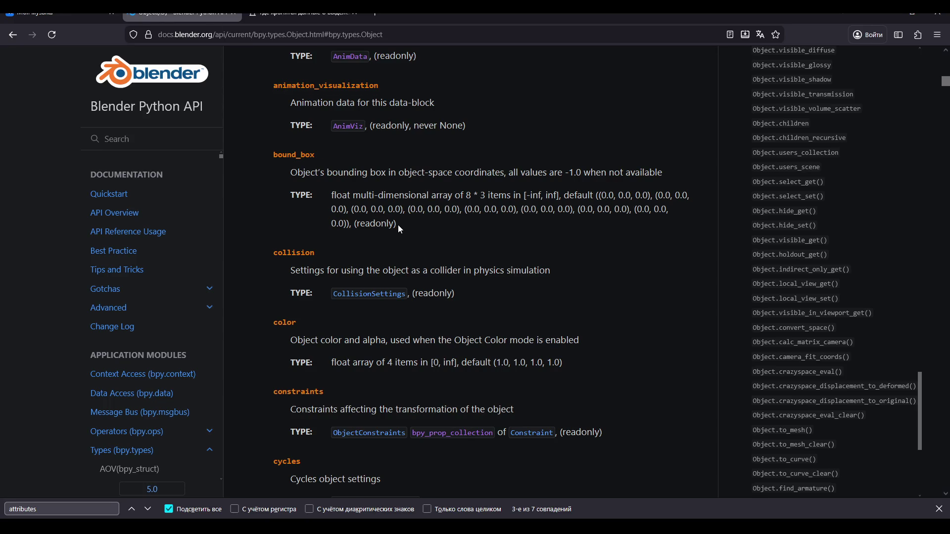
pyautogui.scroll(15, 398, 224)
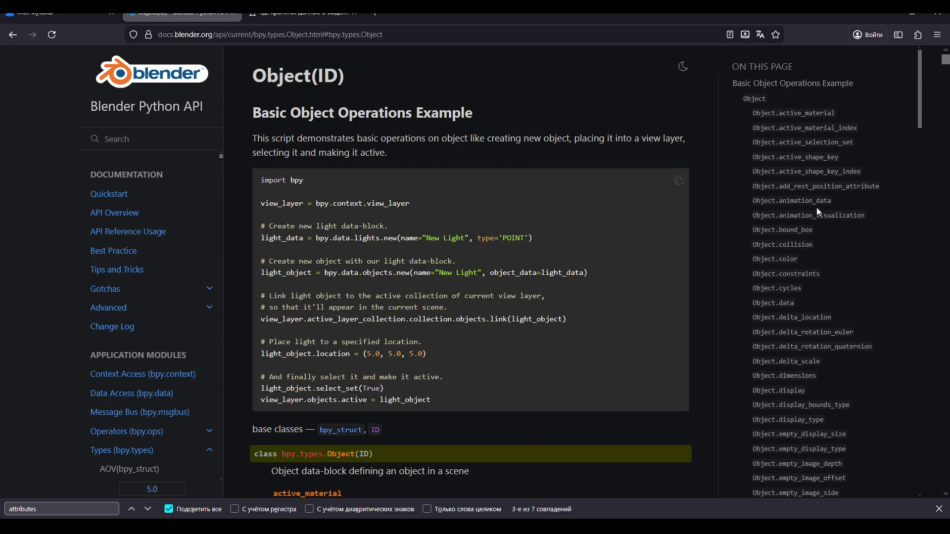
pyautogui.click(792, 306)
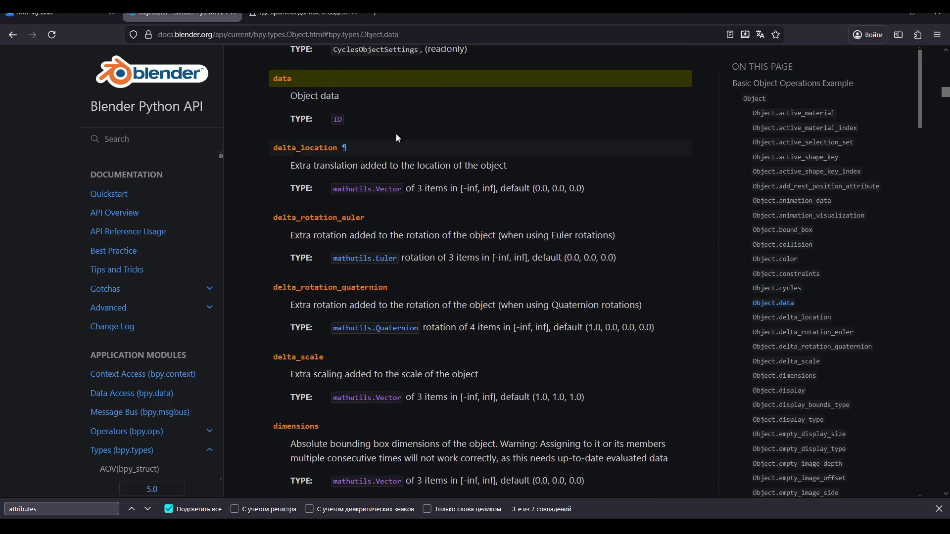
pyautogui.scroll(2, 399, 141)
pyautogui.click(340, 181)
pyautogui.scroll(2, 340, 181)
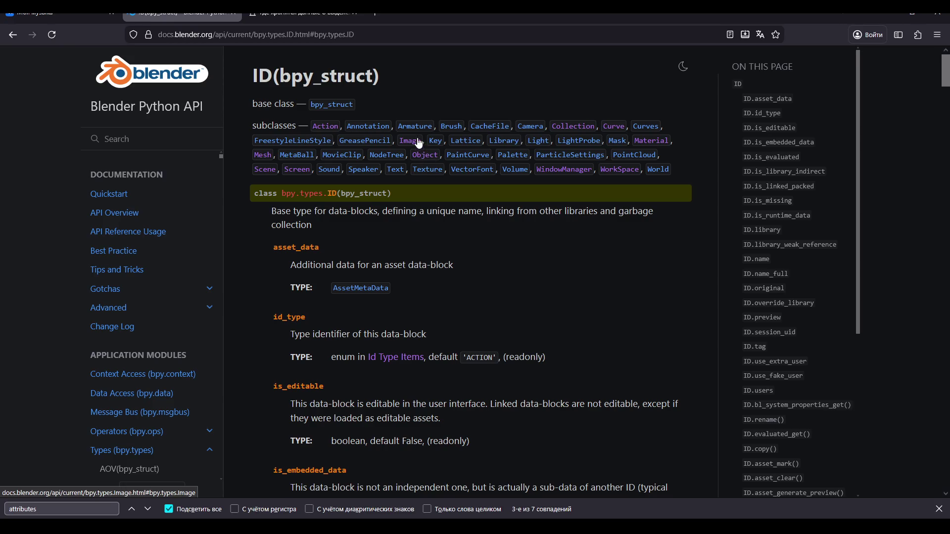
pyautogui.click(260, 155)
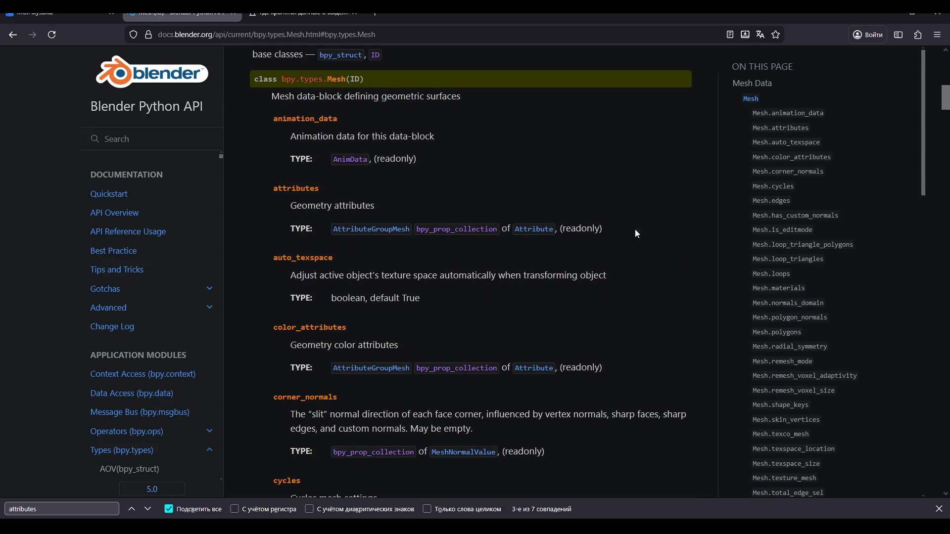
# Browse the Mesh page and jump to its vertices property
pyautogui.scroll(-3, 815, 286)
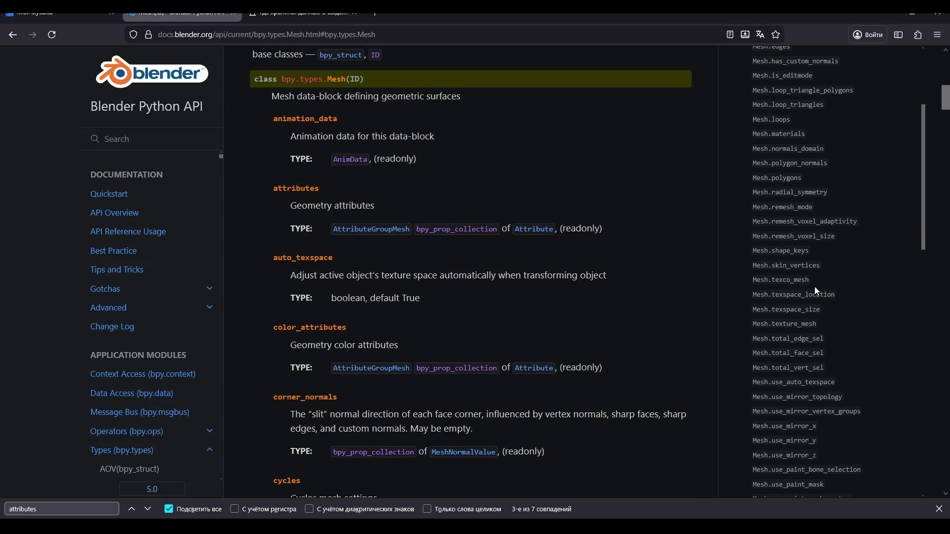
pyautogui.scroll(-10, 803, 297)
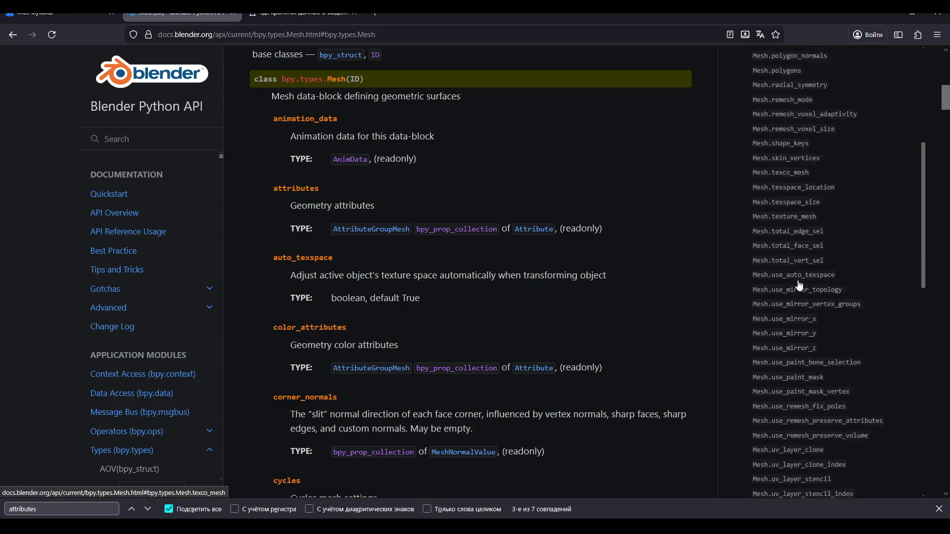
pyautogui.scroll(-4, 802, 287)
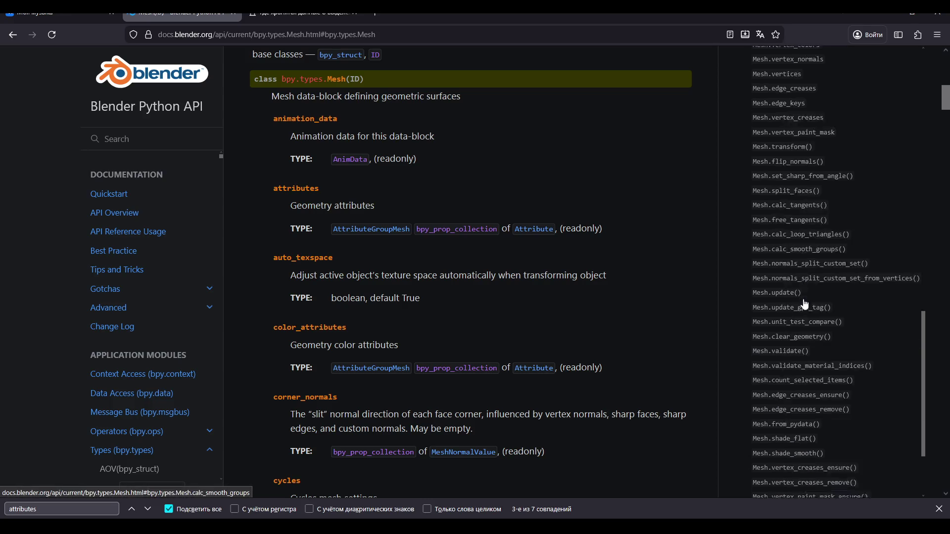
pyautogui.scroll(6, 804, 317)
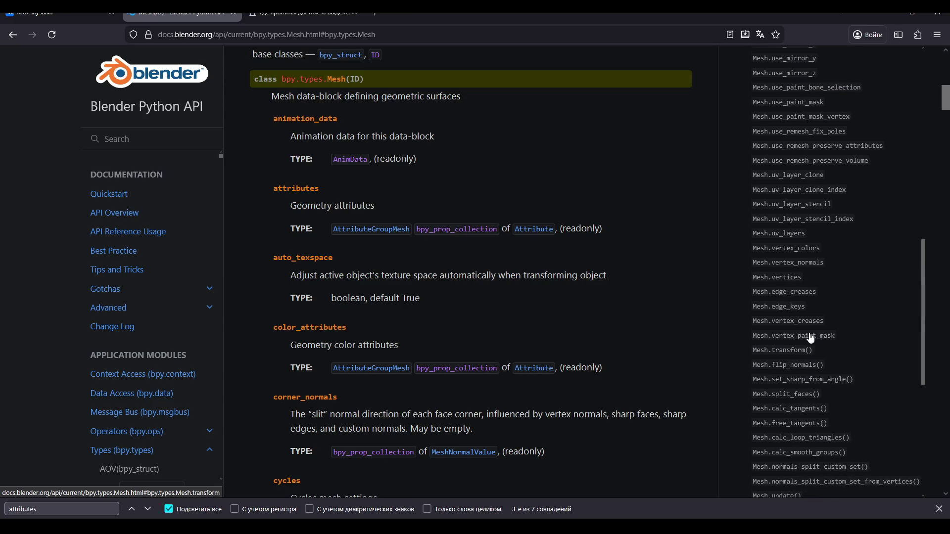
pyautogui.scroll(8, 800, 322)
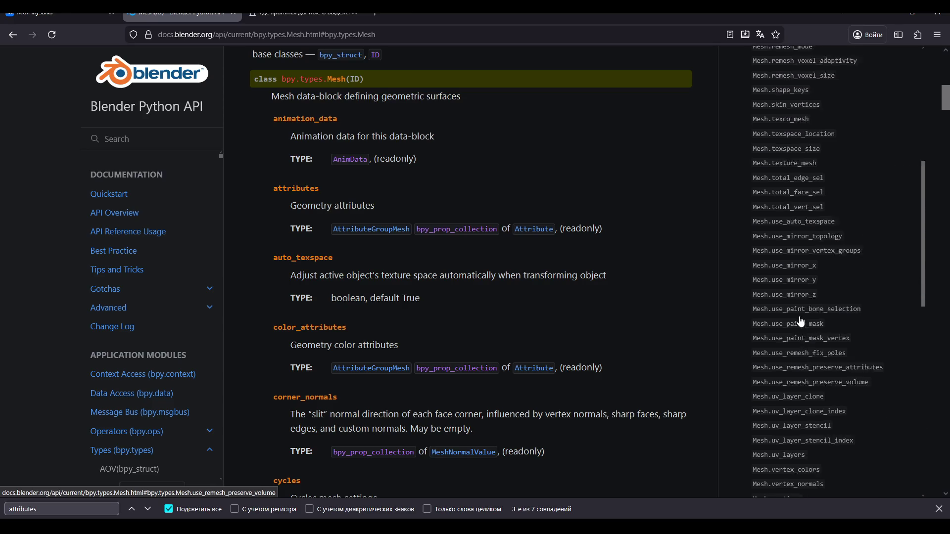
pyautogui.scroll(3, 800, 318)
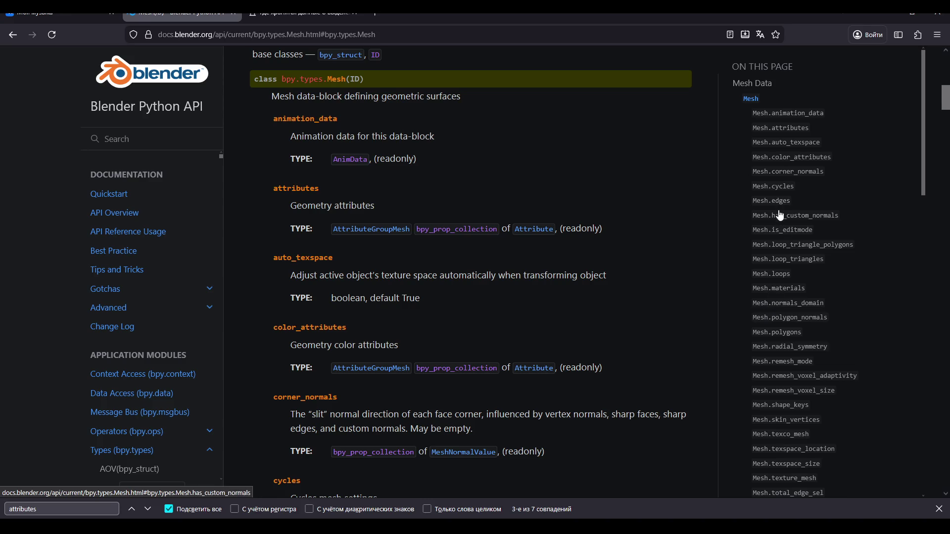
pyautogui.scroll(-10, 814, 182)
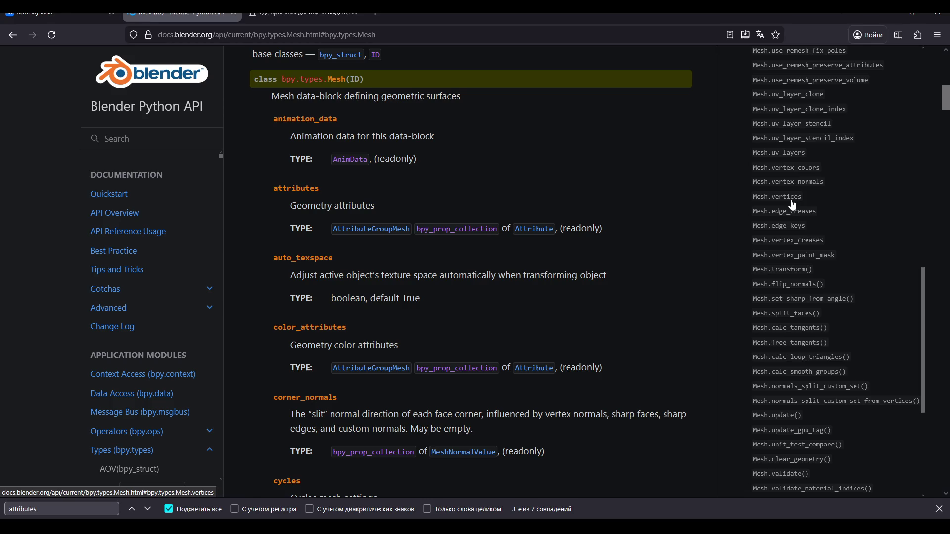
pyautogui.click(793, 201)
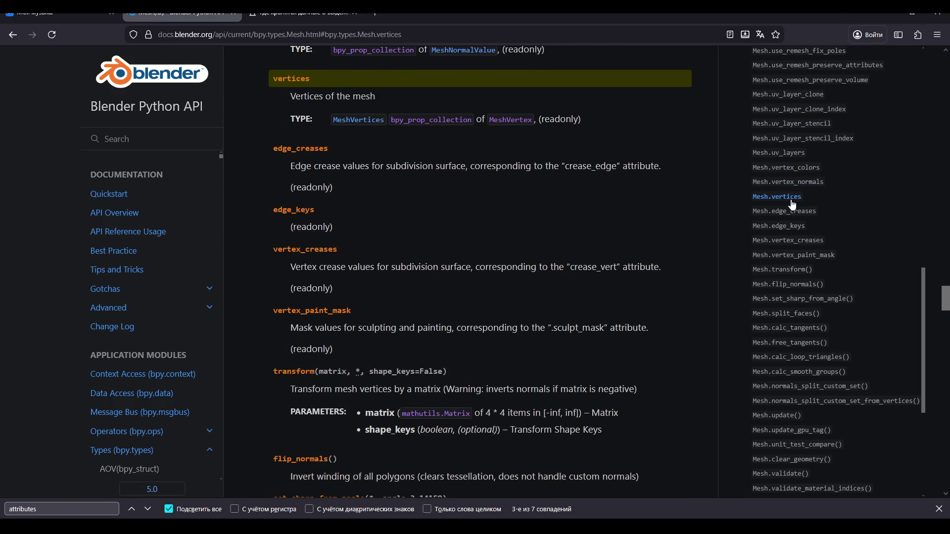
# Inspect the MeshVertex and MeshVertices type pages linked from Mesh.vertices
pyautogui.click(500, 121)
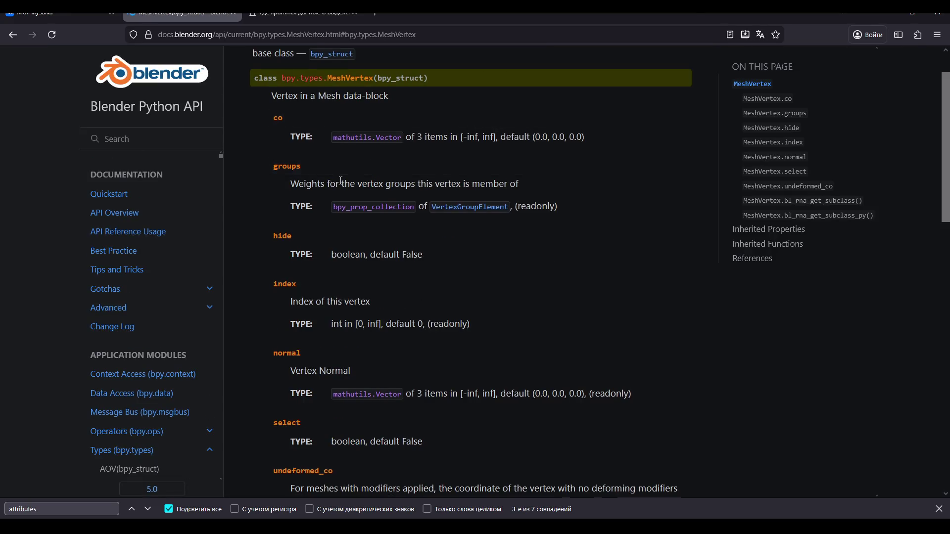
pyautogui.scroll(-2, 341, 181)
pyautogui.scroll(2, 341, 182)
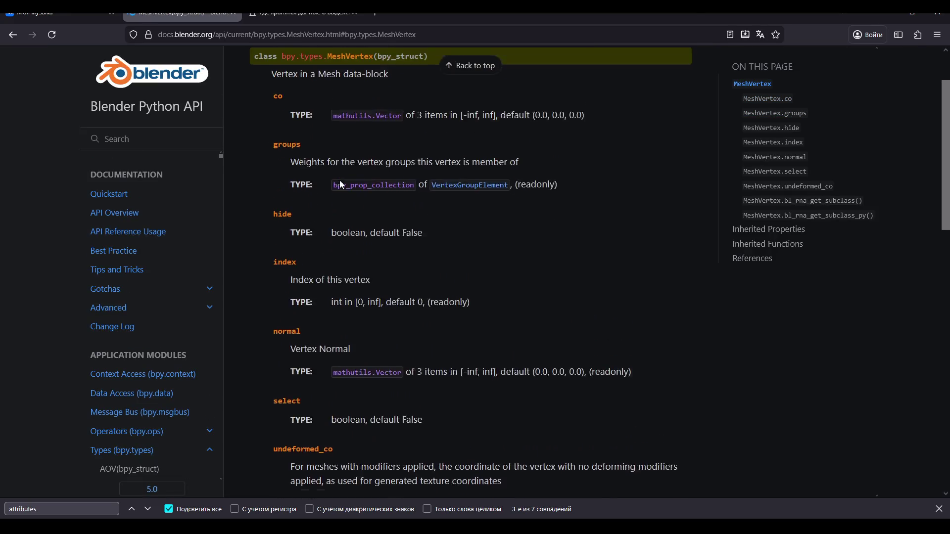
pyautogui.scroll(-1, 341, 181)
pyautogui.scroll(-2, 342, 184)
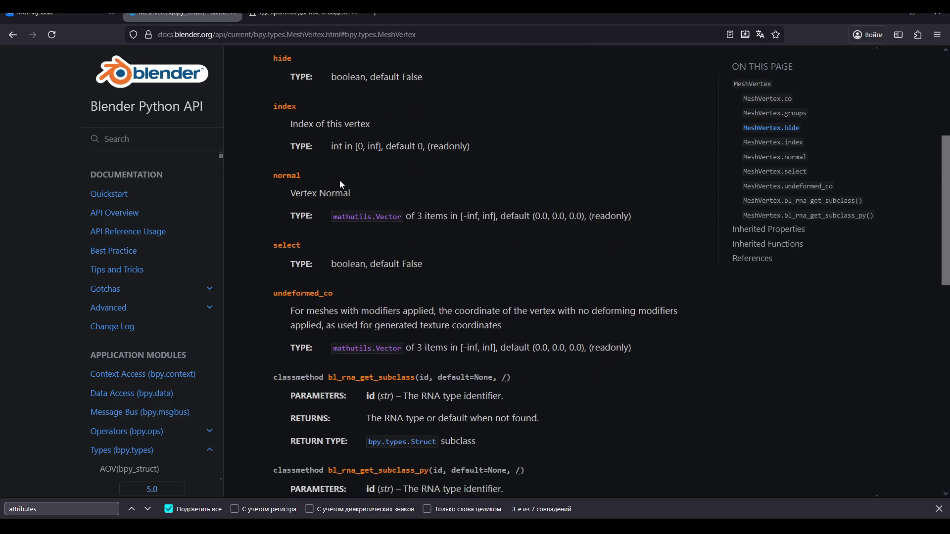
pyautogui.scroll(-2, 342, 185)
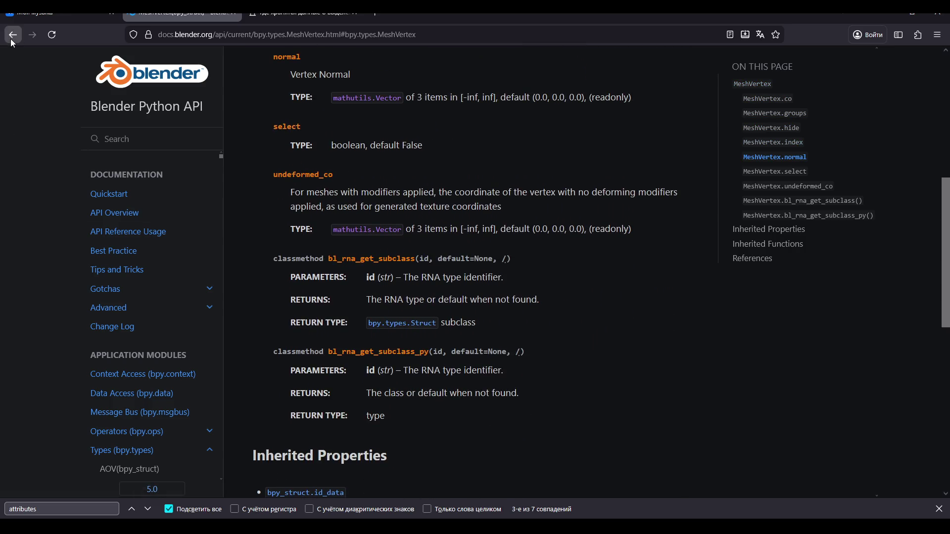
pyautogui.click(12, 40)
pyautogui.click(357, 121)
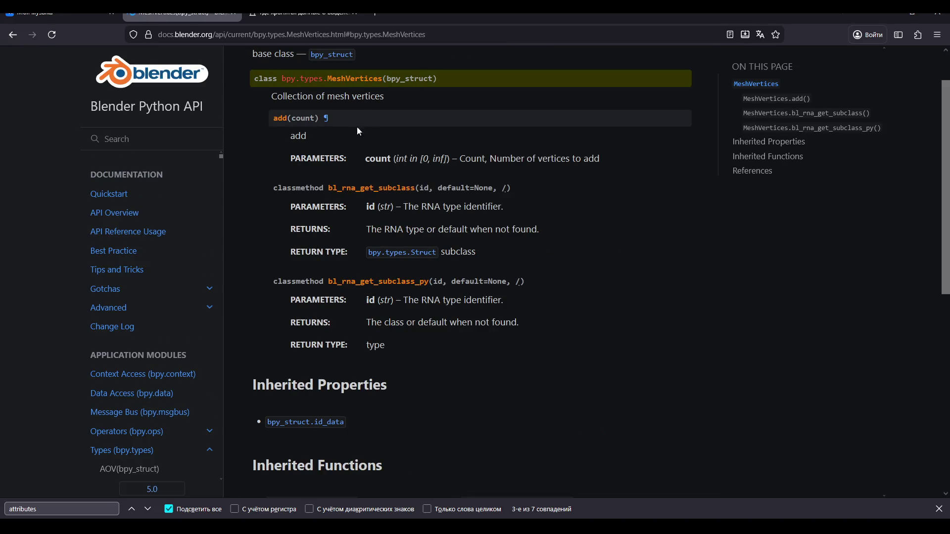
pyautogui.scroll(-4, 3, 69)
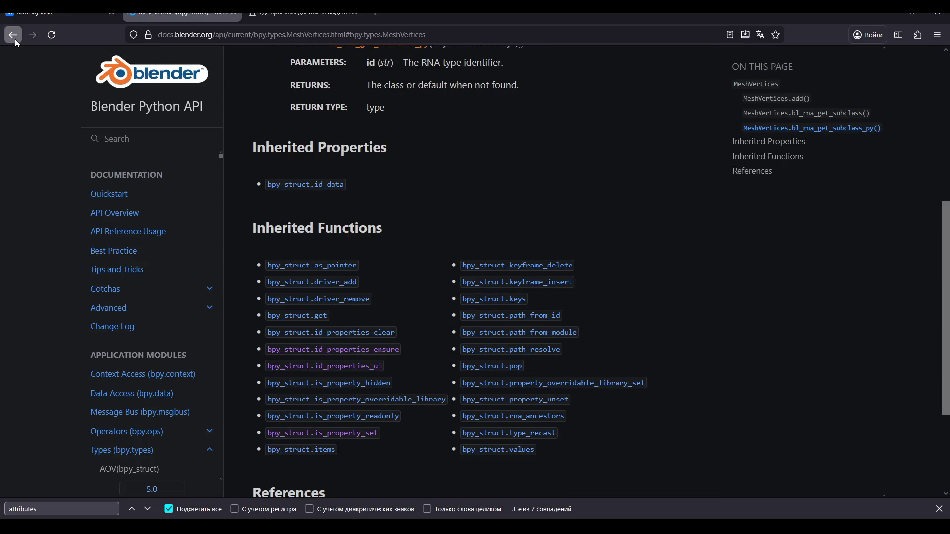
pyautogui.click(15, 40)
pyautogui.click(524, 117)
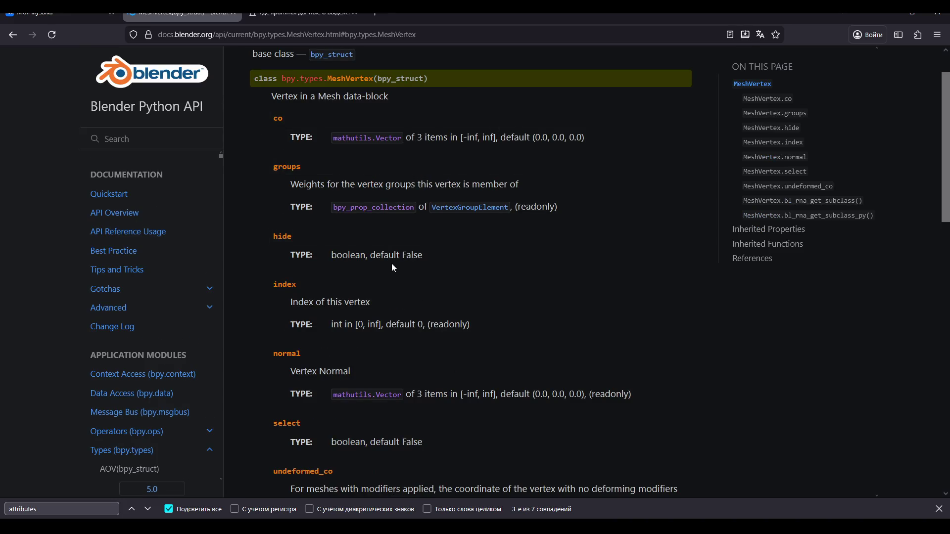
pyautogui.scroll(-2, 352, 204)
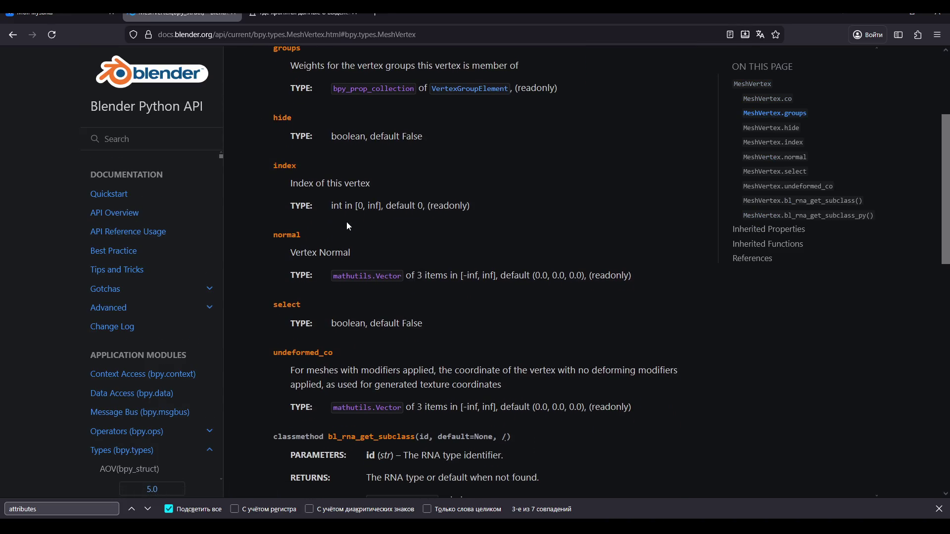
pyautogui.scroll(-2, 350, 221)
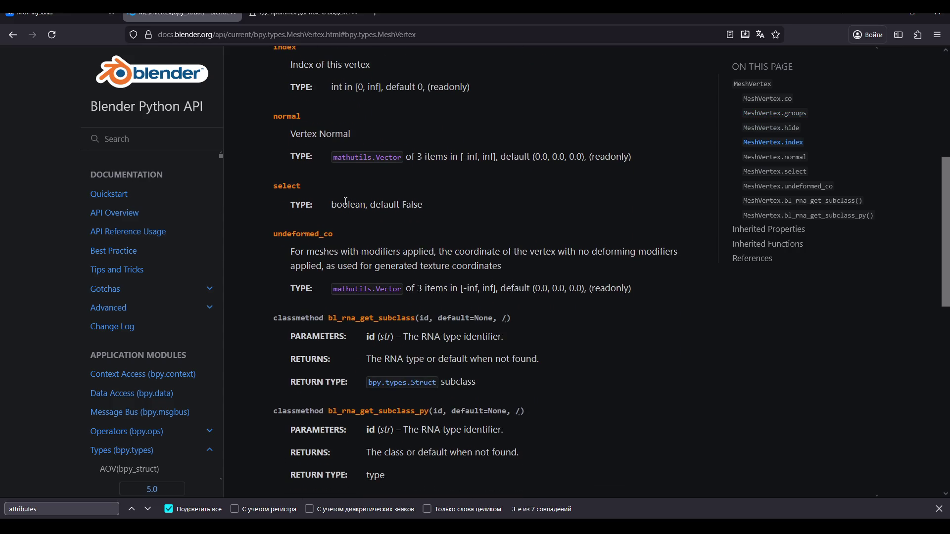
# Back on the Mesh page, scroll through its methods, then switch to the Google results
pyautogui.hotkey('alt', 'Left')
pyautogui.scroll(-2, 354, 203)
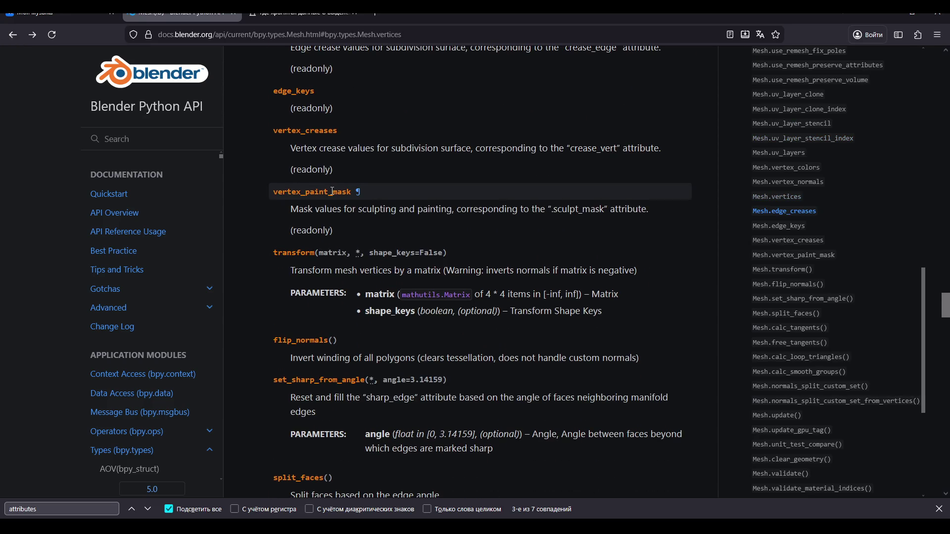
pyautogui.scroll(-2, 333, 192)
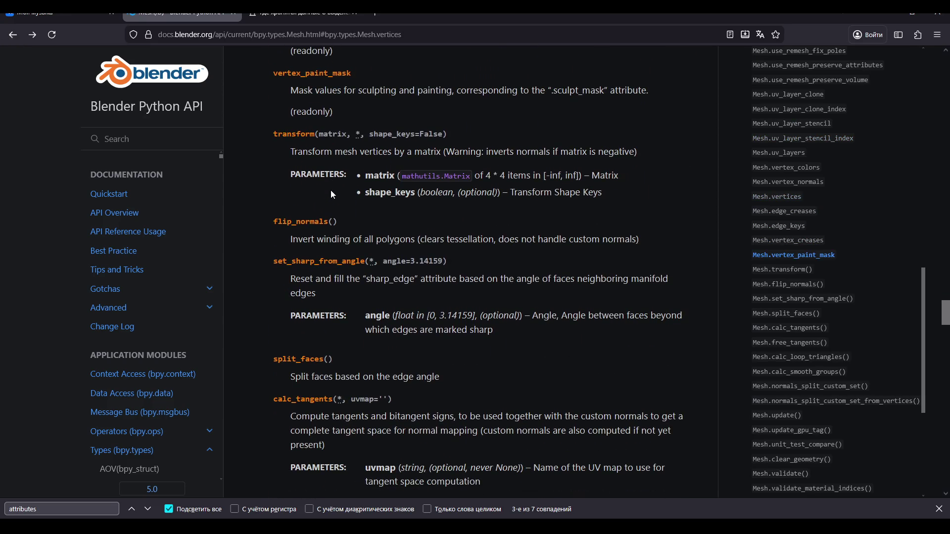
pyautogui.scroll(-5, 333, 192)
pyautogui.scroll(-6, 333, 190)
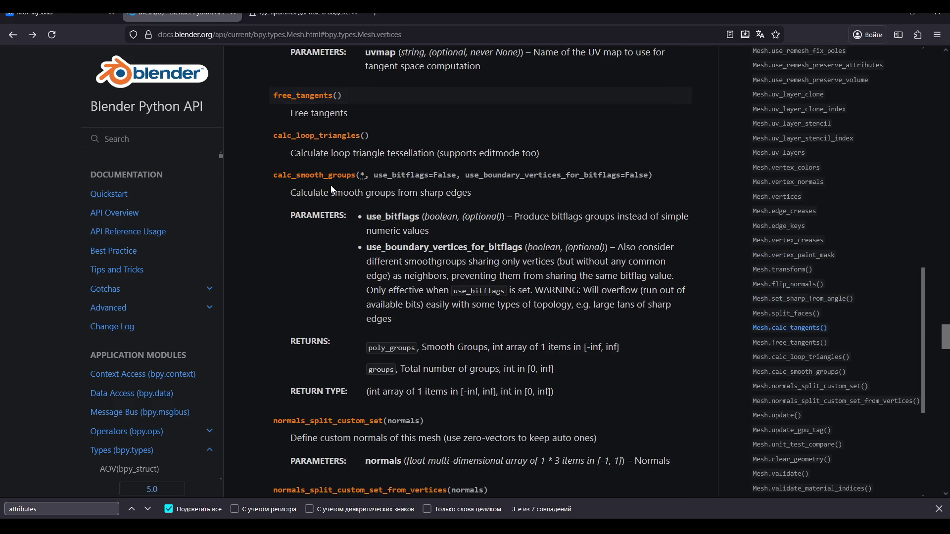
pyautogui.scroll(-8, 331, 185)
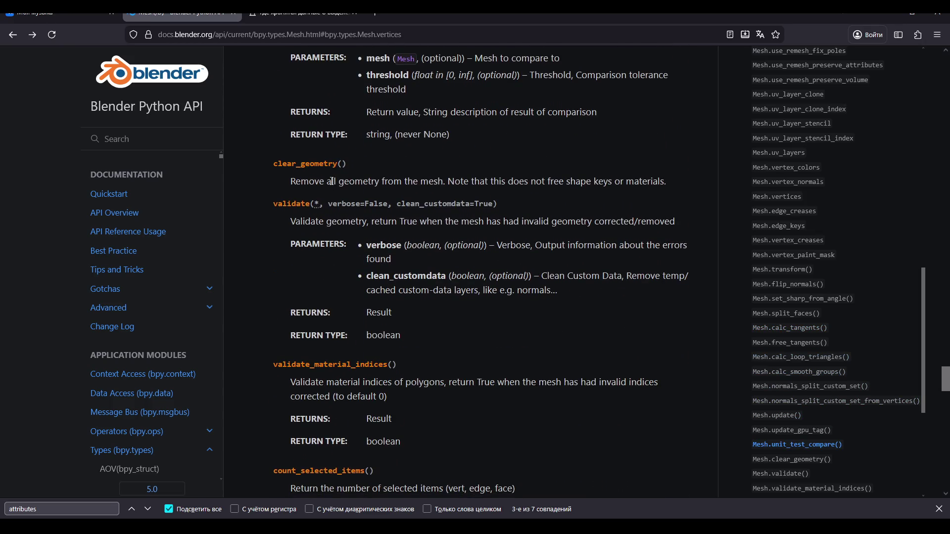
pyautogui.scroll(-6, 332, 181)
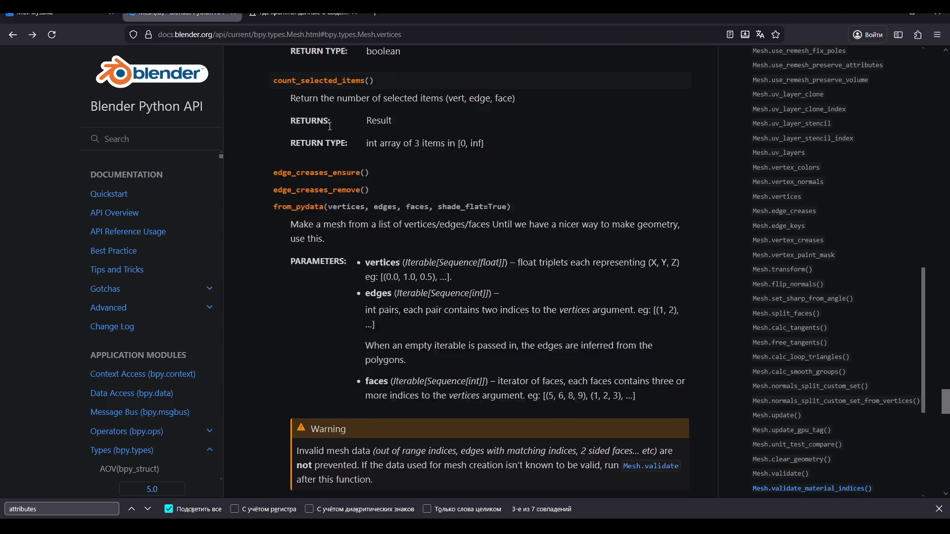
pyautogui.hotkey('ctrl', 'Tab')
pyautogui.scroll(-4, 273, 210)
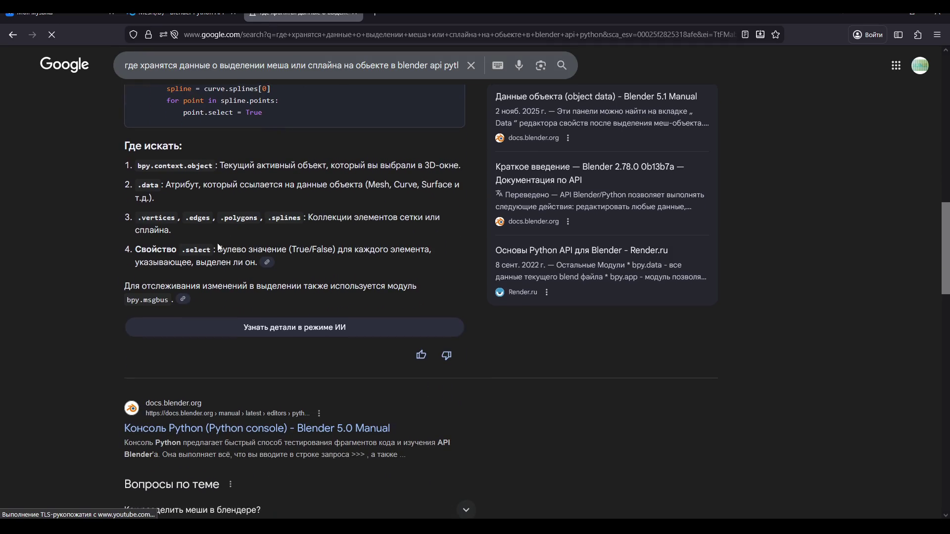
# Open the answer in AI mode via 'Узнать детали в режиме ИИ' and read it
pyautogui.click(283, 328)
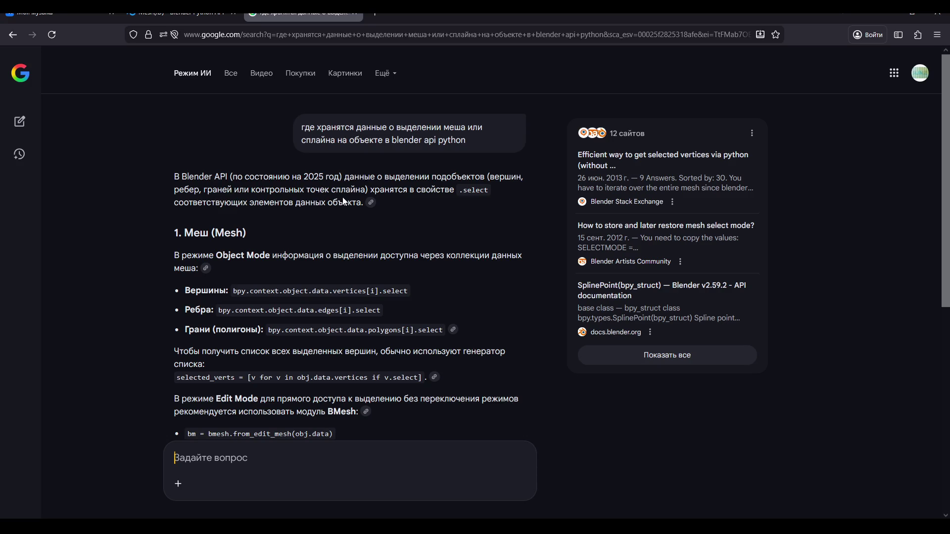
pyautogui.scroll(-3, 342, 196)
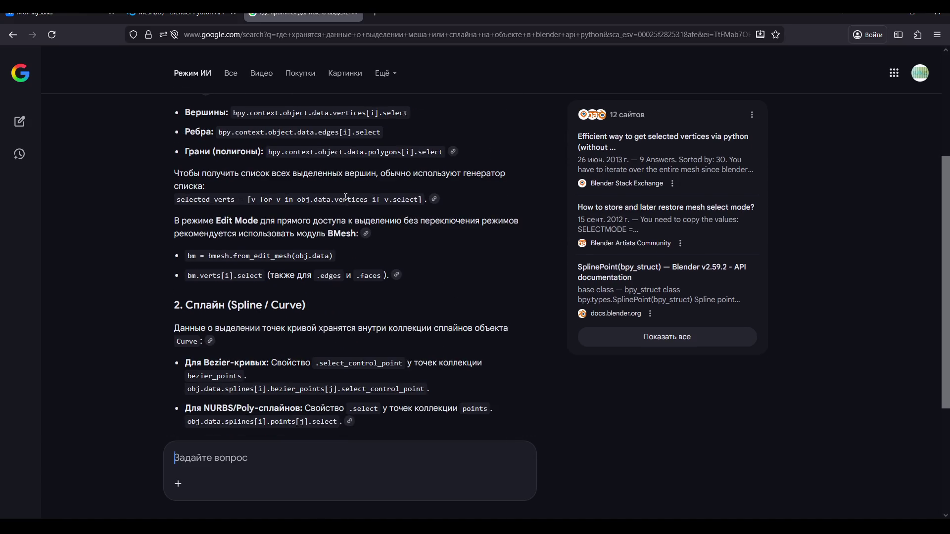
pyautogui.scroll(2, 345, 197)
pyautogui.scroll(-5, 346, 197)
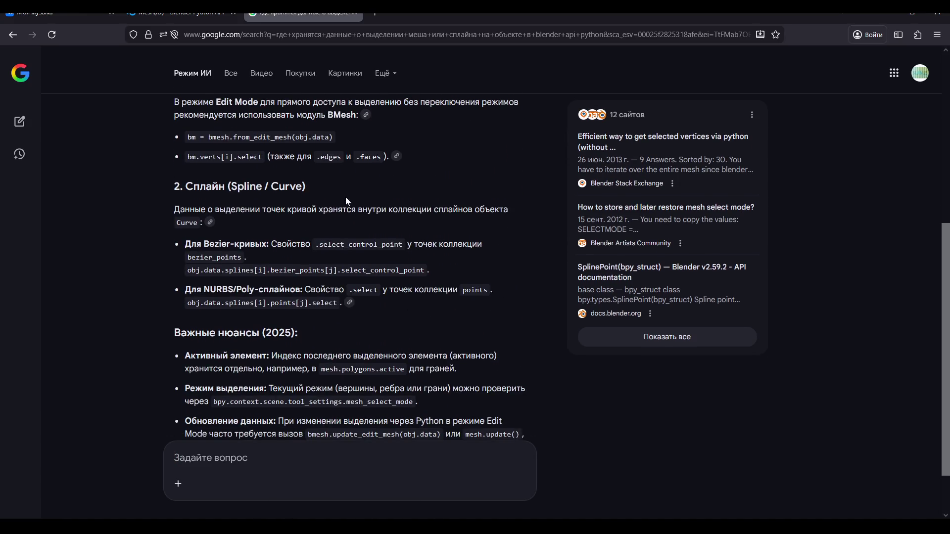
pyautogui.scroll(-1, 207, 205)
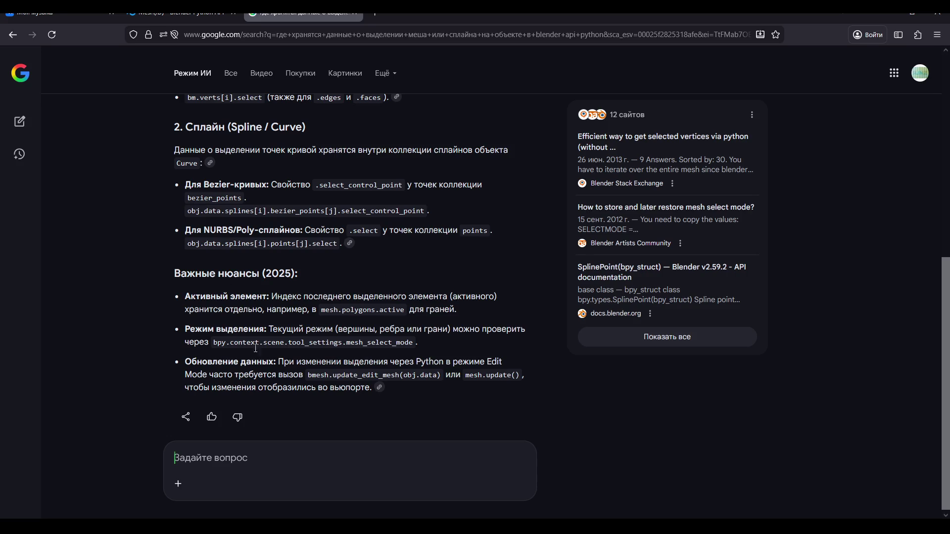
# Highlight the phrase about the last selected element, then return to the Mesh docs
pyautogui.moveTo(320, 296); pyautogui.dragTo(419, 298)
pyautogui.click(428, 301)
pyautogui.click(365, 470)
pyautogui.hotkey('alt', 'Tab')
pyautogui.hotkey('alt', 'Tab')
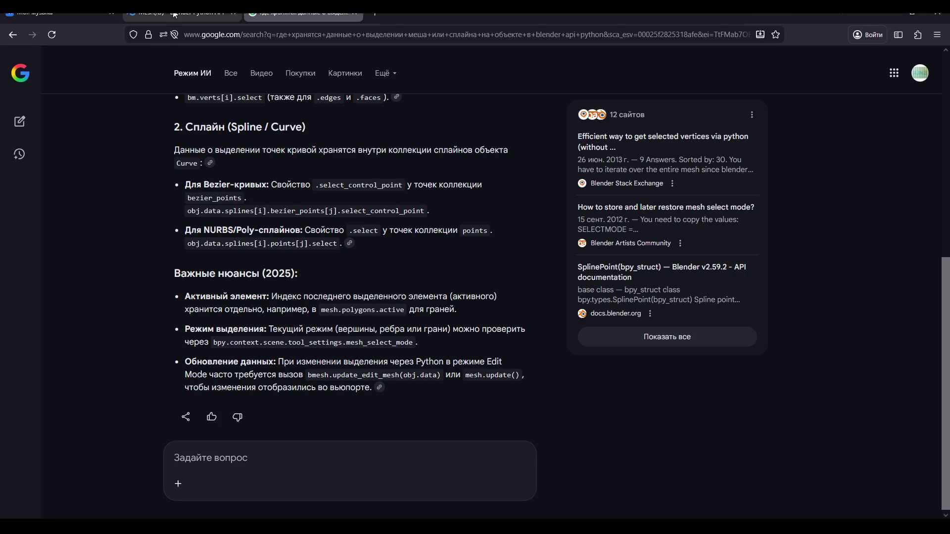
pyautogui.click(174, 15)
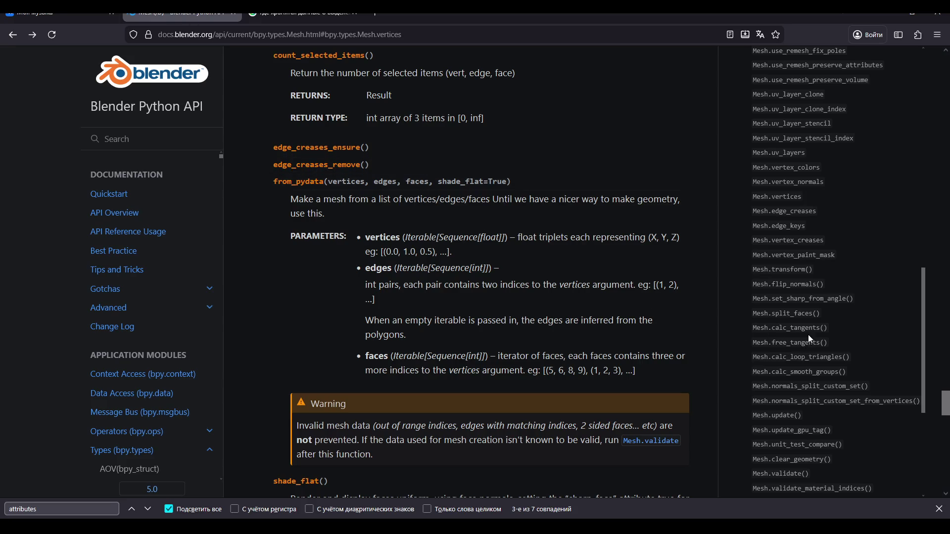
# Jump to Mesh.polygons, open the MeshPolygon reference page, then return to Google's AI answer
pyautogui.scroll(3, 808, 339)
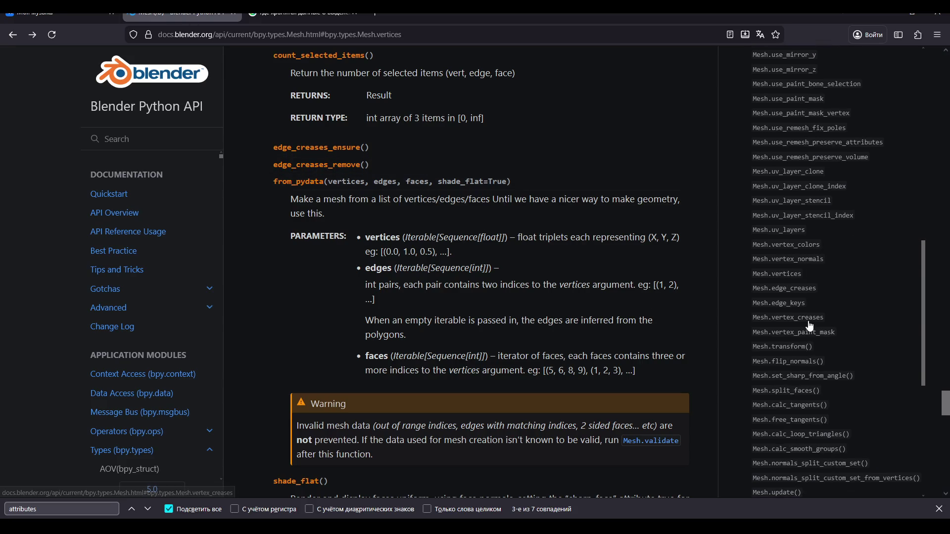
pyautogui.scroll(20, 809, 327)
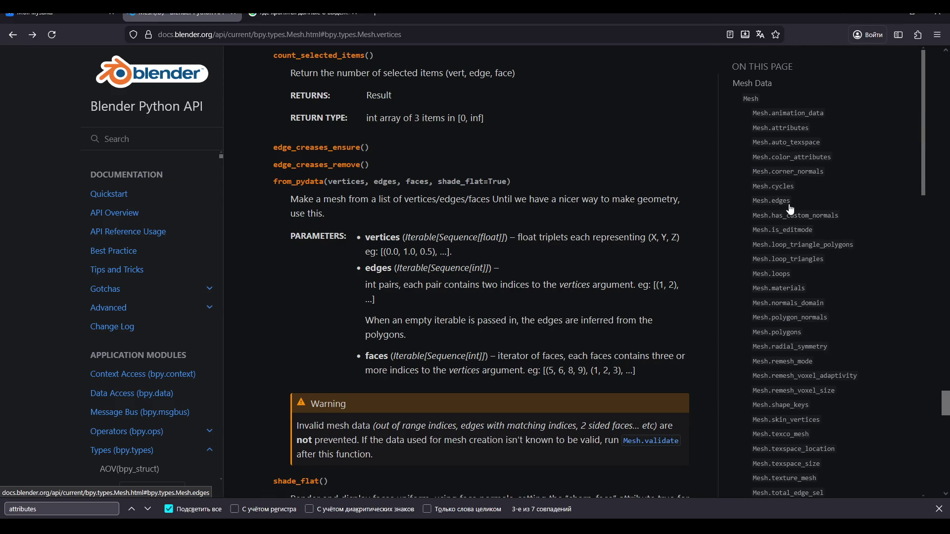
pyautogui.scroll(-2, 790, 218)
pyautogui.click(786, 256)
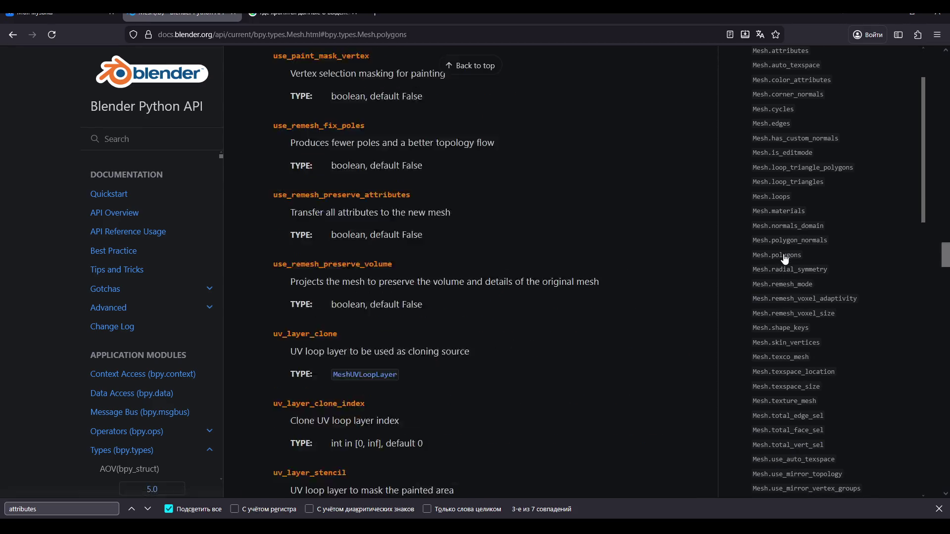
pyautogui.hotkey('alt', 'Tab')
pyautogui.hotkey('alt', 'Tab')
pyautogui.click(515, 120)
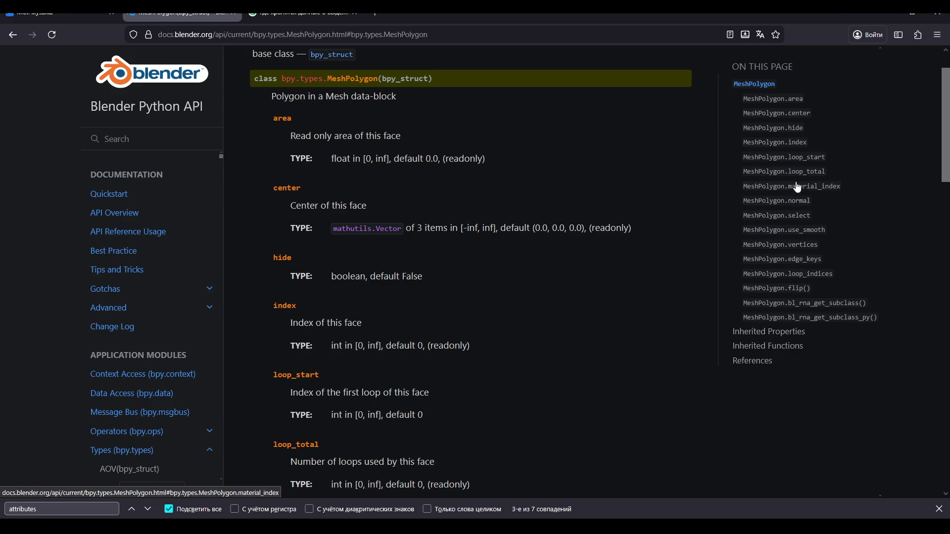
pyautogui.click(304, 13)
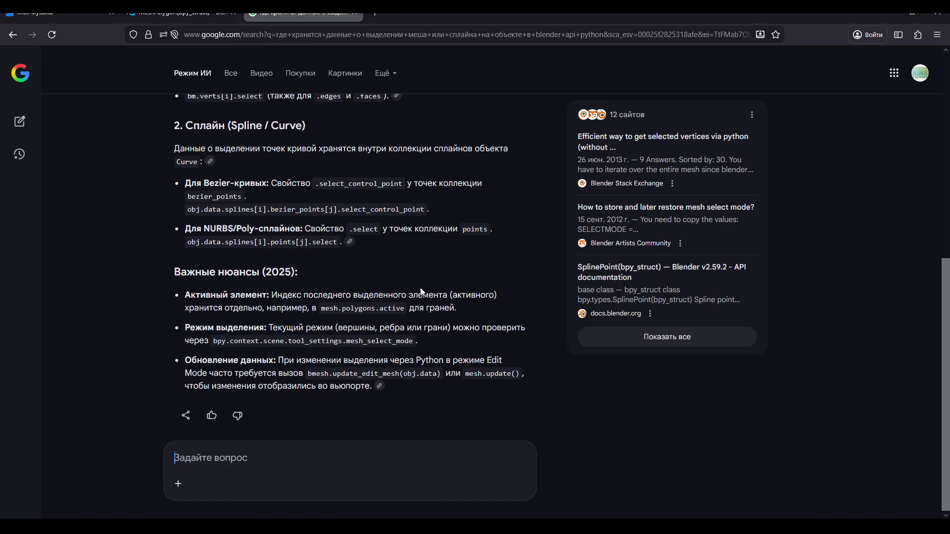
# Ask Google AI Mode the follow-up 'mesh.polygon.active не существует'
pyautogui.write('mesh p')
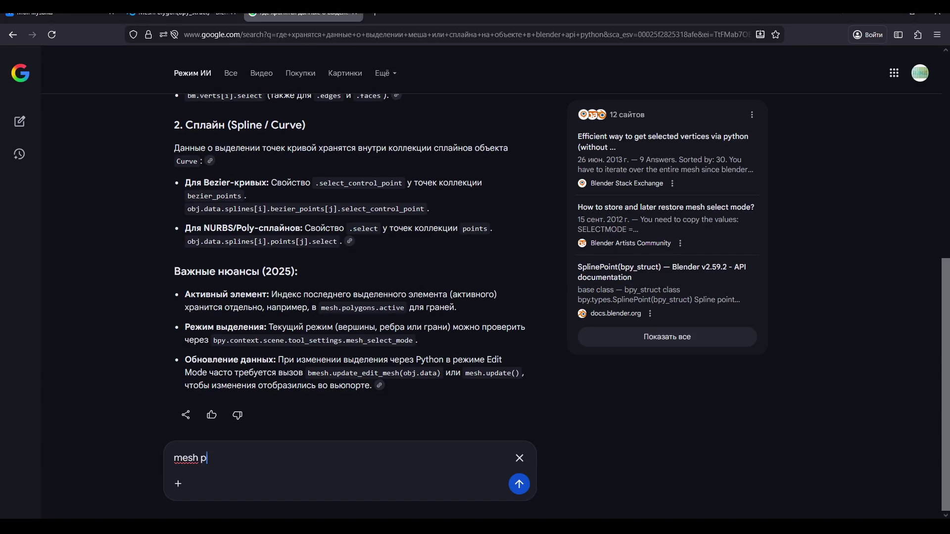
pyautogui.write('olygon acti')
pyautogui.write('ve нет')
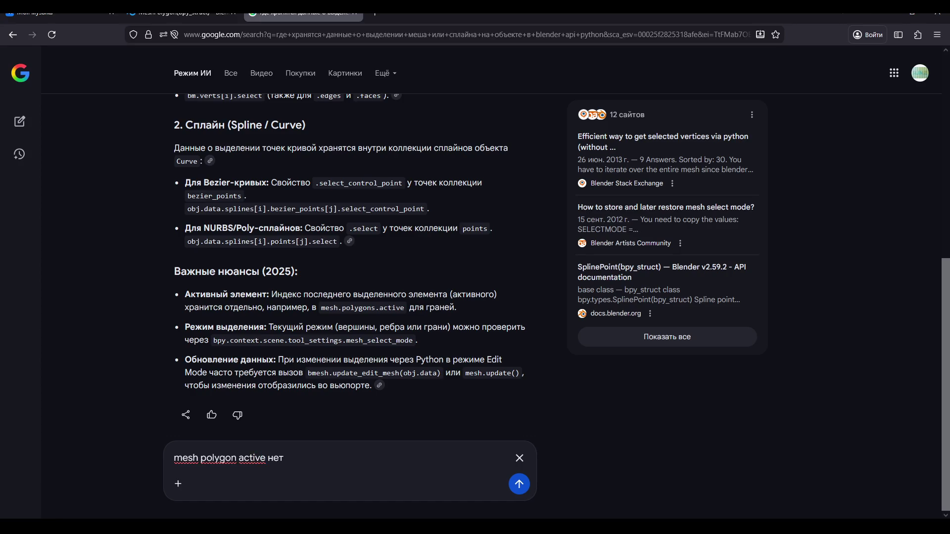
pyautogui.press('BackSpace')
pyautogui.write('.')
pyautogui.press('BackSpace')
pyautogui.write('.')
pyautogui.press('Right')
pyautogui.click(285, 458)
pyautogui.press('BackSpace')
pyautogui.write('существ')
pyautogui.write('ует')
pyautogui.press('Return')
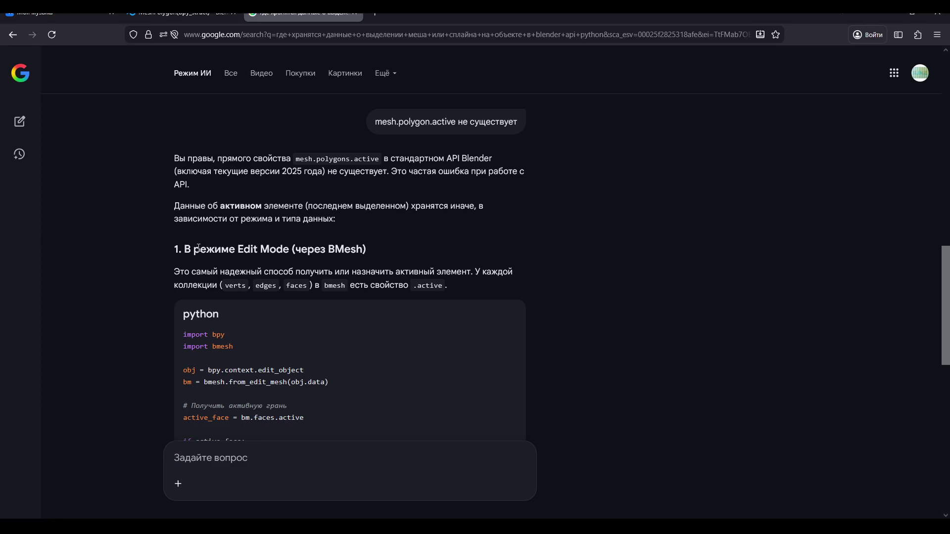
# Read the BMesh-based answer about active elements, then return to the MeshPolygon docs
pyautogui.scroll(-2, 202, 251)
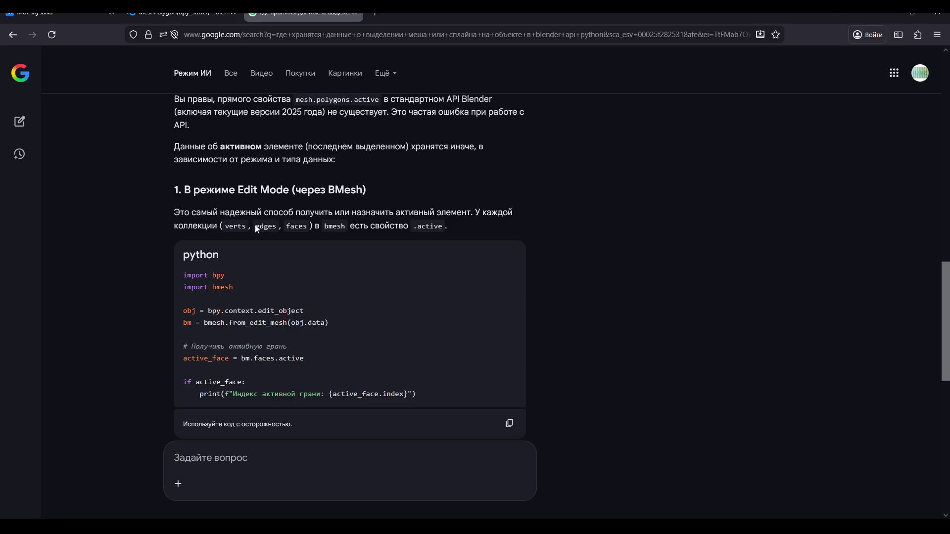
pyautogui.doubleClick(339, 190)
pyautogui.scroll(-1, 341, 207)
pyautogui.scroll(-3, 341, 208)
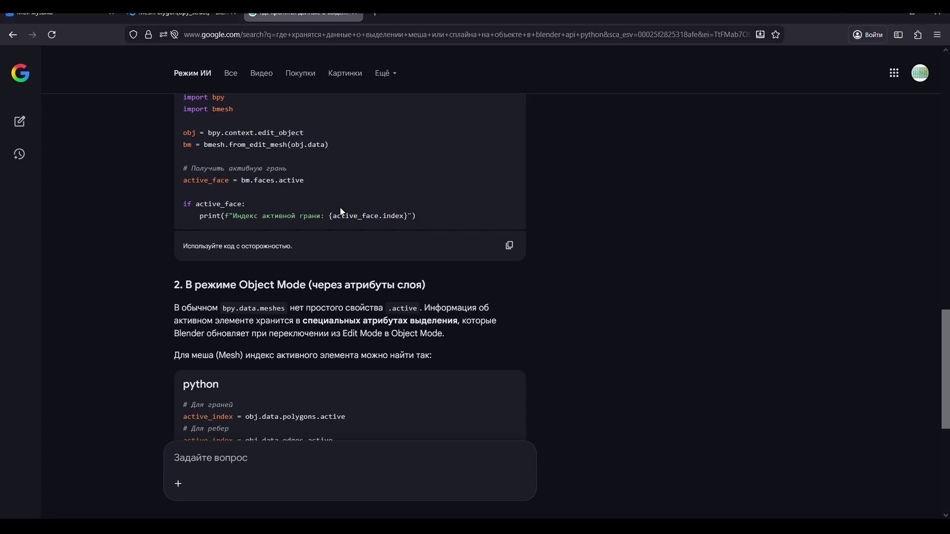
pyautogui.scroll(3, 340, 207)
pyautogui.click(163, 15)
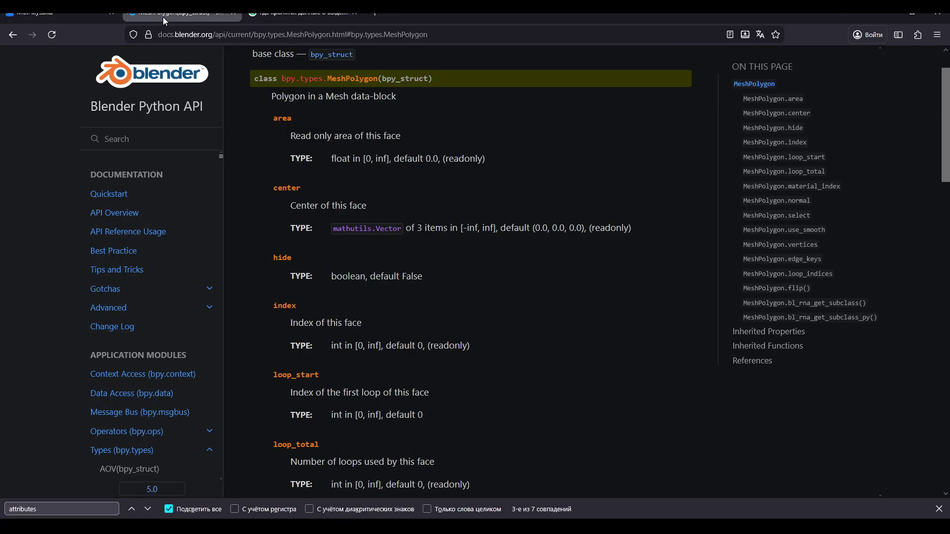
# Search the API docs for 'Bmesh' and open the BMesh Module page, comparing with Google's answer
pyautogui.click(165, 137)
pyautogui.write('Bmes')
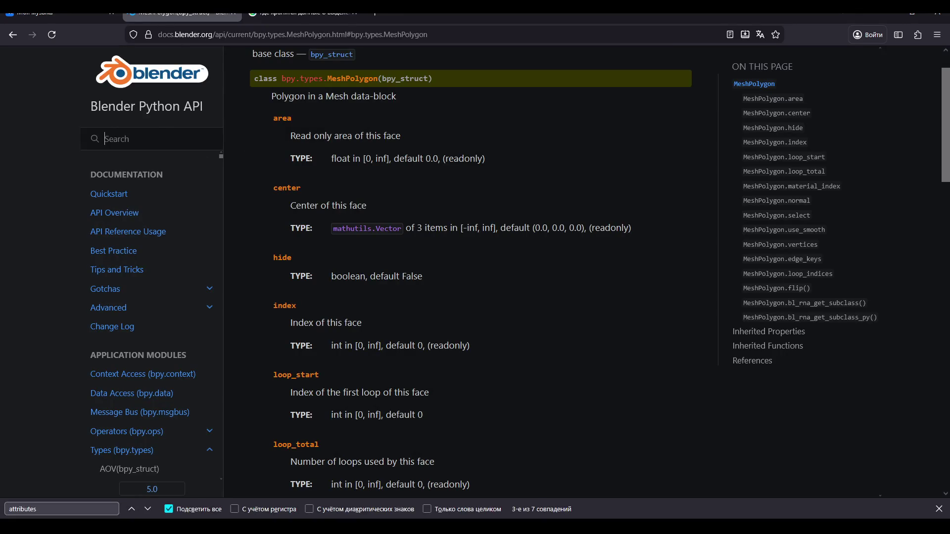
pyautogui.write('h')
pyautogui.press('Return')
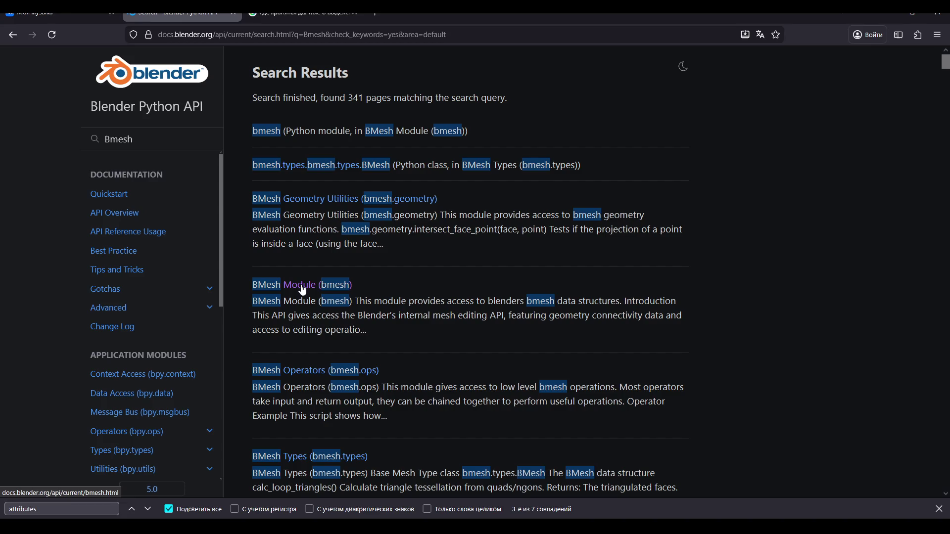
pyautogui.click(303, 291)
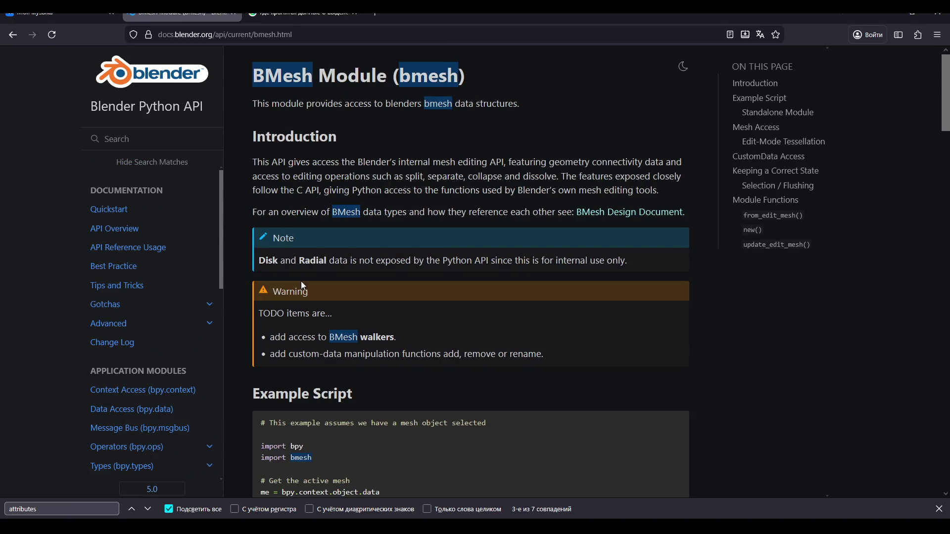
pyautogui.scroll(-5, 324, 174)
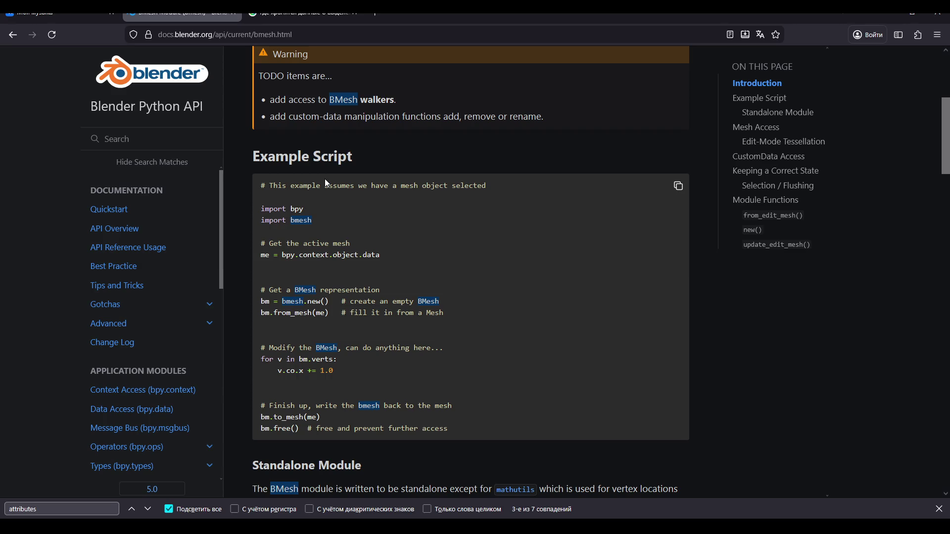
pyautogui.scroll(-3, 327, 184)
pyautogui.click(295, 20)
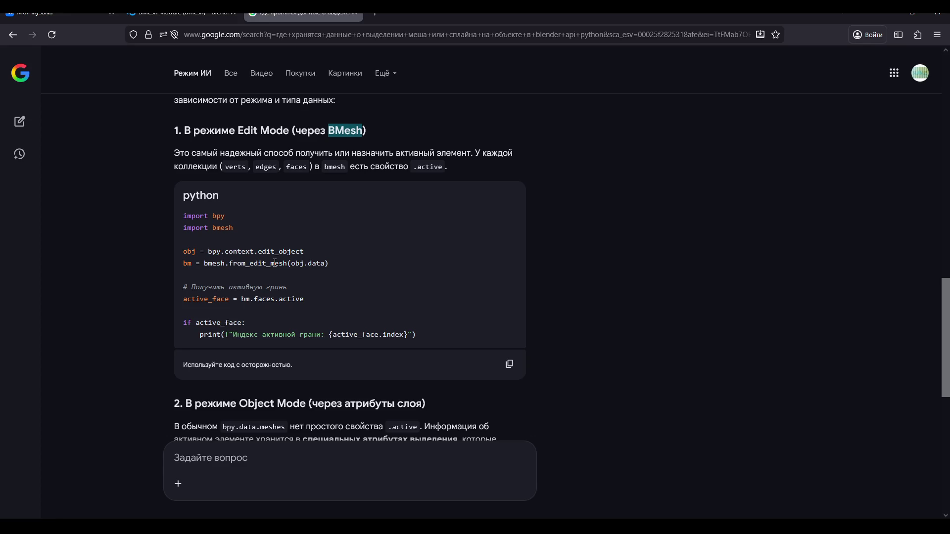
pyautogui.scroll(-2, 275, 263)
pyautogui.hotkey('ctrl', 'shift', 'Tab')
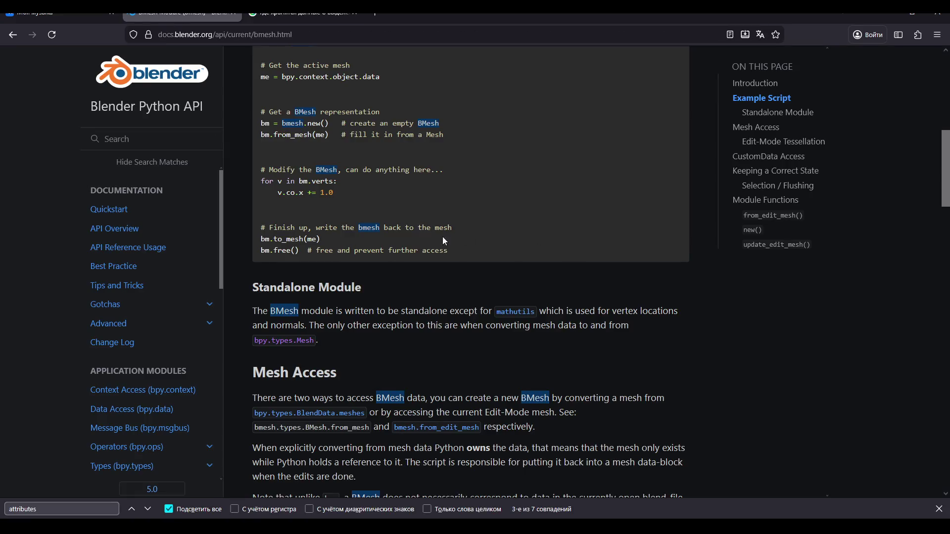
# Read the bmesh.from_edit_mesh() description, then open the BMesh Types (bmesh.types) page
pyautogui.scroll(4, 431, 233)
pyautogui.scroll(-4, 407, 235)
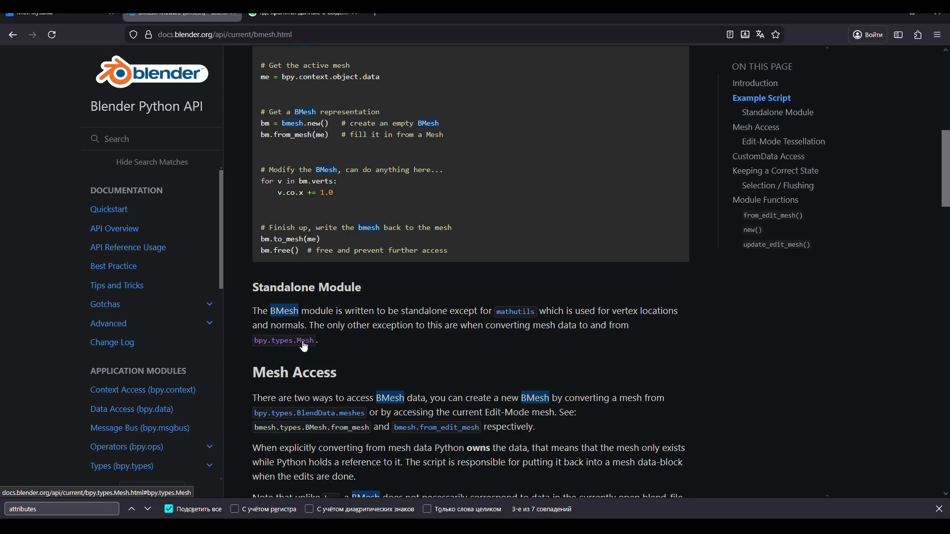
pyautogui.scroll(5, 303, 341)
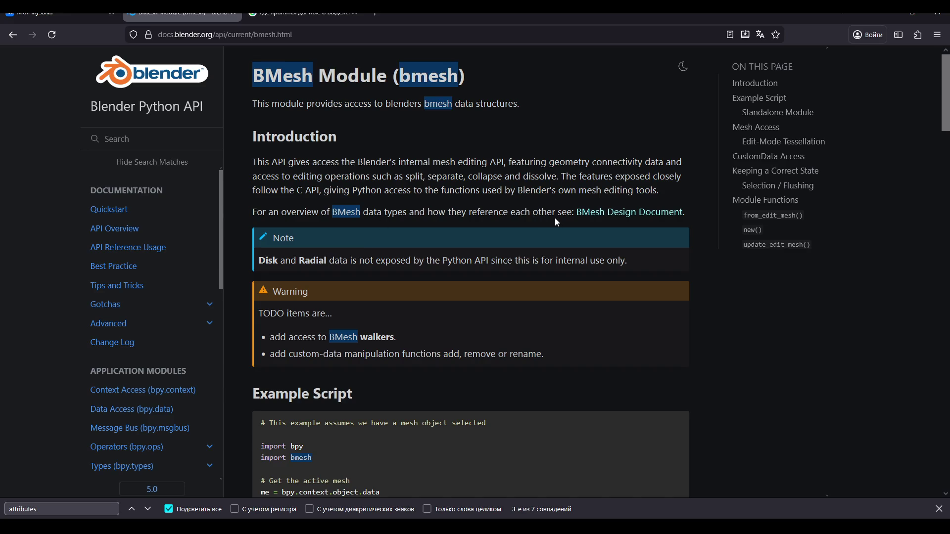
pyautogui.scroll(-1, 540, 240)
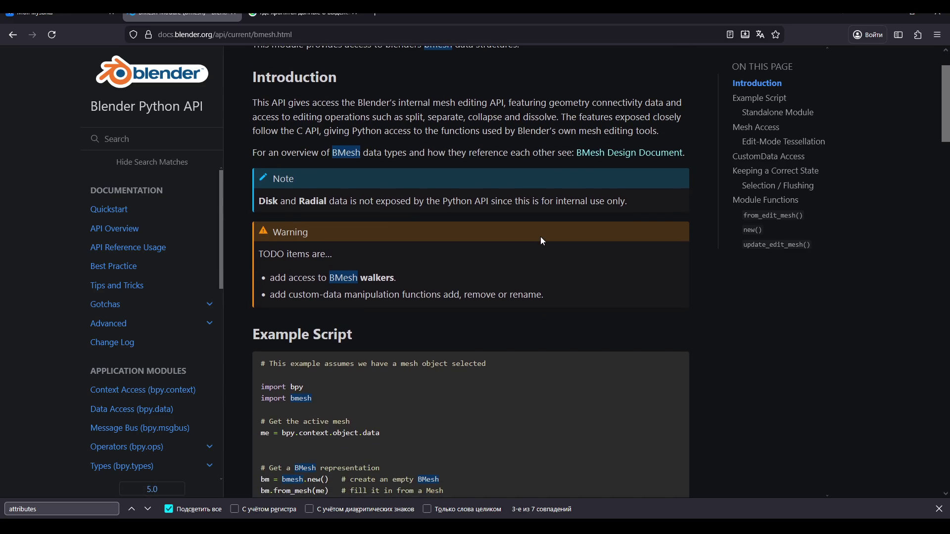
pyautogui.scroll(-3, 543, 241)
pyautogui.scroll(-5, 523, 238)
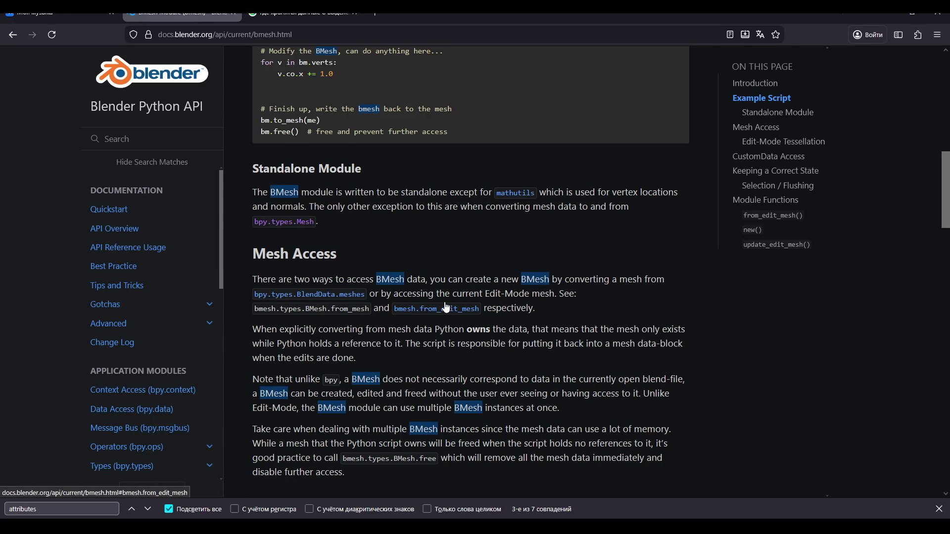
pyautogui.scroll(-5, 446, 311)
pyautogui.scroll(-10, 444, 291)
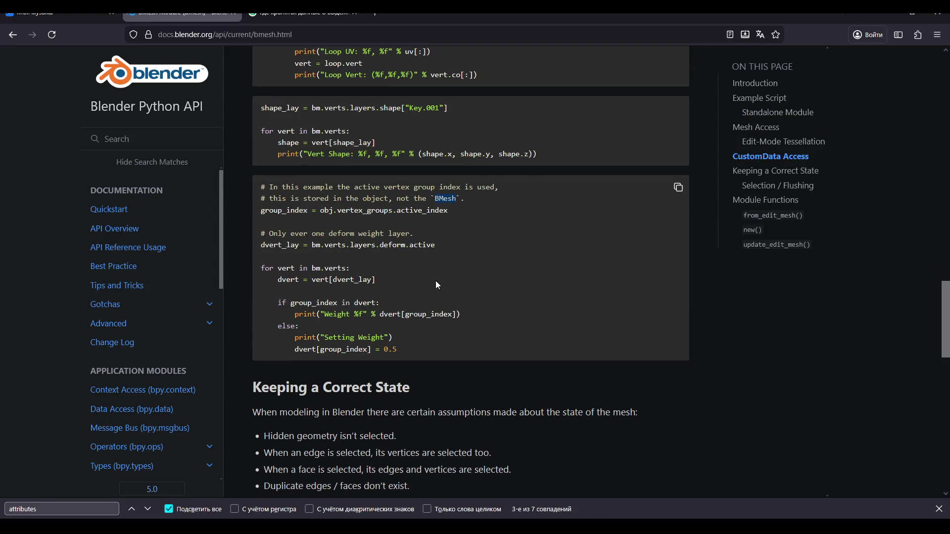
pyautogui.scroll(-4, 438, 286)
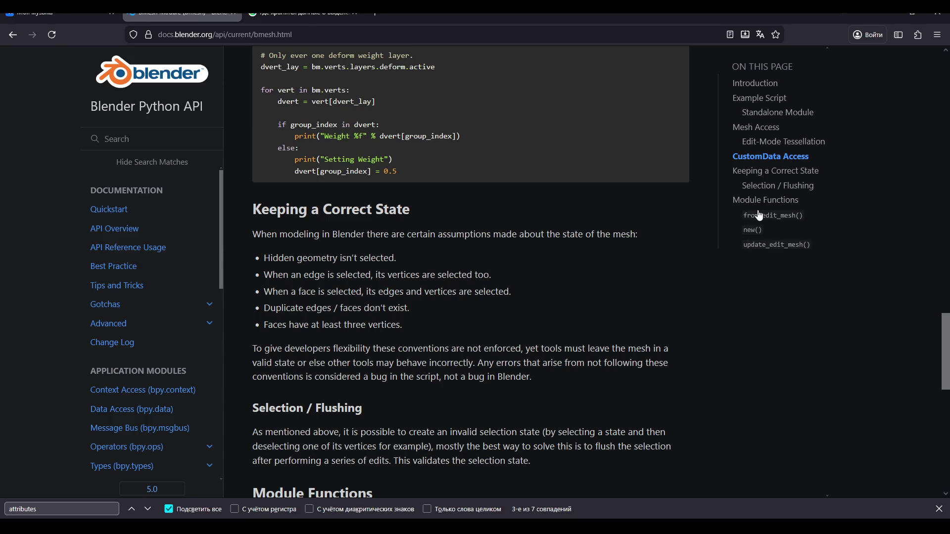
pyautogui.click(760, 216)
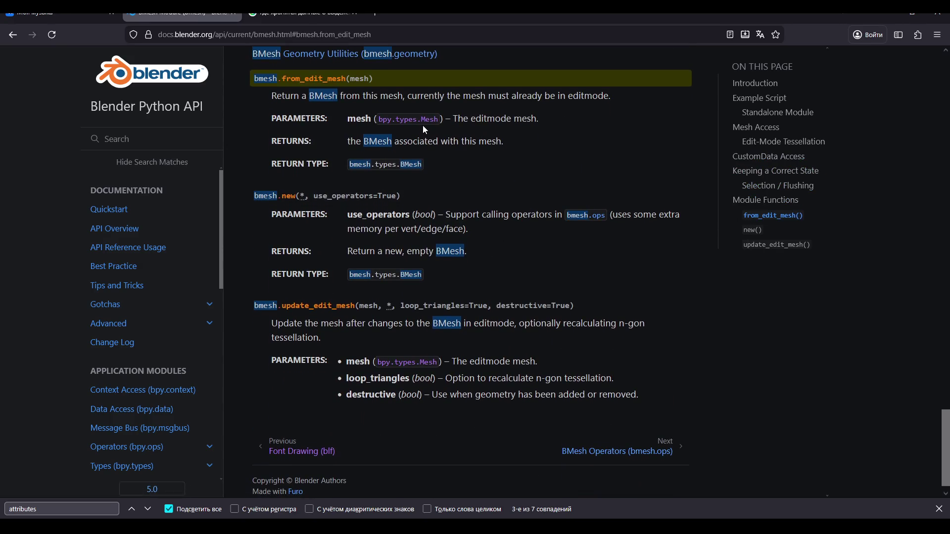
pyautogui.scroll(1, 404, 171)
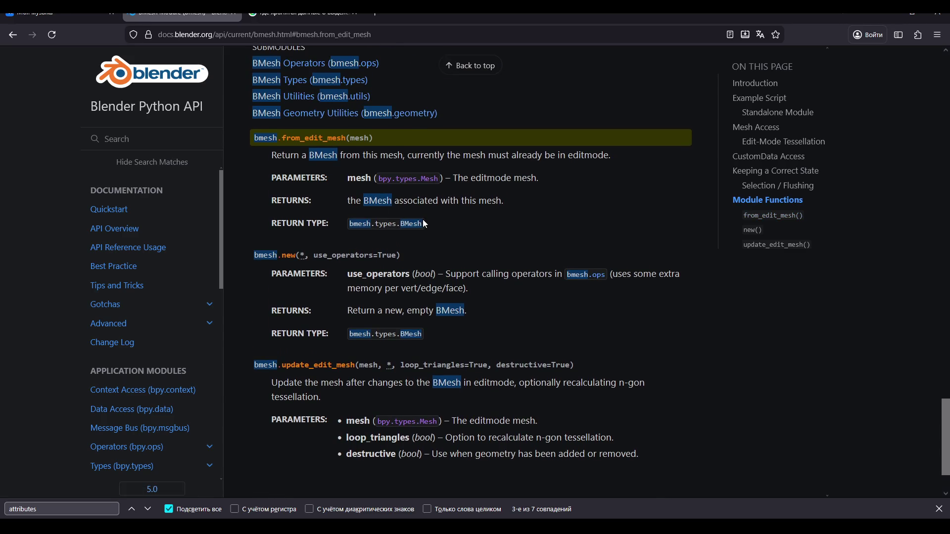
pyautogui.scroll(3, 423, 224)
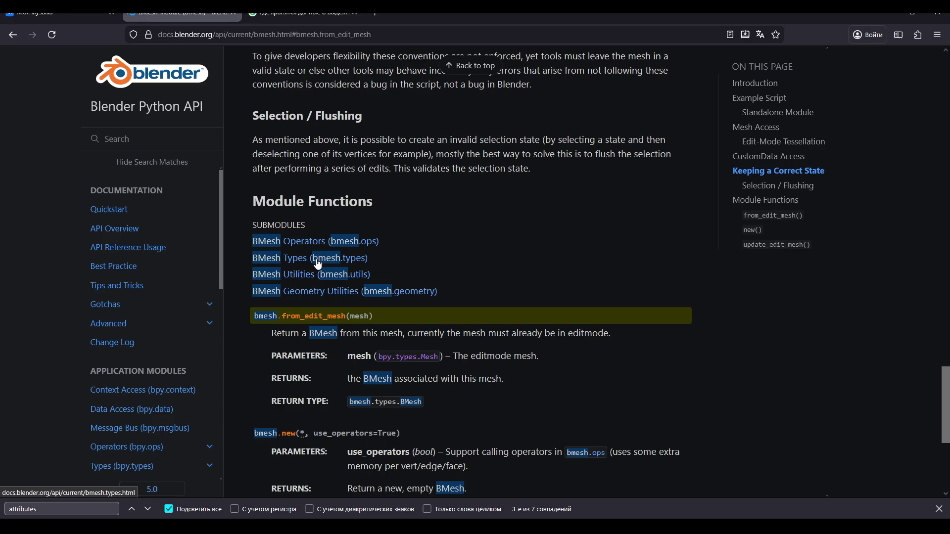
pyautogui.click(316, 259)
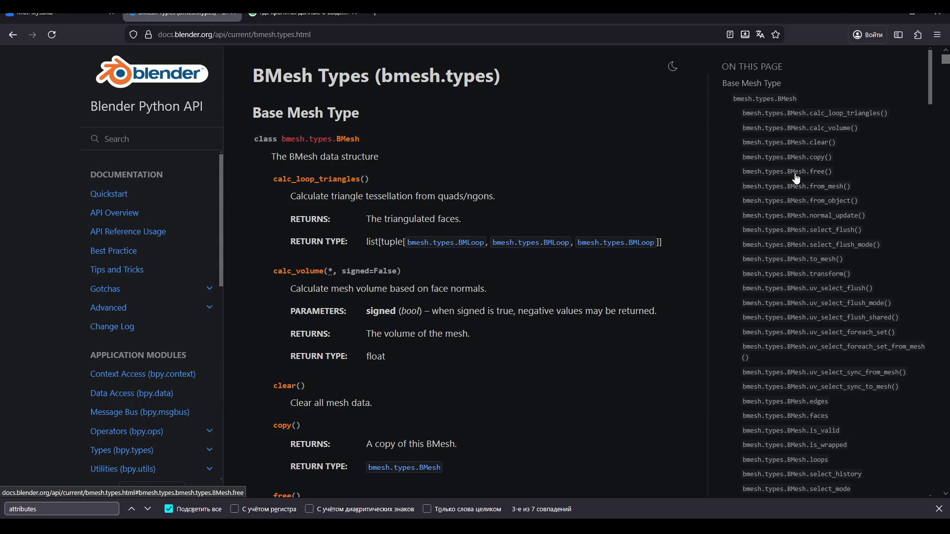
# Browse the BMesh Types sidebar and jump to the BMFace.verts entry
pyautogui.scroll(-1, 797, 179)
pyautogui.scroll(-5, 801, 277)
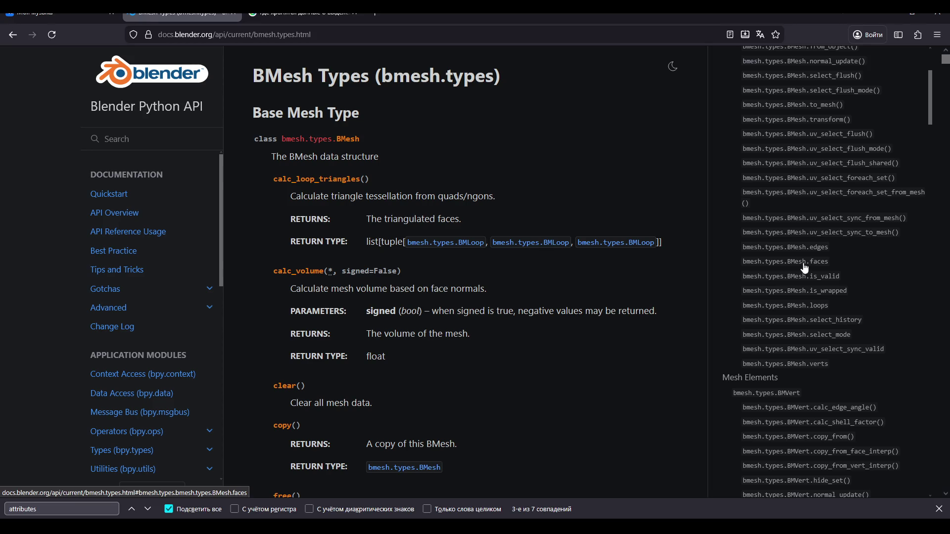
pyautogui.scroll(-8, 817, 290)
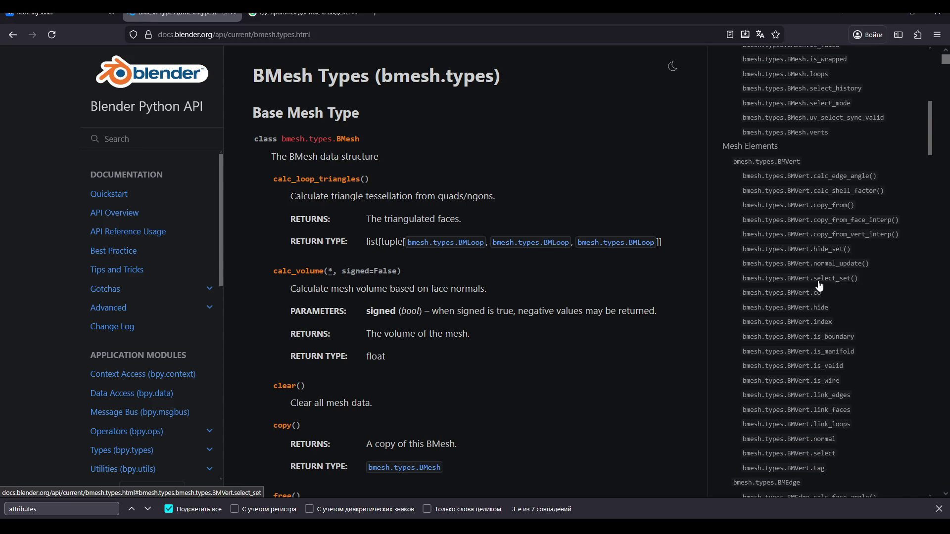
pyautogui.scroll(-3, 820, 286)
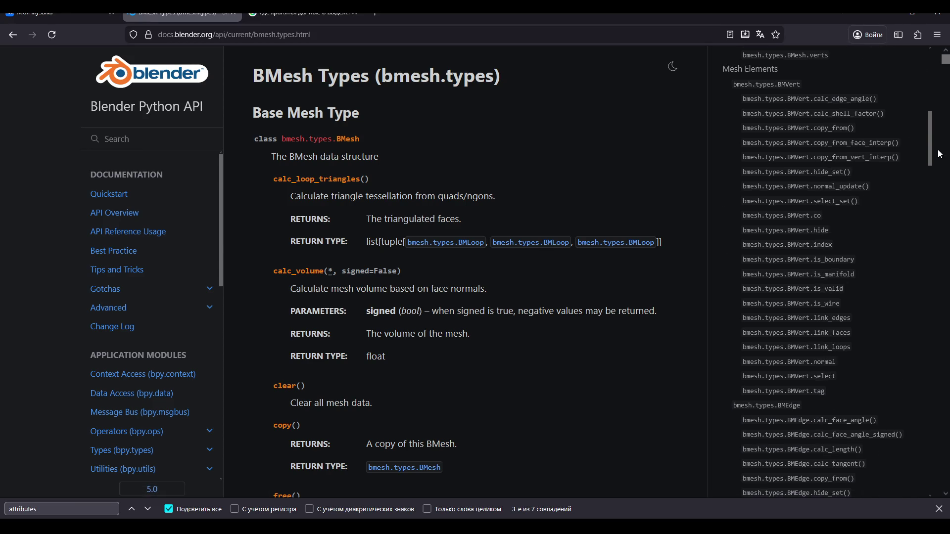
pyautogui.moveTo(930, 144); pyautogui.dragTo(924, 296)
pyautogui.click(272, 18)
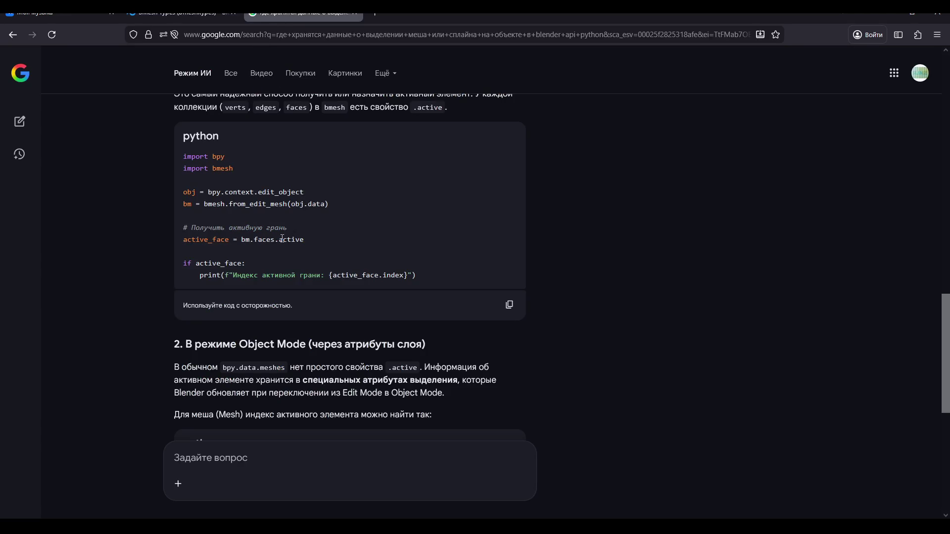
pyautogui.click(182, 14)
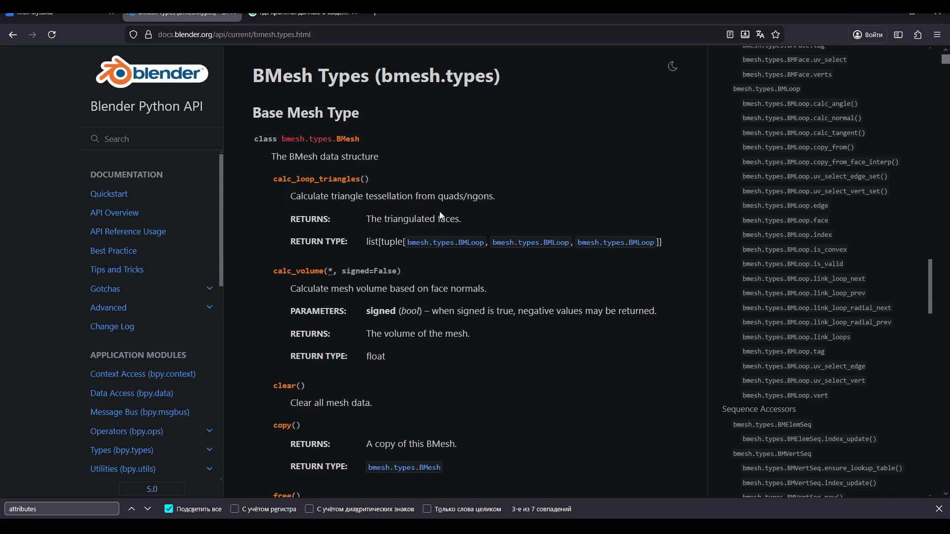
pyautogui.scroll(-7, 442, 216)
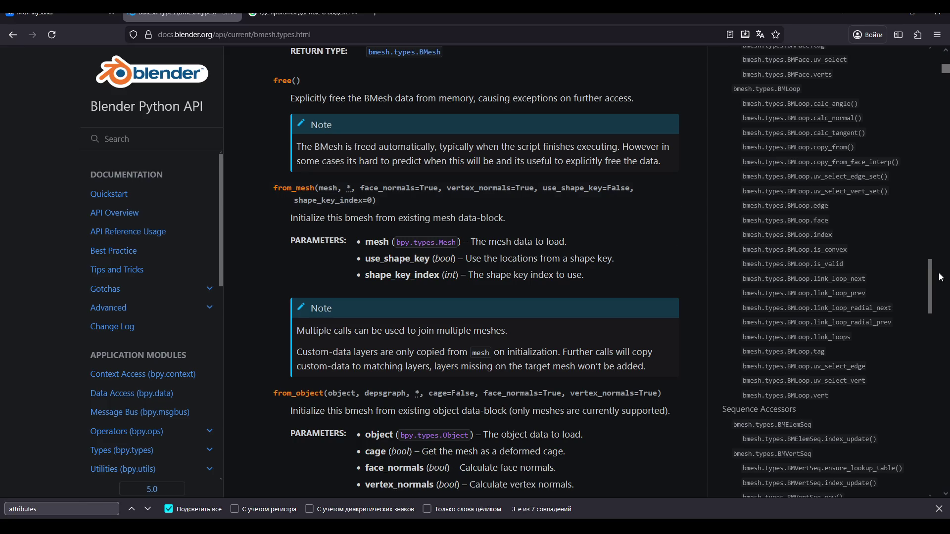
pyautogui.moveTo(929, 278); pyautogui.dragTo(930, 255)
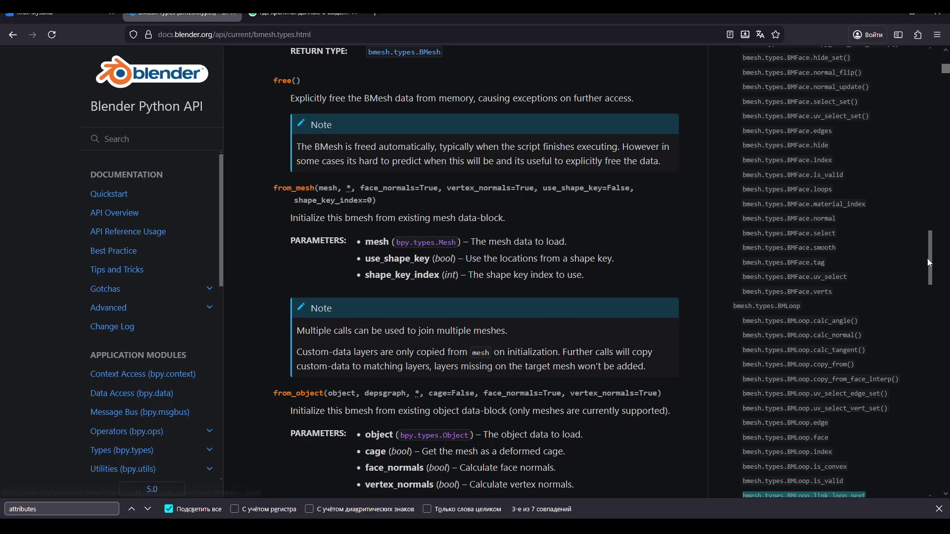
pyautogui.click(787, 292)
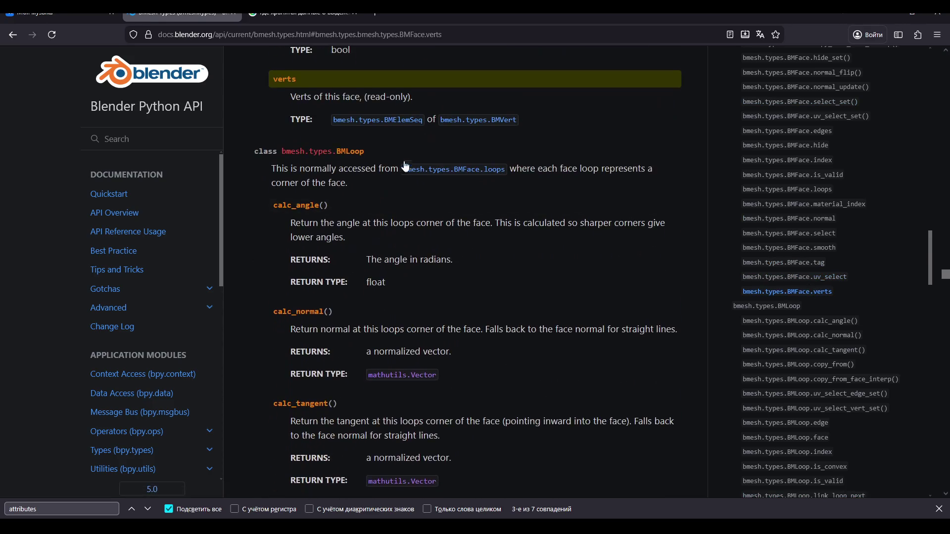
# Jump to the BMVert class and scroll to its is_valid, is_wire, link_edges and link_loops attributes
pyautogui.click(498, 121)
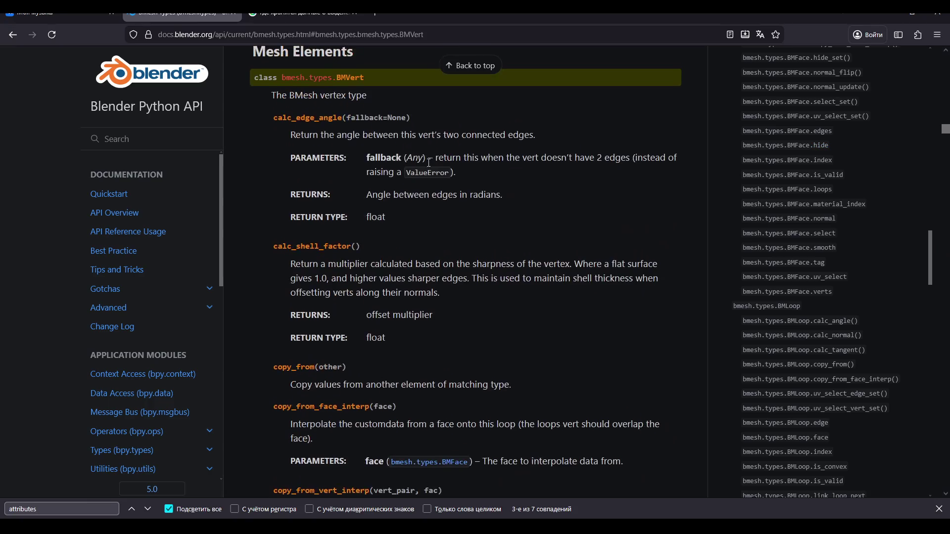
pyautogui.scroll(1, 371, 176)
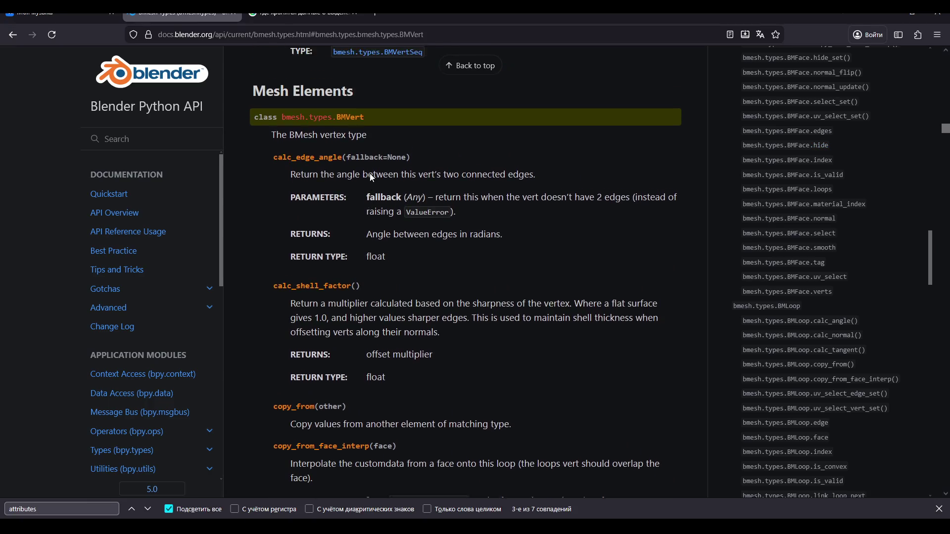
pyautogui.scroll(-1, 371, 175)
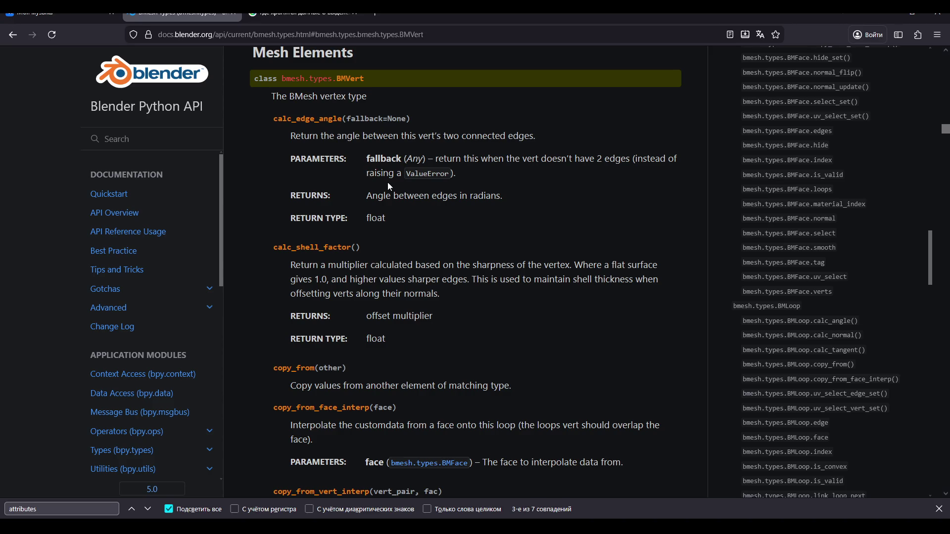
pyautogui.scroll(-6, 389, 185)
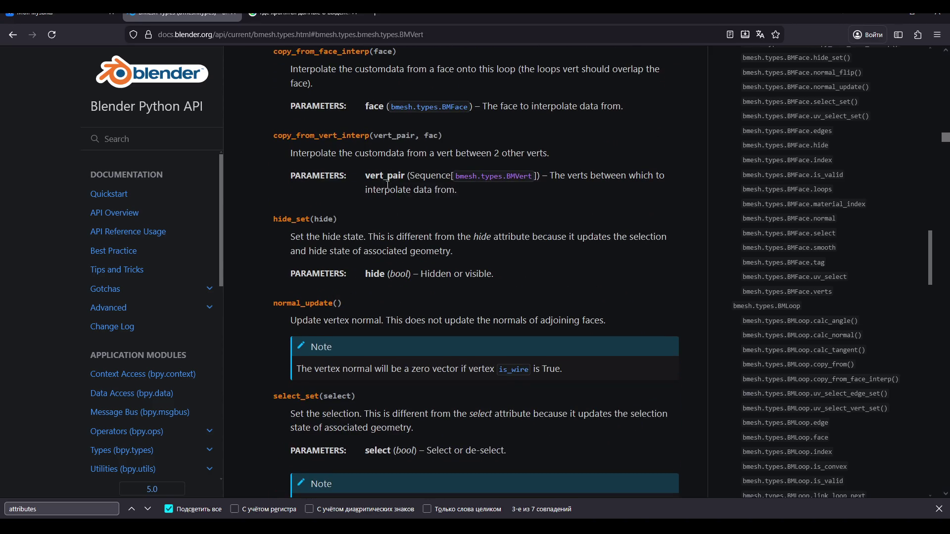
pyautogui.scroll(-4, 388, 184)
pyautogui.scroll(-6, 388, 185)
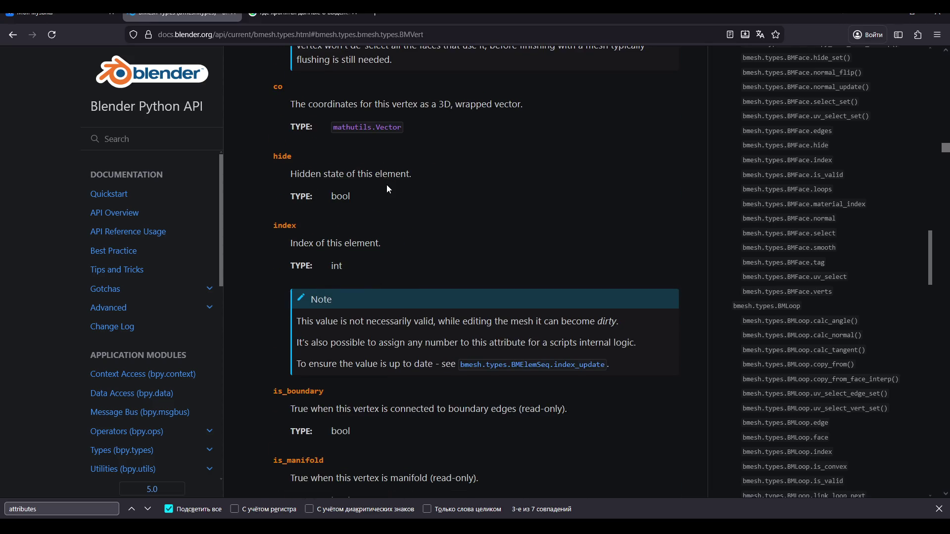
pyautogui.scroll(4, 388, 185)
pyautogui.scroll(-10, 388, 186)
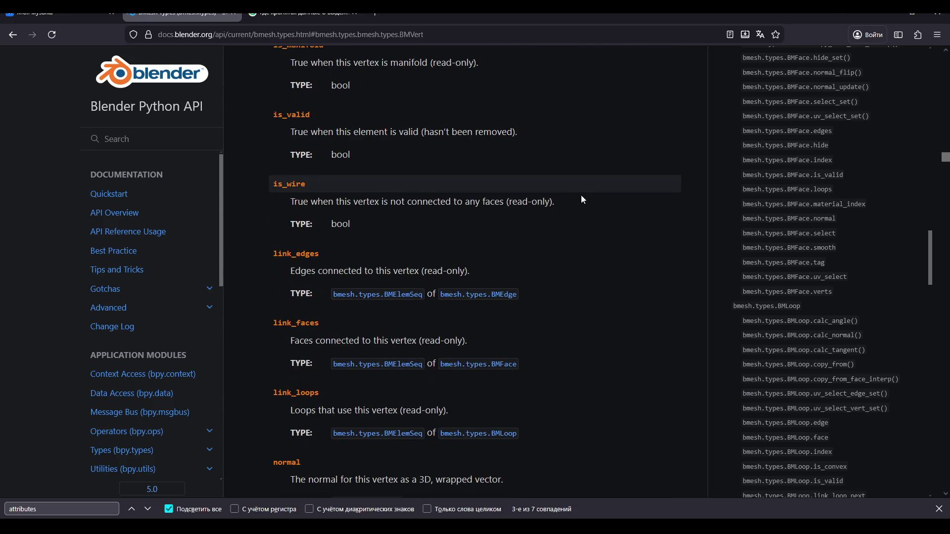
pyautogui.moveTo(934, 255); pyautogui.dragTo(915, 128)
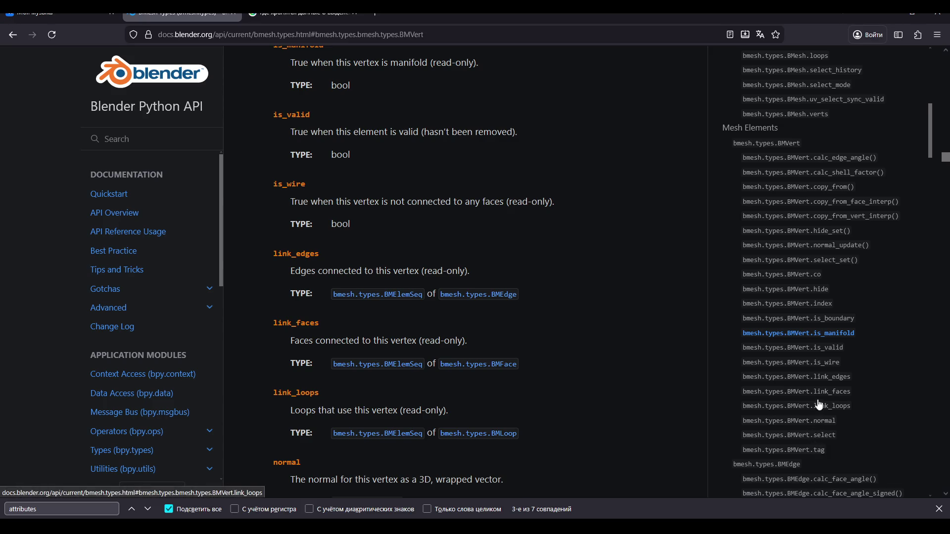
# Search the BMesh Types page for 'active', replacing the earlier 'bmesh activ' find term
pyautogui.hotkey('ctrl', 'f')
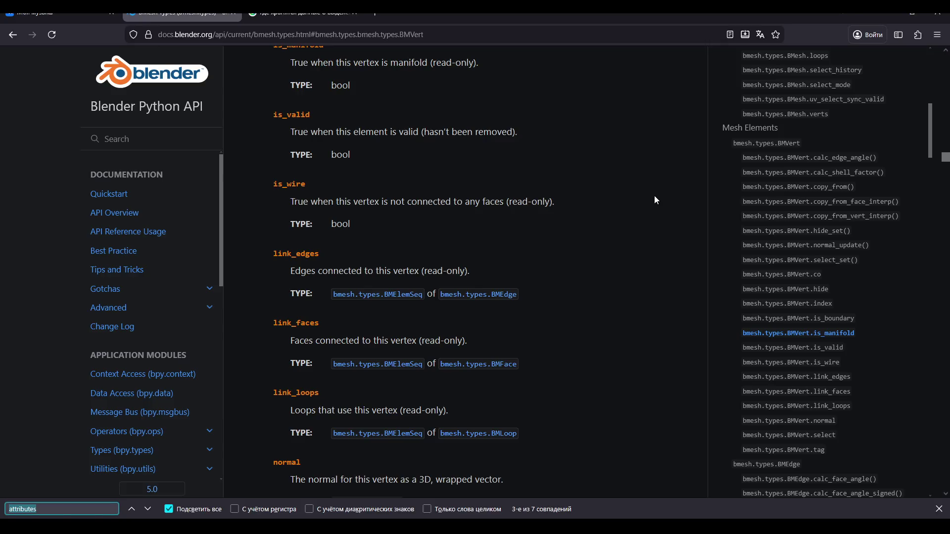
pyautogui.write('bmesh')
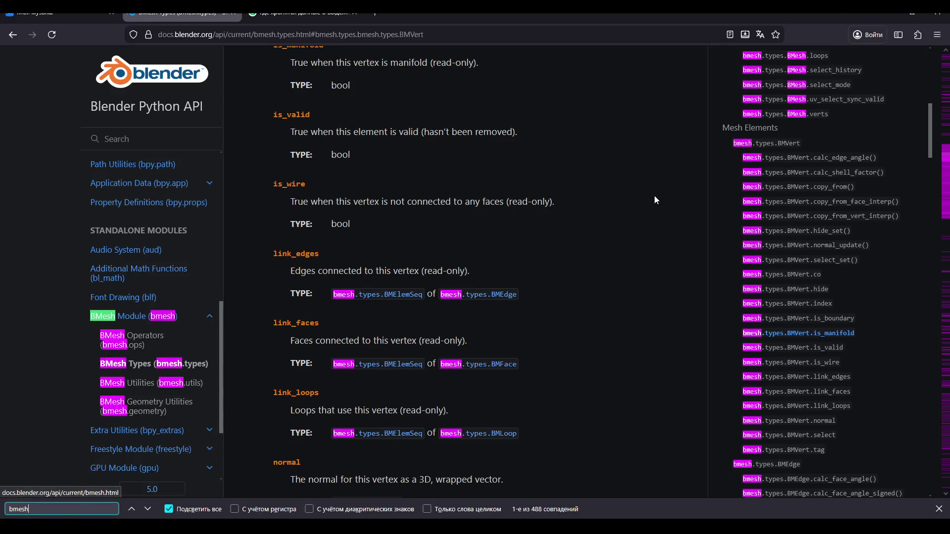
pyautogui.write(' activ')
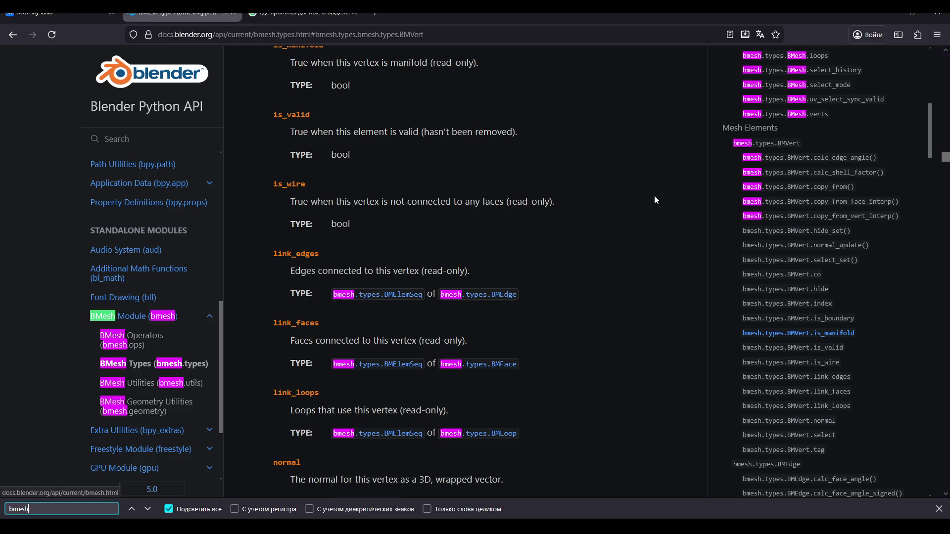
pyautogui.hotkey('ctrl', 'a')
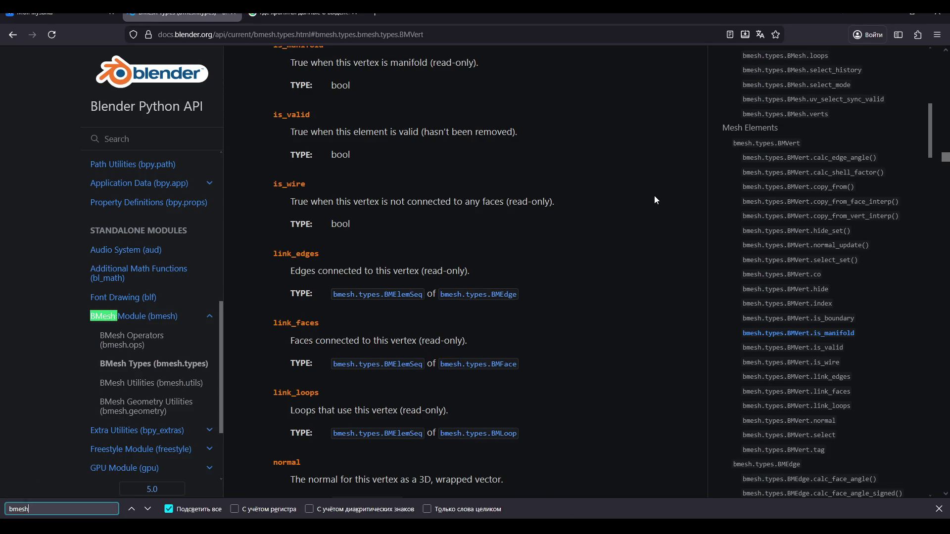
pyautogui.write('active')
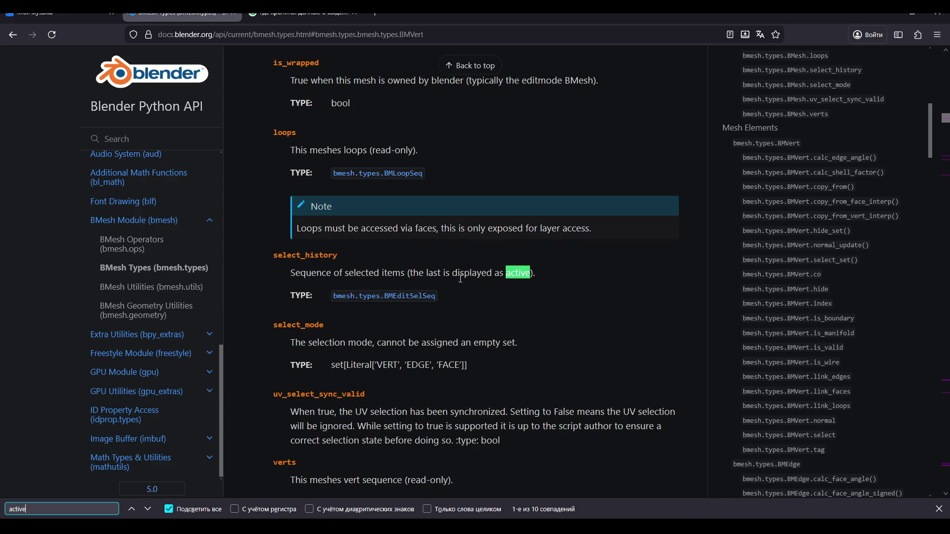
pyautogui.scroll(10, 445, 297)
pyautogui.scroll(-8, 445, 297)
pyautogui.scroll(-2, 436, 336)
# Jump to the BMesh select_history entry and read how the last selected item is active
pyautogui.click(372, 380)
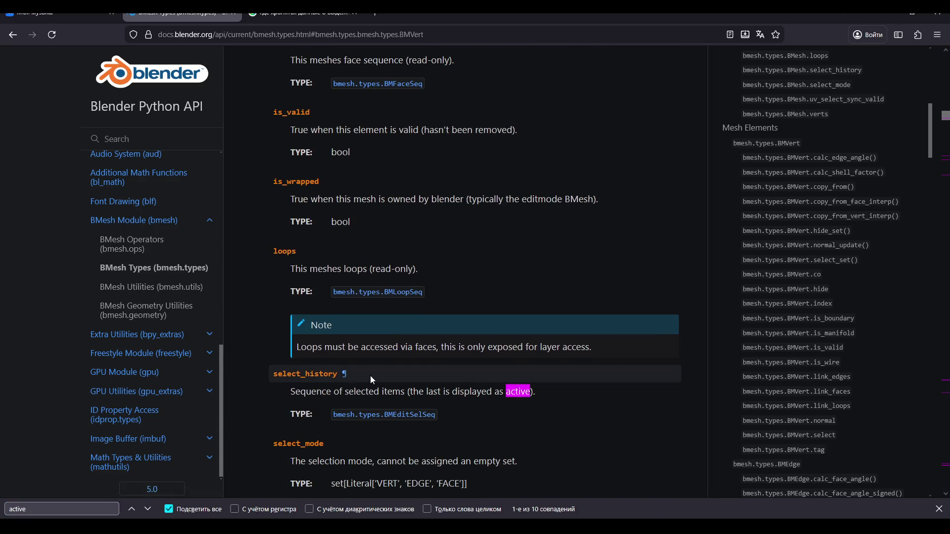
pyautogui.click(344, 376)
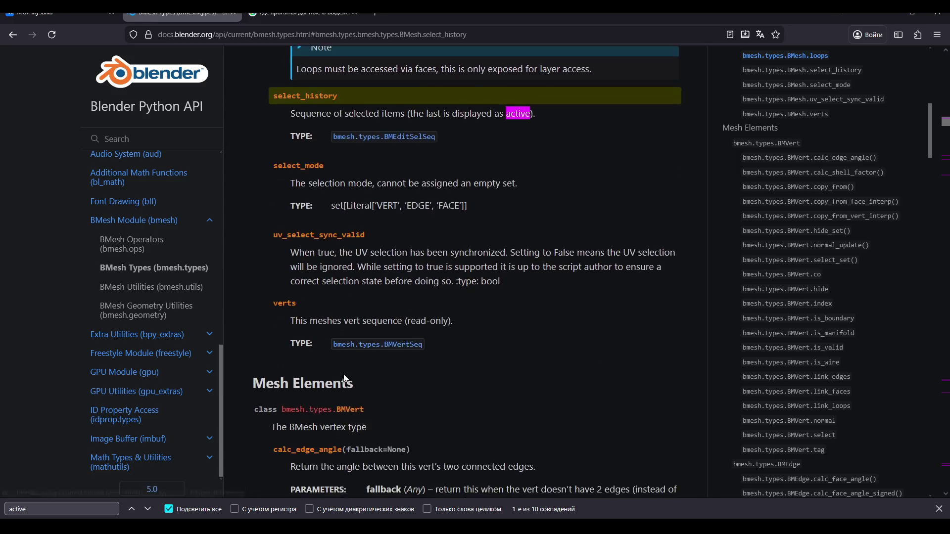
pyautogui.scroll(8, 802, 270)
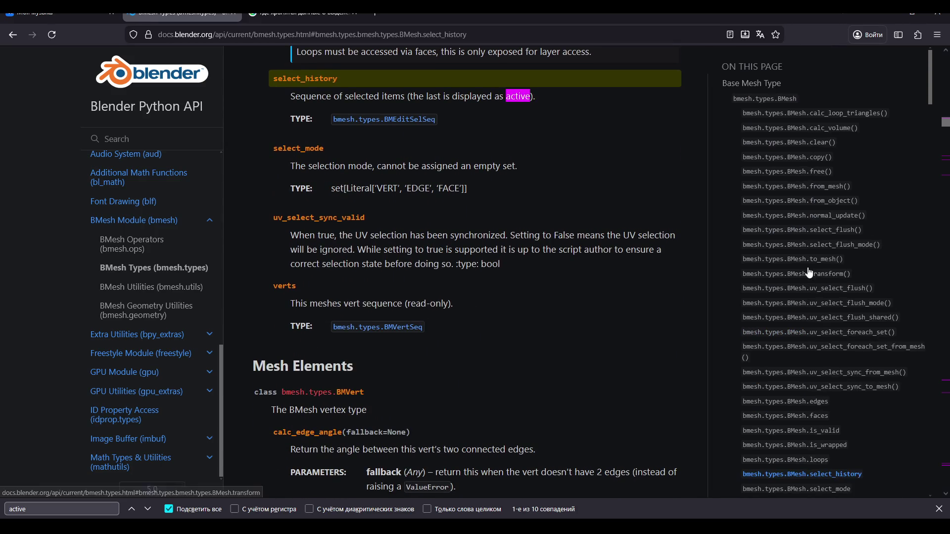
pyautogui.scroll(-5, 809, 272)
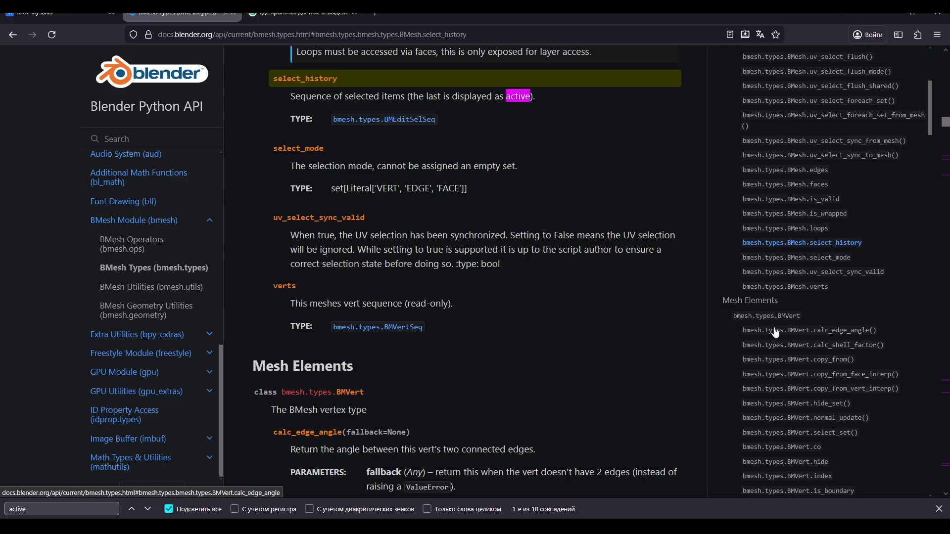
pyautogui.scroll(-5, 767, 326)
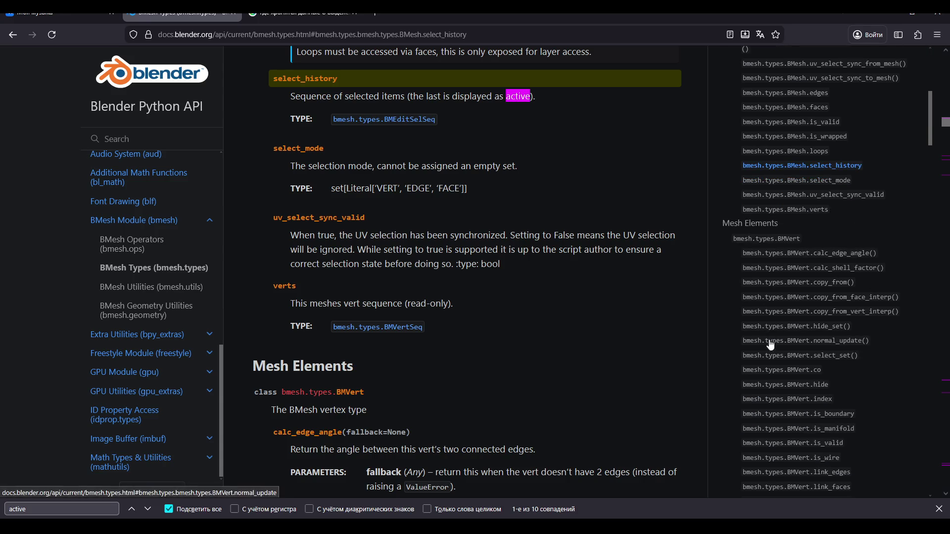
pyautogui.scroll(5, 762, 349)
pyautogui.scroll(1, 545, 292)
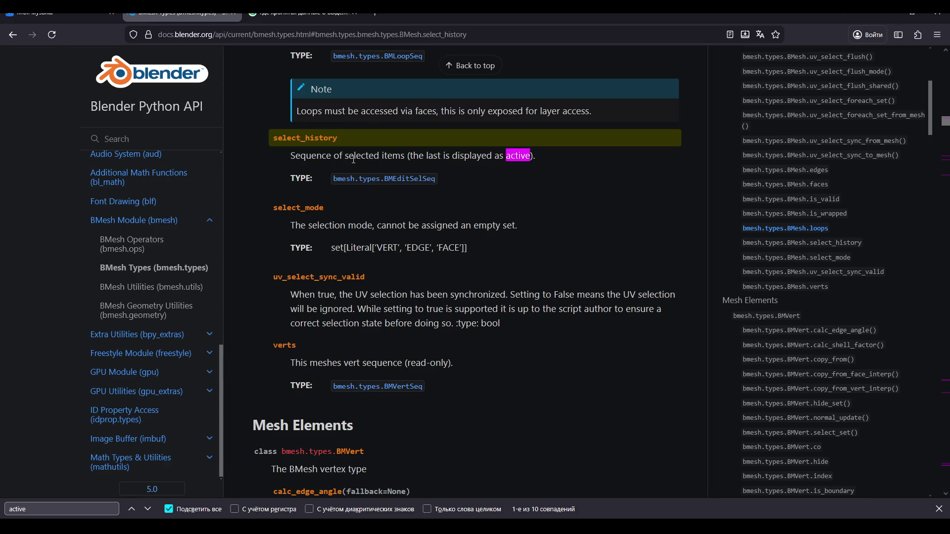
pyautogui.scroll(-1, 733, 282)
pyautogui.scroll(-2, 732, 281)
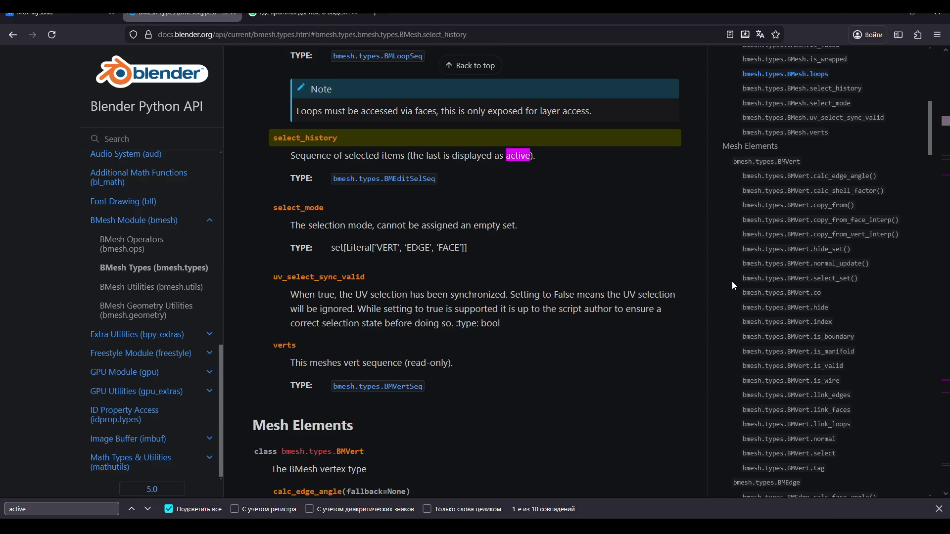
# Review BMVert select_set and select, plus BMesh select_mode and select_history, then return to Google
pyautogui.click(811, 278)
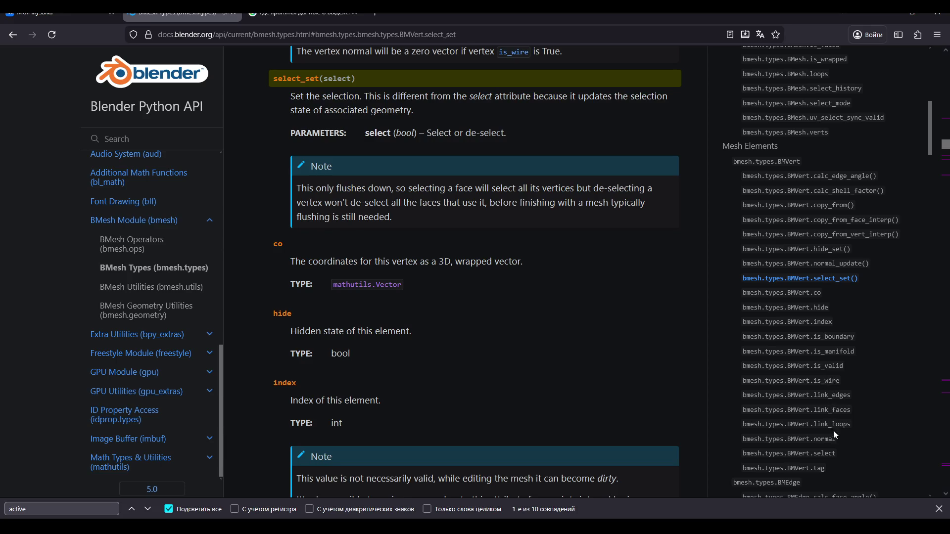
pyautogui.click(836, 454)
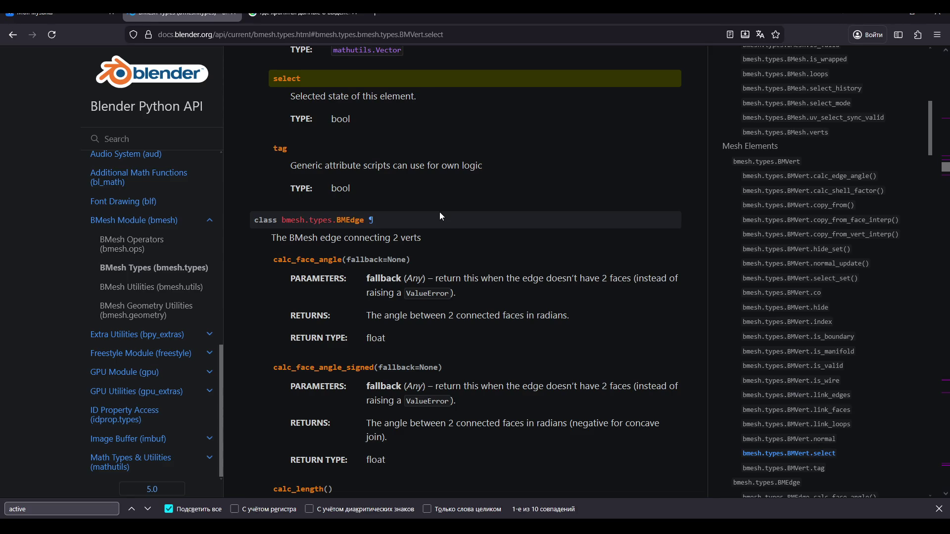
pyautogui.scroll(3, 815, 265)
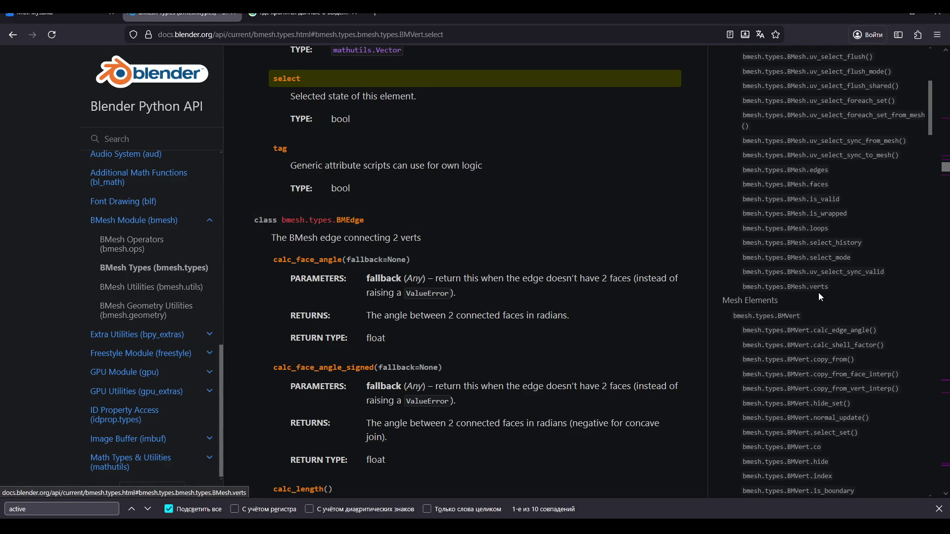
pyautogui.click(816, 265)
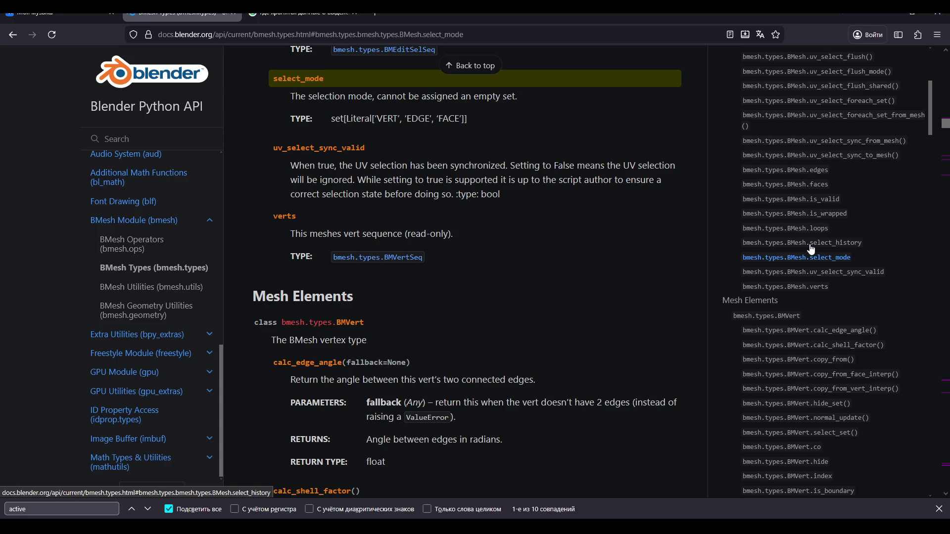
pyautogui.click(810, 247)
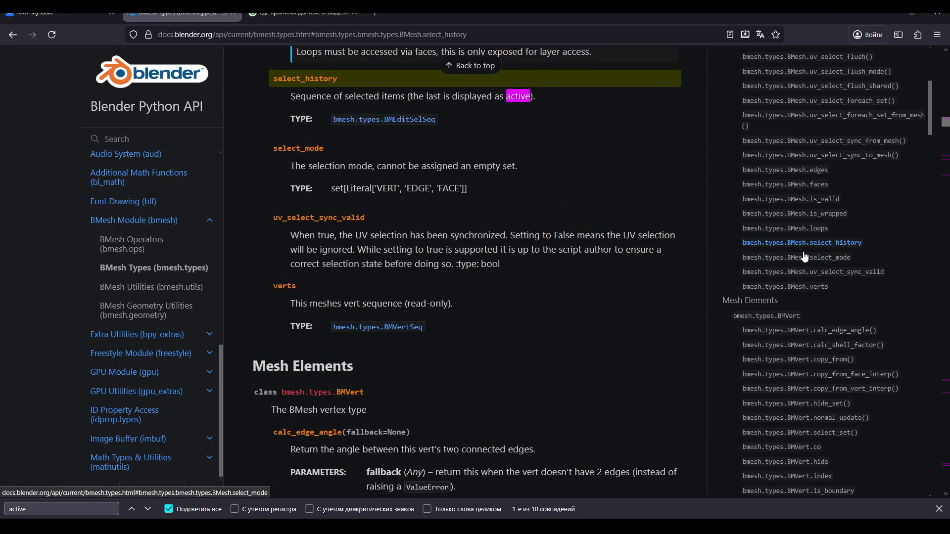
pyautogui.scroll(3, 805, 256)
pyautogui.scroll(2, 805, 256)
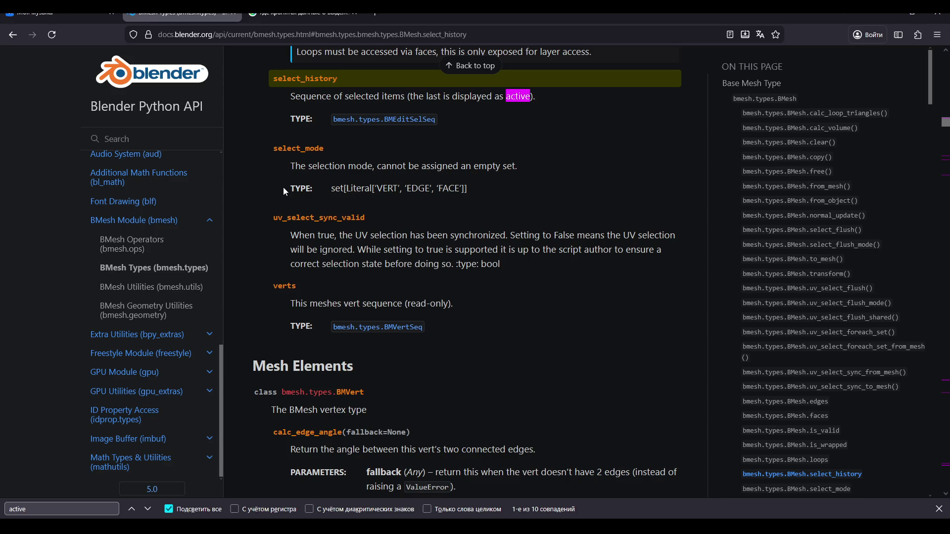
pyautogui.click(259, 15)
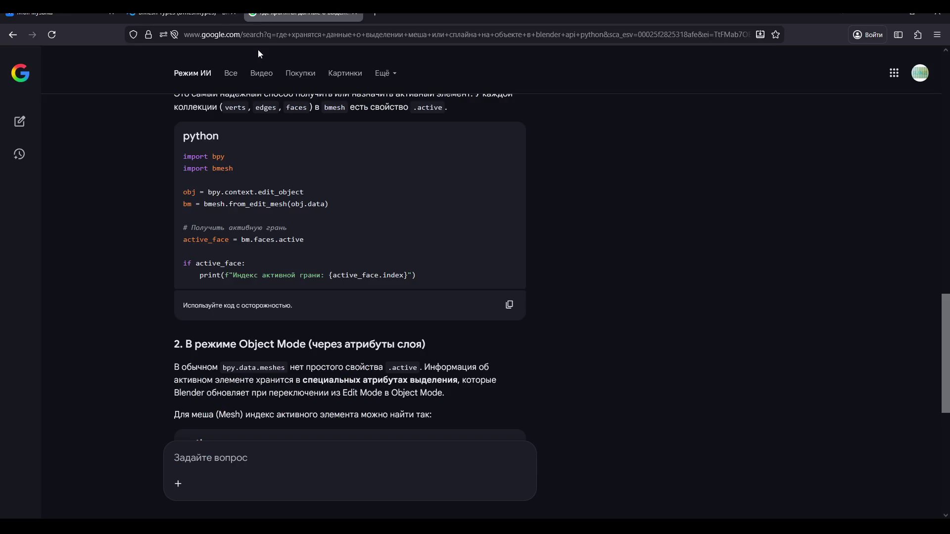
# Read the AI answer's Object Mode, curve and summary sections, then orbit the NurbsPath in Blender
pyautogui.scroll(-5, 325, 220)
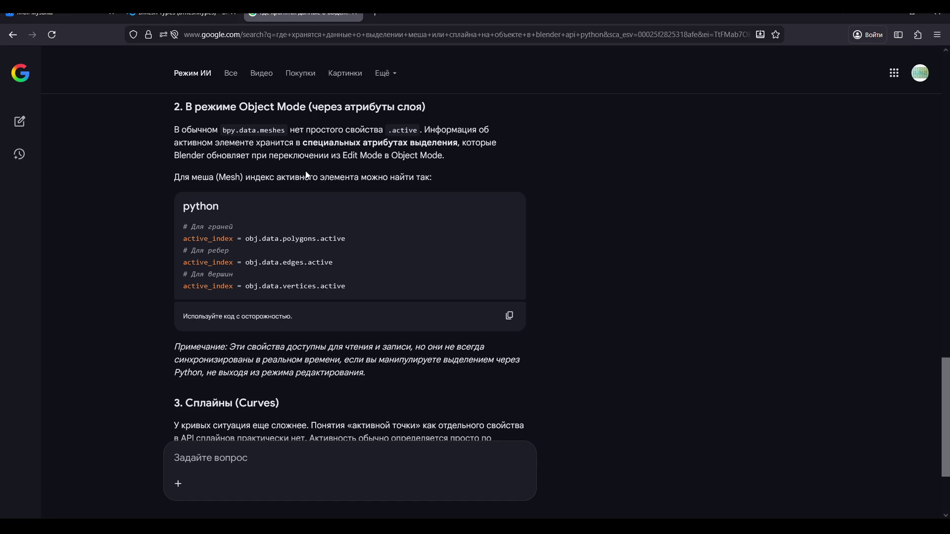
pyautogui.scroll(-3, 306, 174)
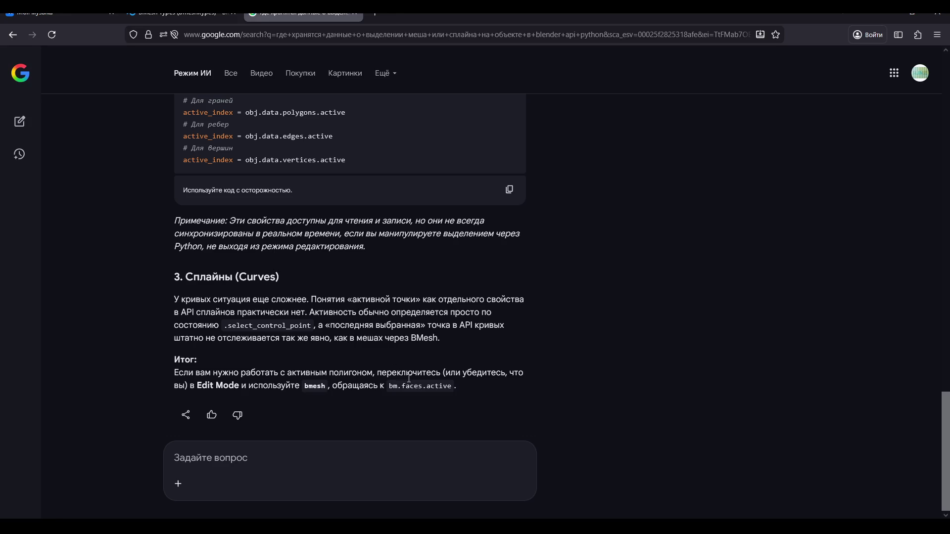
pyautogui.scroll(1, 409, 378)
pyautogui.scroll(-1, 409, 379)
pyautogui.scroll(1, 409, 379)
pyautogui.scroll(1, 409, 380)
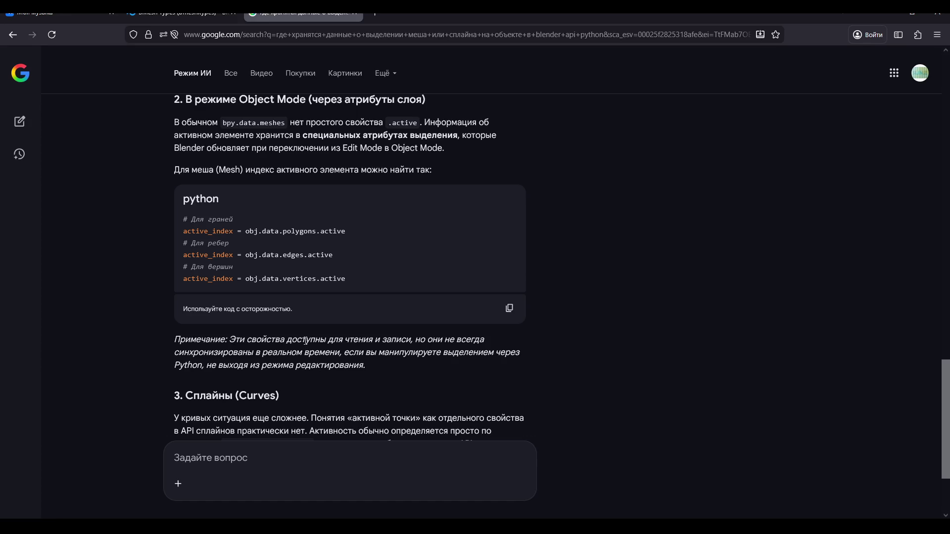
pyautogui.scroll(2, 306, 341)
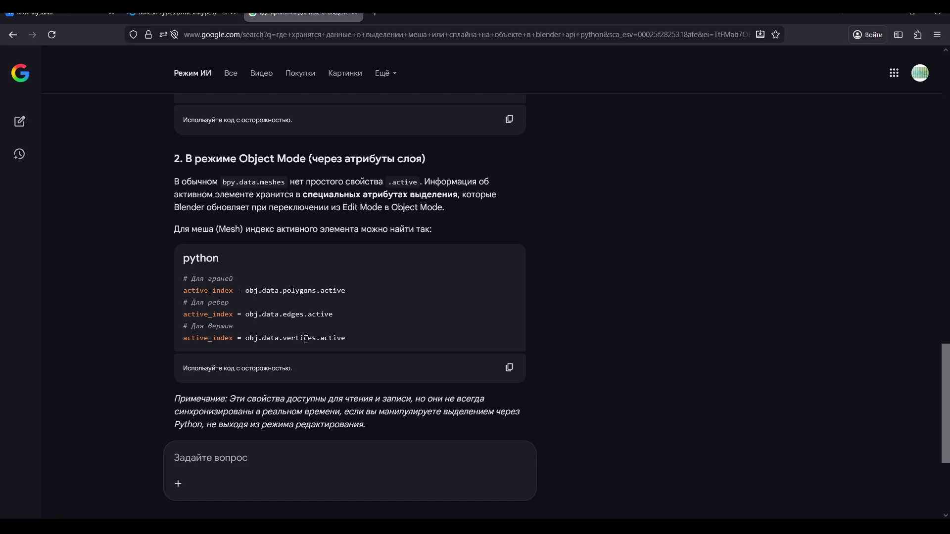
pyautogui.hotkey('alt', 'Tab')
pyautogui.moveTo(352, 386)
pyautogui.mouseDown(button='middle')
pyautogui.moveTo(462, 334)
pyautogui.moveTo(475, 294)
pyautogui.moveTo(500, 287)
pyautogui.mouseUp(button='middle')
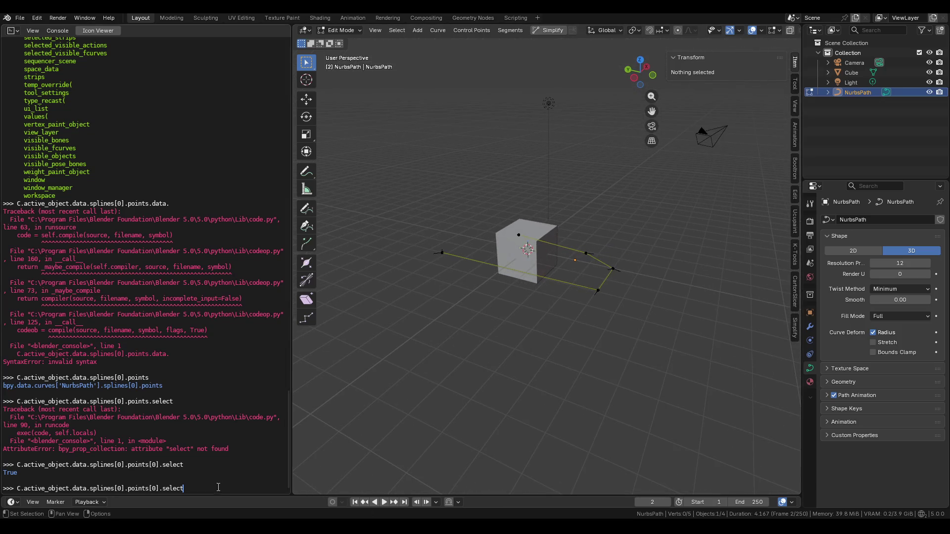
# Copy the Python console's current input line and glance at the Google AI answer
pyautogui.hotkey('ctrl', 'a')
pyautogui.click(170, 486)
pyautogui.hotkey('ctrl', 'a')
pyautogui.hotkey('ctrl', 'c')
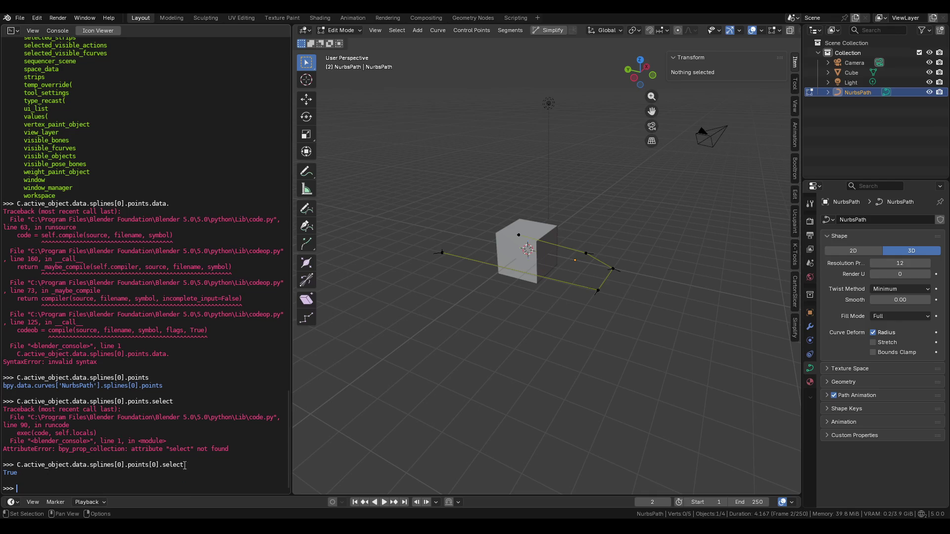
pyautogui.hotkey('alt', 'Tab')
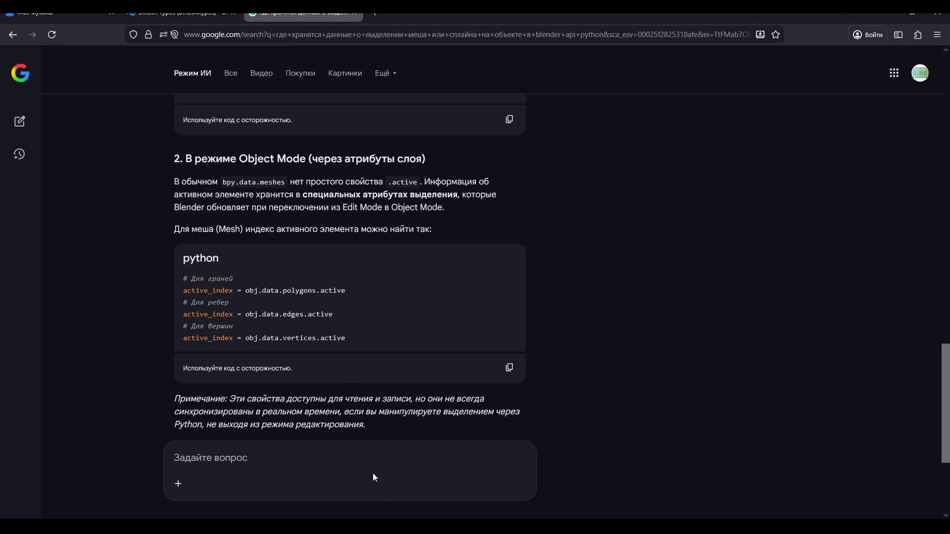
pyautogui.hotkey('alt', 'Tab')
# Autocomplete C.object in the console to list the object's attributes, trying .vertex_groups
pyautogui.write('C.object')
pyautogui.press('Tab')
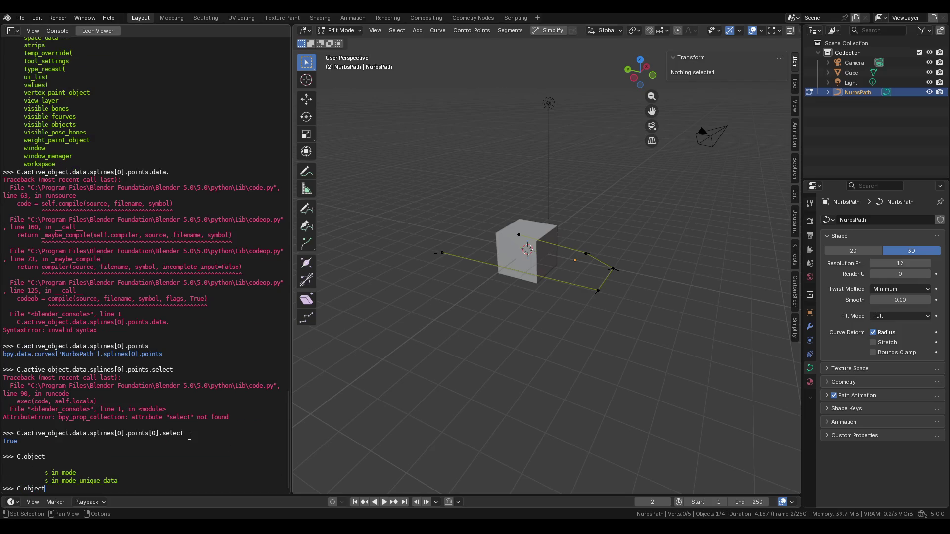
pyautogui.hotkey('alt', 'Tab')
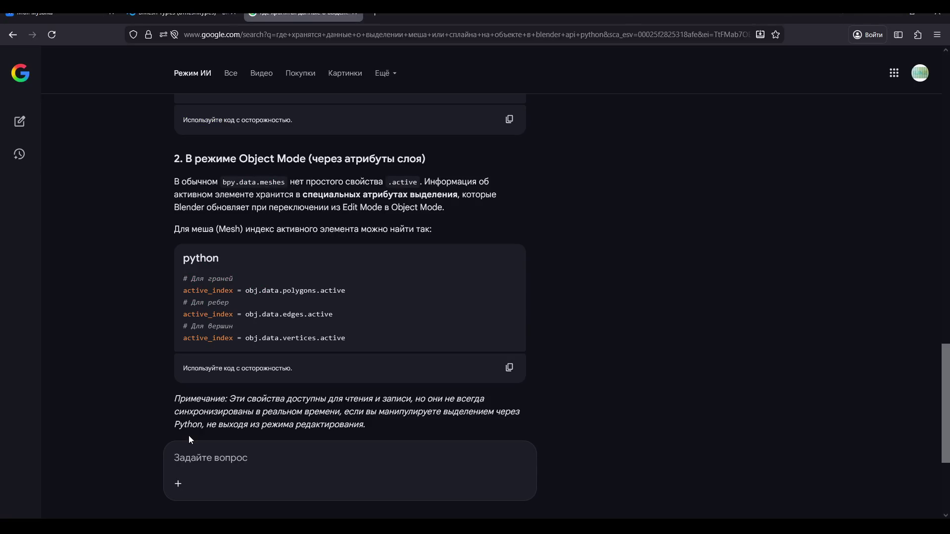
pyautogui.hotkey('alt', 'Tab')
pyautogui.write('.vertex_groups')
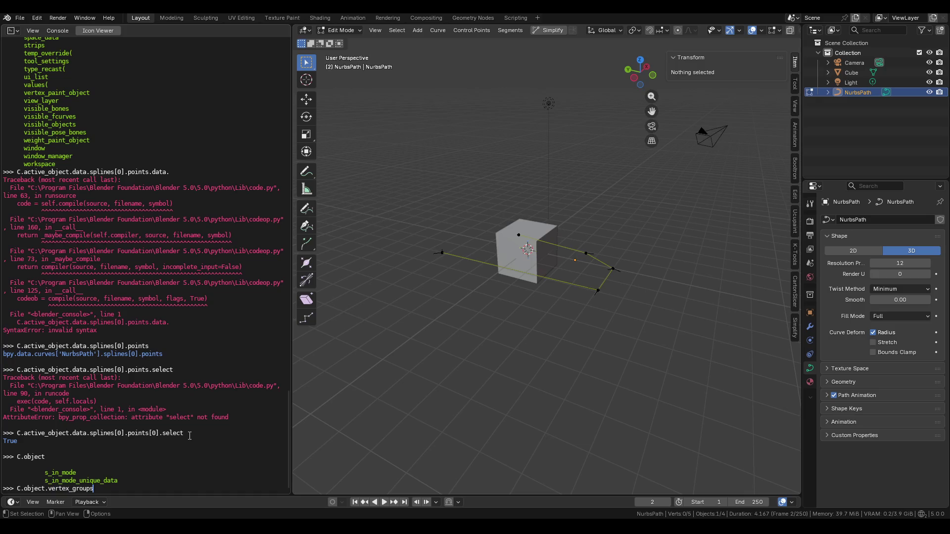
pyautogui.press('BackSpace')
pyautogui.press('BackSpace')
pyautogui.press('BackSpace')
pyautogui.press('Tab')
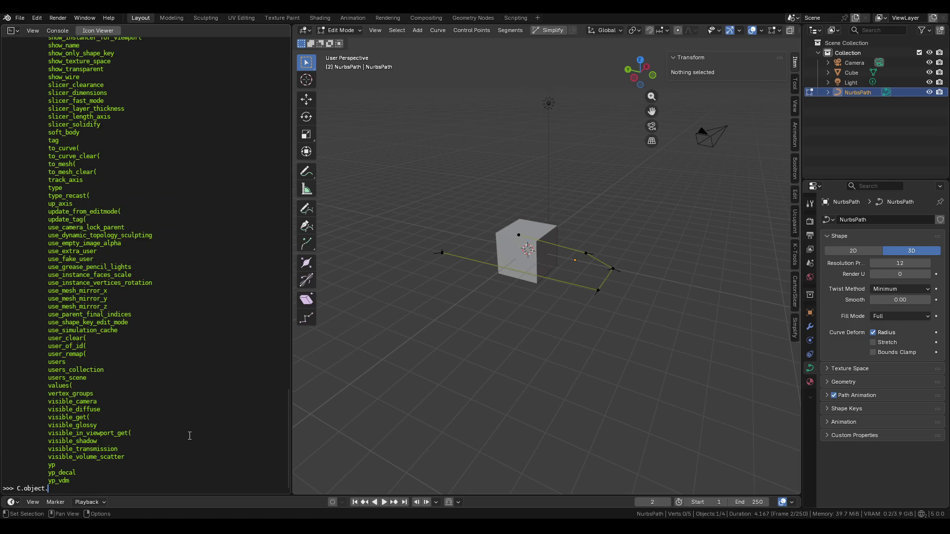
pyautogui.hotkey('alt', 'Tab')
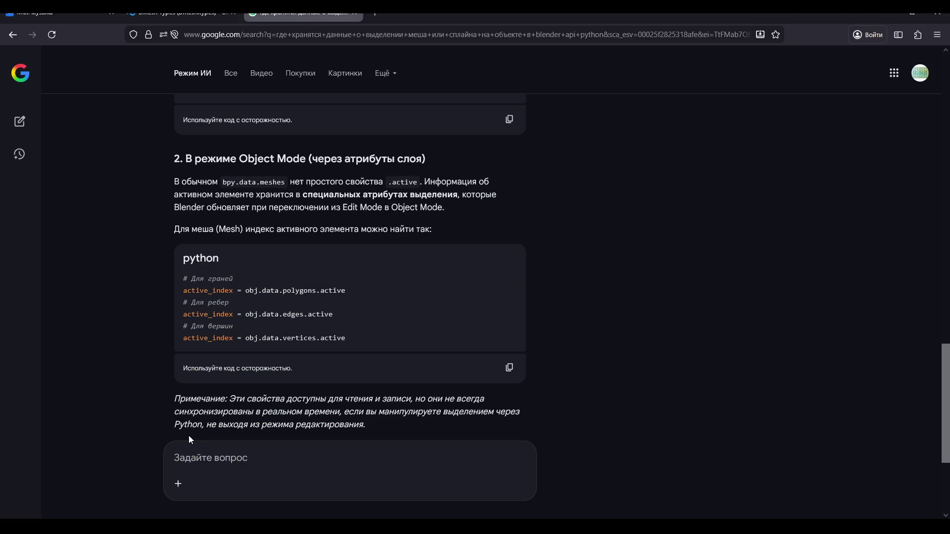
pyautogui.hotkey('alt', 'Tab')
# List the NurbsPath's C.object.data. attributes, then select the Cube and bring up its mode menu
pyautogui.write('data.ver')
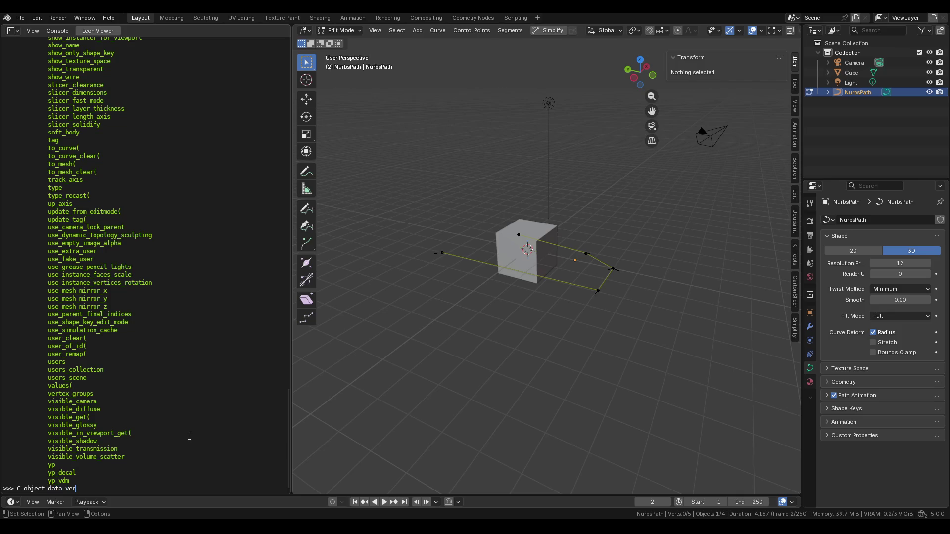
pyautogui.press('BackSpace')
pyautogui.press('BackSpace')
pyautogui.press('BackSpace')
pyautogui.hotkey('ctrl', 'space')
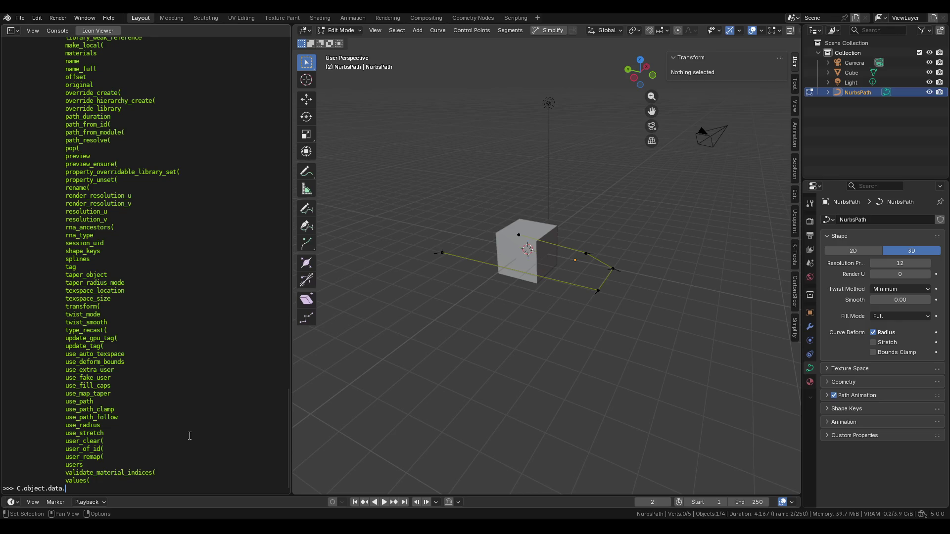
pyautogui.hotkey('alt', 'Tab')
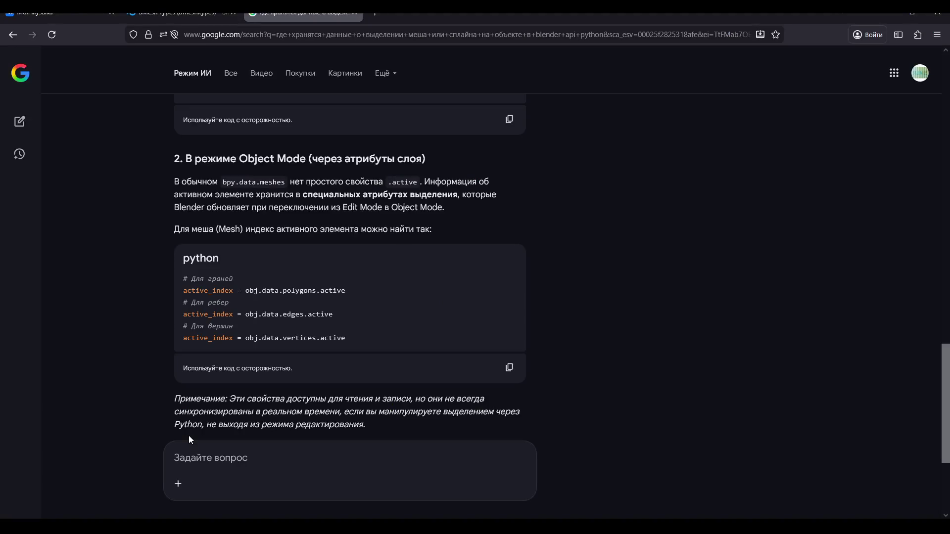
pyautogui.hotkey('alt', 'Tab')
pyautogui.click(519, 240)
pyautogui.hotkey('ctrl', 'Tab')
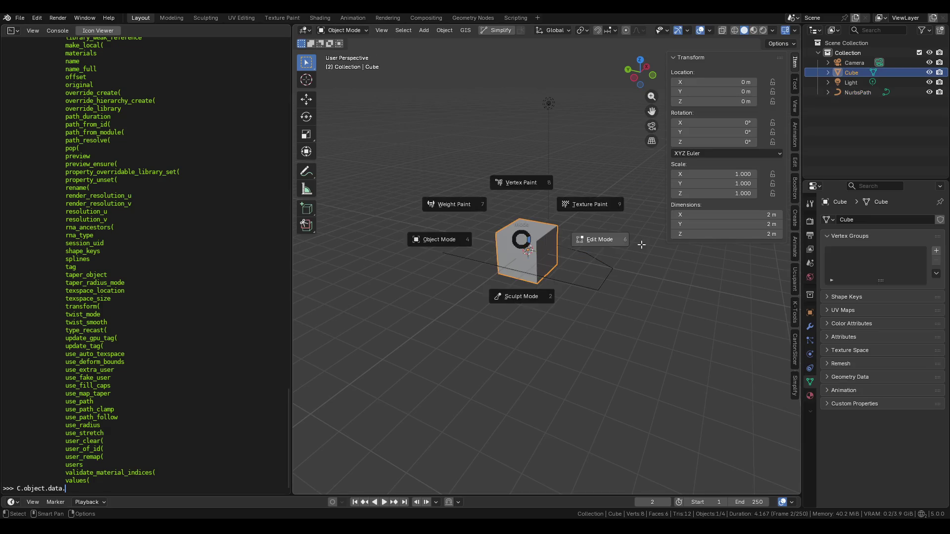
# Toggle the Cube into Edit Mode and back to Object Mode, and clear the console line
pyautogui.click(642, 244)
pyautogui.press('Tab')
pyautogui.press('Up')
pyautogui.write('select')
pyautogui.press('Up')
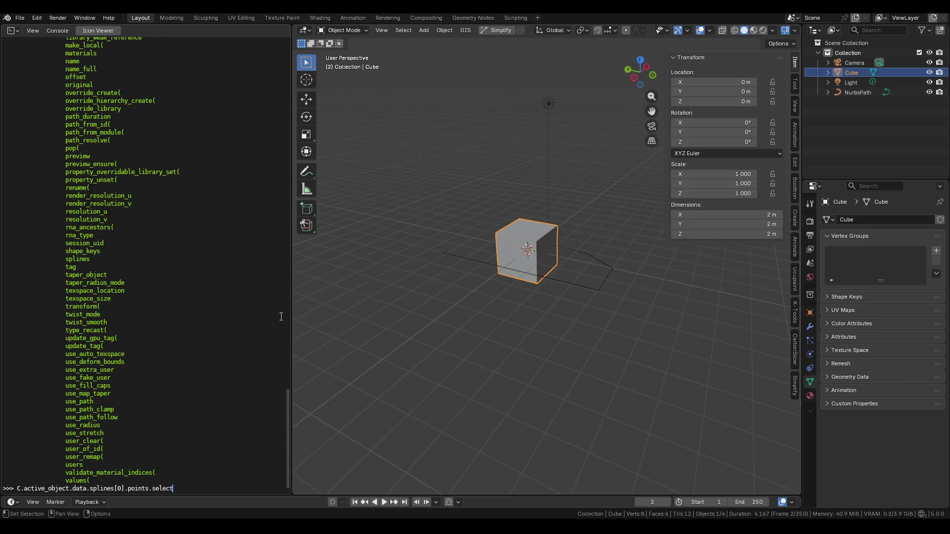
pyautogui.press('BackSpace')
pyautogui.press('BackSpace')
pyautogui.press('BackSpace')
# Autocomplete through C.object attributes down to C.object.data.vertices
pyautogui.write('C.object')
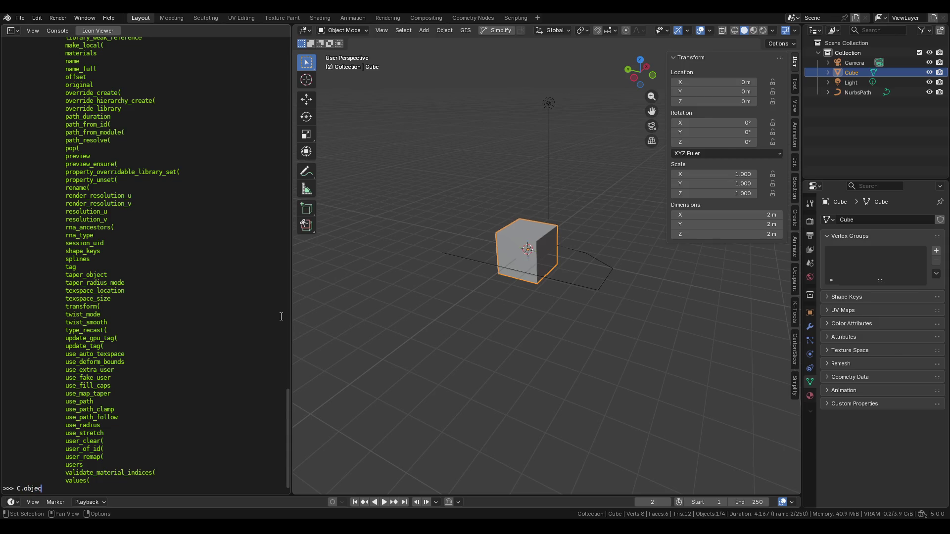
pyautogui.press('Tab')
pyautogui.write('v')
pyautogui.press('Tab')
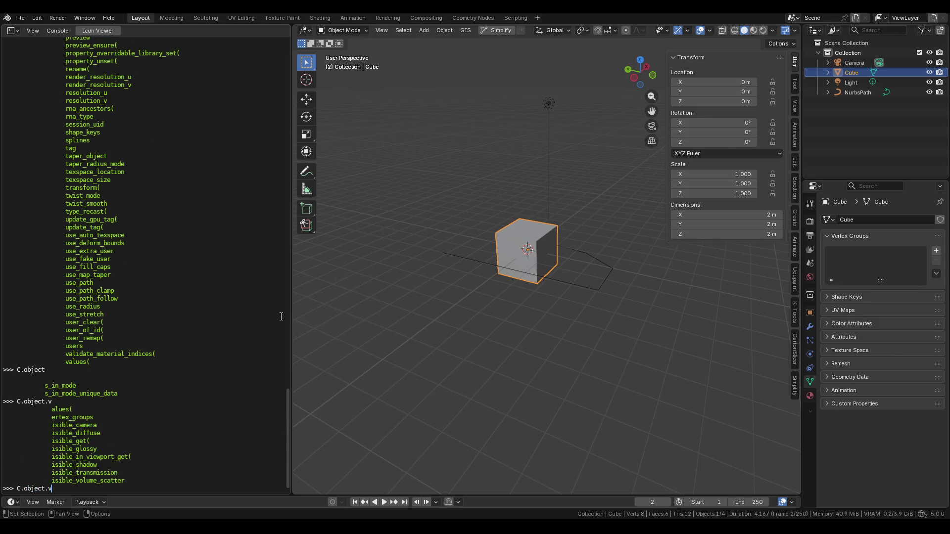
pyautogui.press('BackSpace')
pyautogui.write('data.vert')
pyautogui.press('Tab')
# List the vertices collection's members and run C.object.data.vertices to see its path
pyautogui.write('ices.ac')
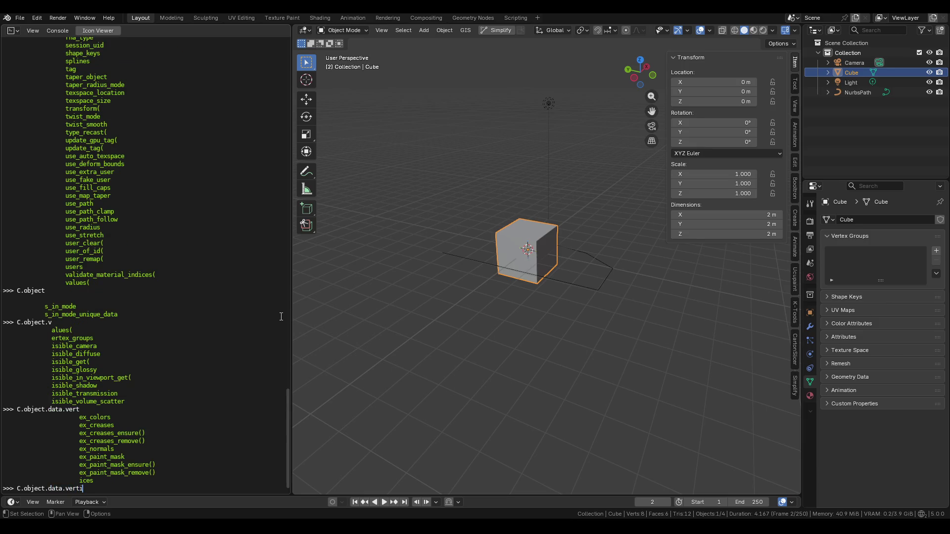
pyautogui.press('BackSpace')
pyautogui.press('BackSpace')
pyautogui.press('Tab')
pyautogui.press('Return')
pyautogui.press('Up')
pyautogui.press('BackSpace')
pyautogui.press('Return')
# Show the documentation for the vertices collection's find method
pyautogui.press('Up')
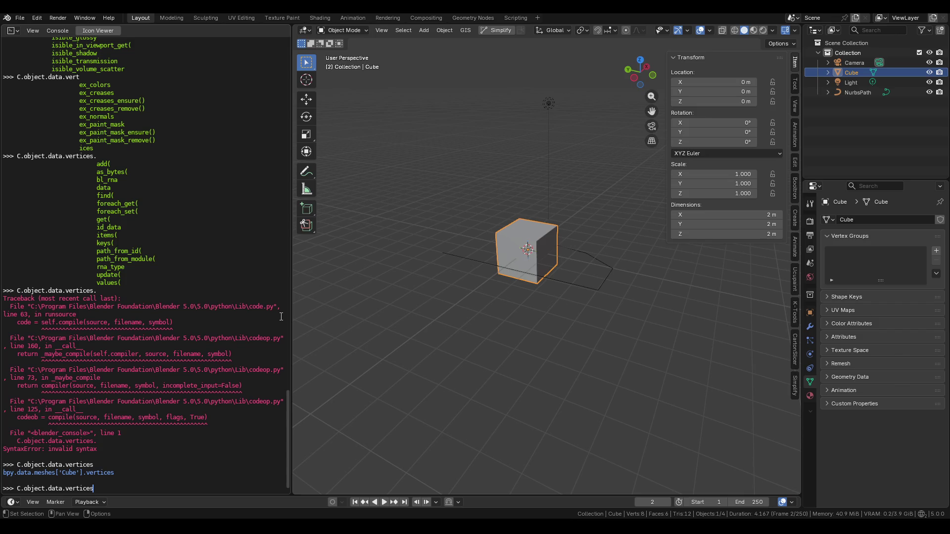
pyautogui.write('.')
pyautogui.write('find')
pyautogui.press('Return')
pyautogui.press('Up')
pyautogui.press('Tab')
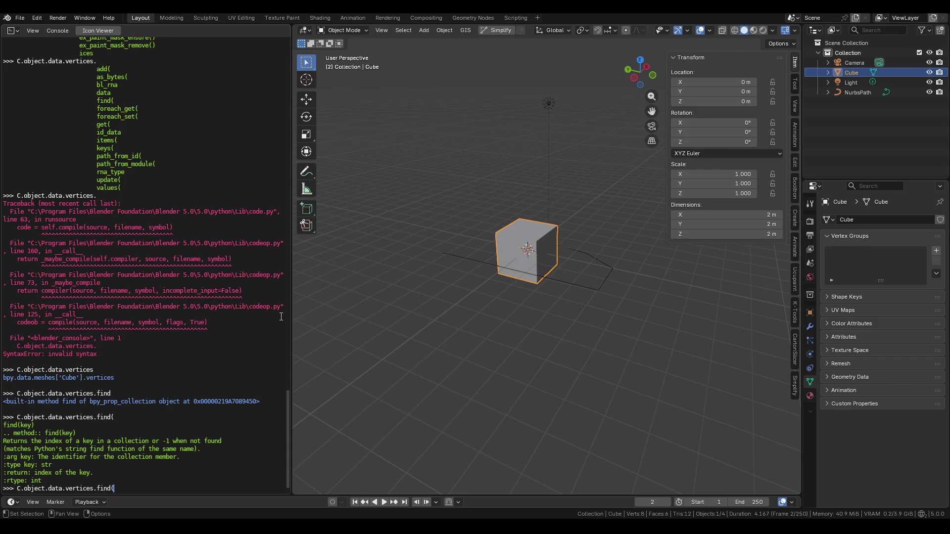
# Run C.object.data.vertices.items() to list all eight Cube vertices
pyautogui.press('BackSpace')
pyautogui.press('BackSpace')
pyautogui.press('BackSpace')
pyautogui.write('iter')
pyautogui.press('BackSpace')
pyautogui.write('ms()')
pyautogui.press('Return')
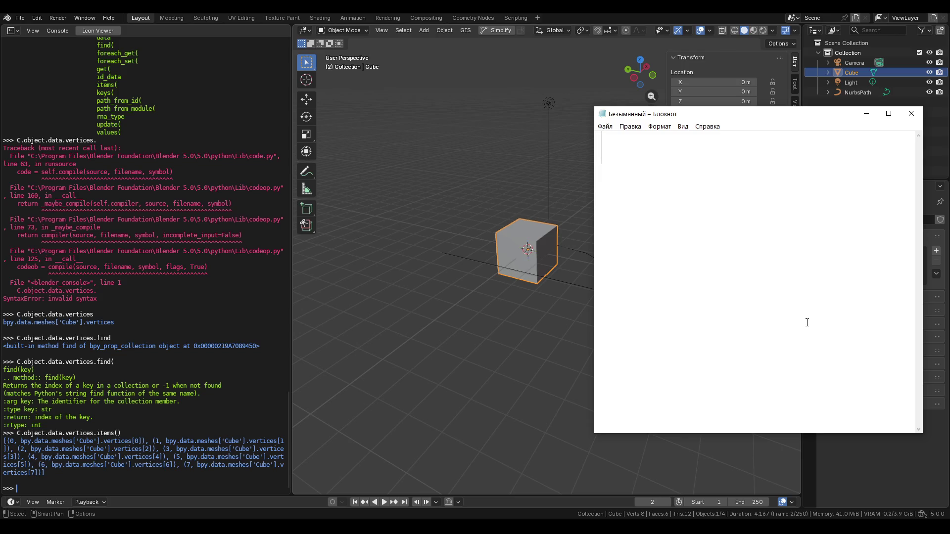
# Type the note 'Ну его нахер' in Notepad, erase it, and close the window
pyautogui.write('У')
pyautogui.press('BackSpace')
pyautogui.write('Ну е')
pyautogui.write('го нахе')
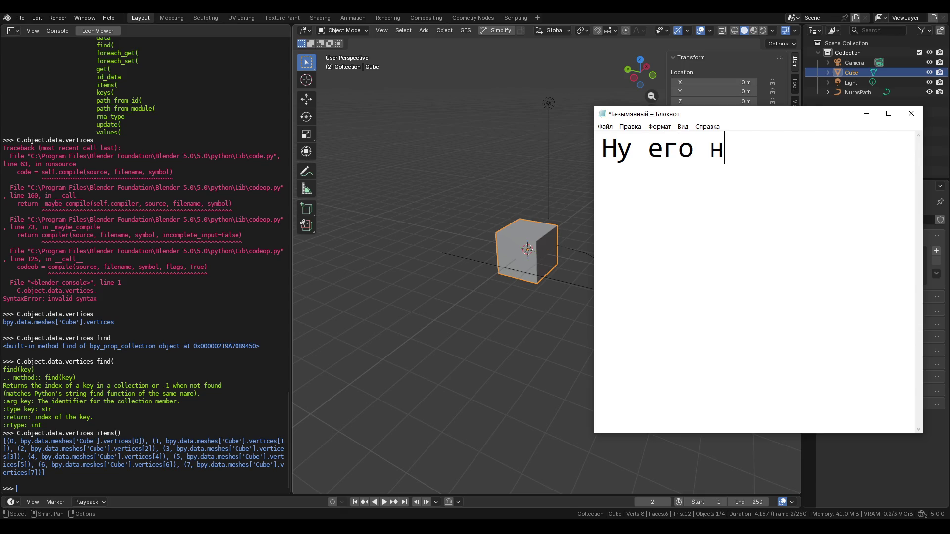
pyautogui.write('р')
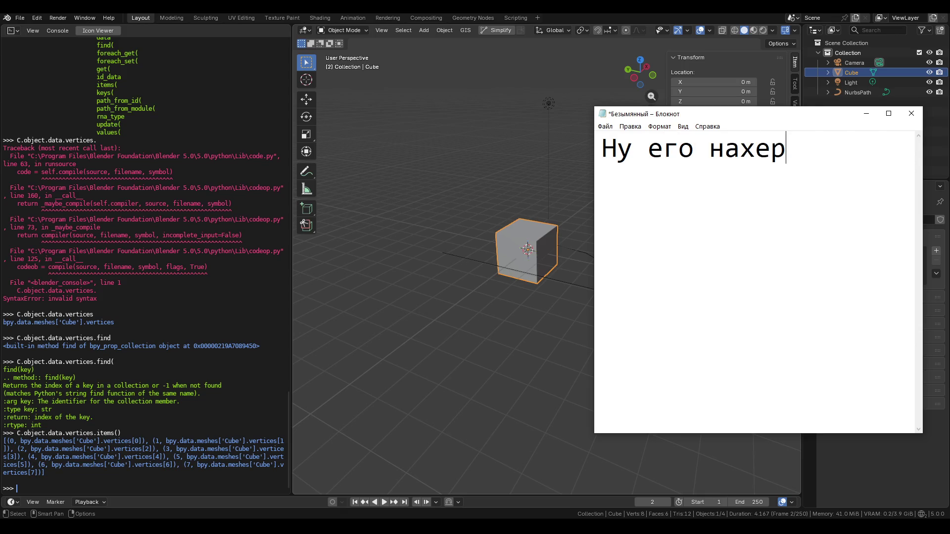
pyautogui.press('BackSpace')
pyautogui.press('BackSpace')
pyautogui.press('BackSpace')
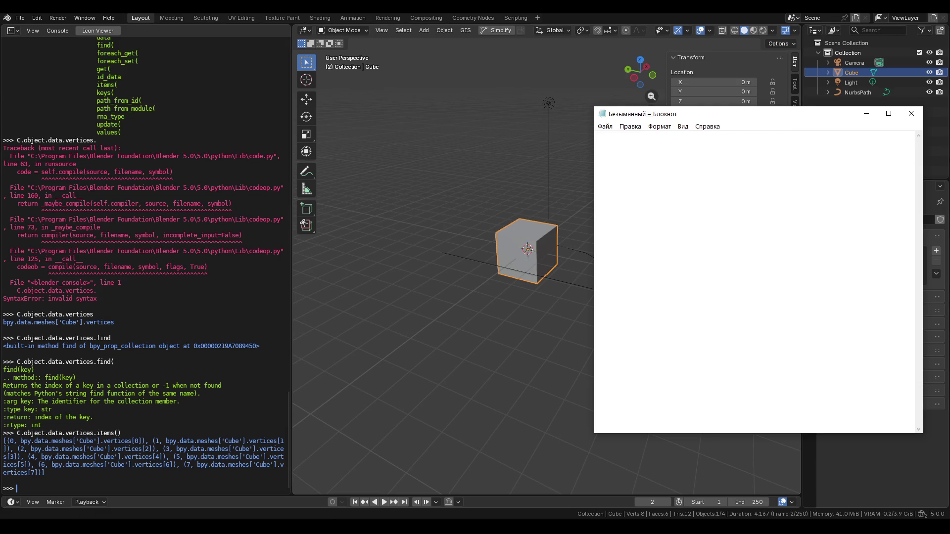
pyautogui.click(914, 119)
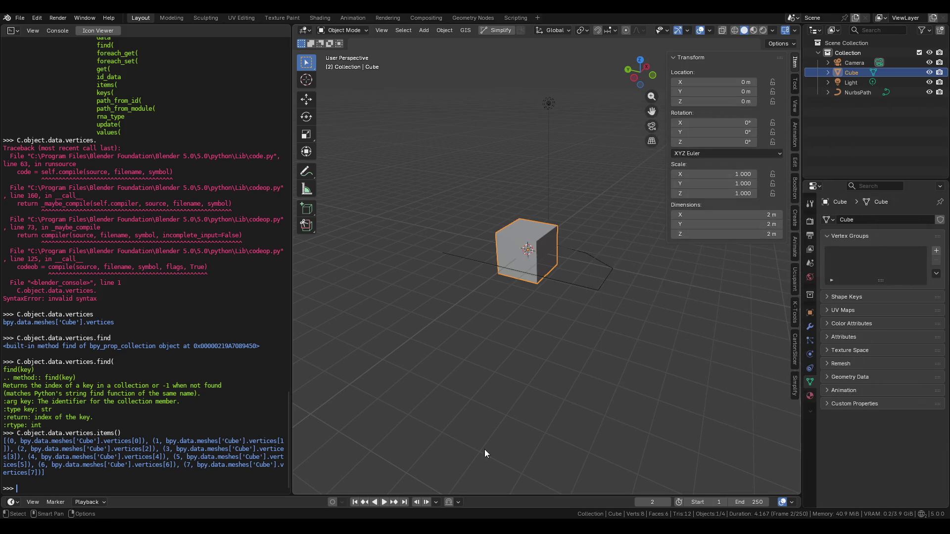
# Bring the Google AI answer forward at its Object Mode section with vertices.active code
pyautogui.click(383, 527)
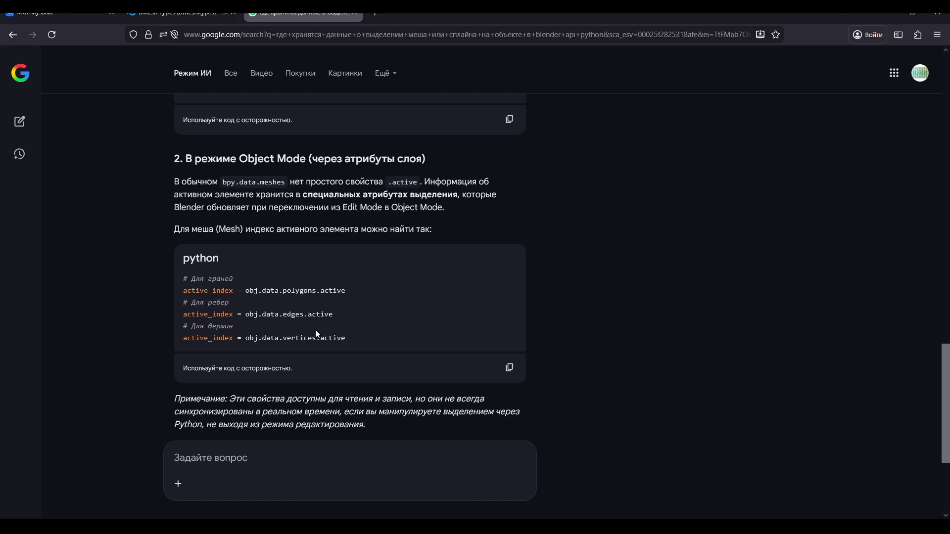
pyautogui.scroll(-3, 316, 331)
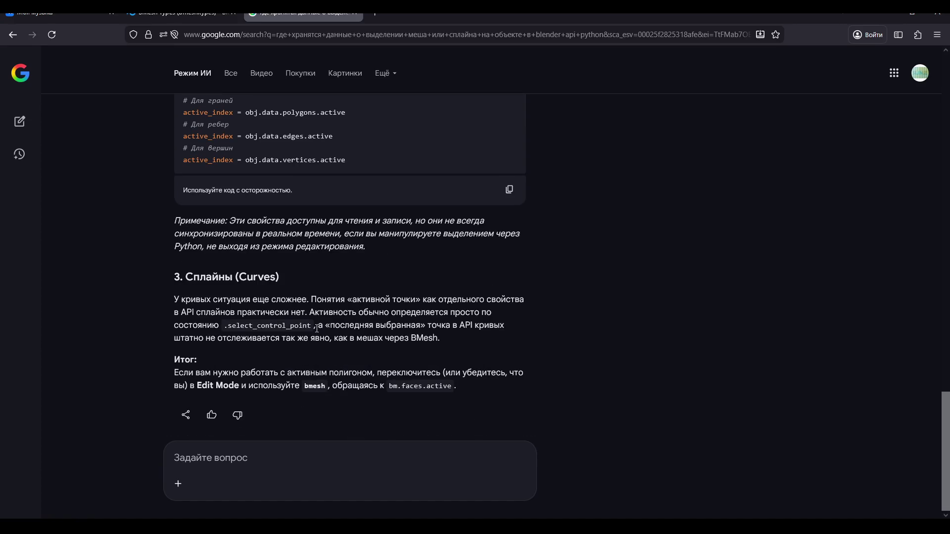
pyautogui.scroll(3, 317, 329)
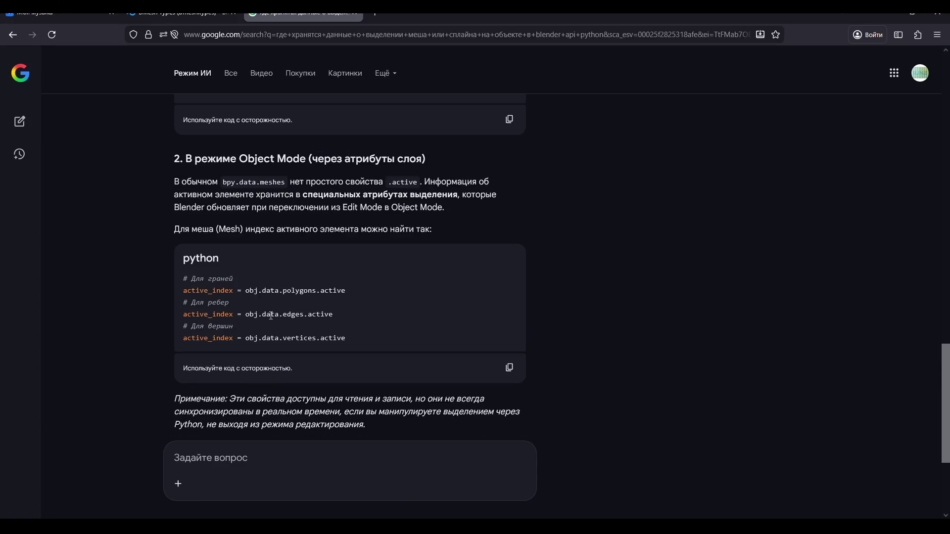
pyautogui.scroll(-3, 271, 316)
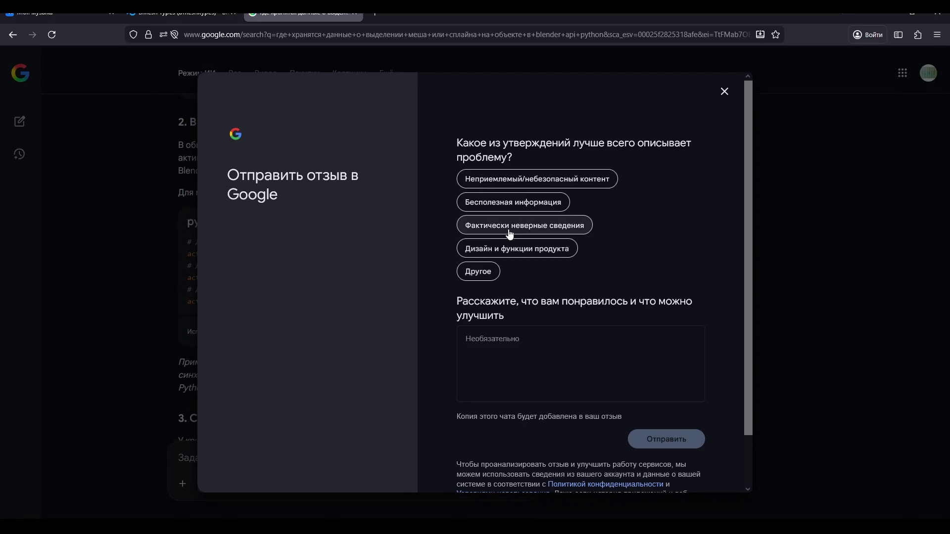
# Submit feedback marking the AI answer as 'Фактически неверные сведения' and dismiss the thank-you message
pyautogui.click(510, 232)
pyautogui.click(663, 441)
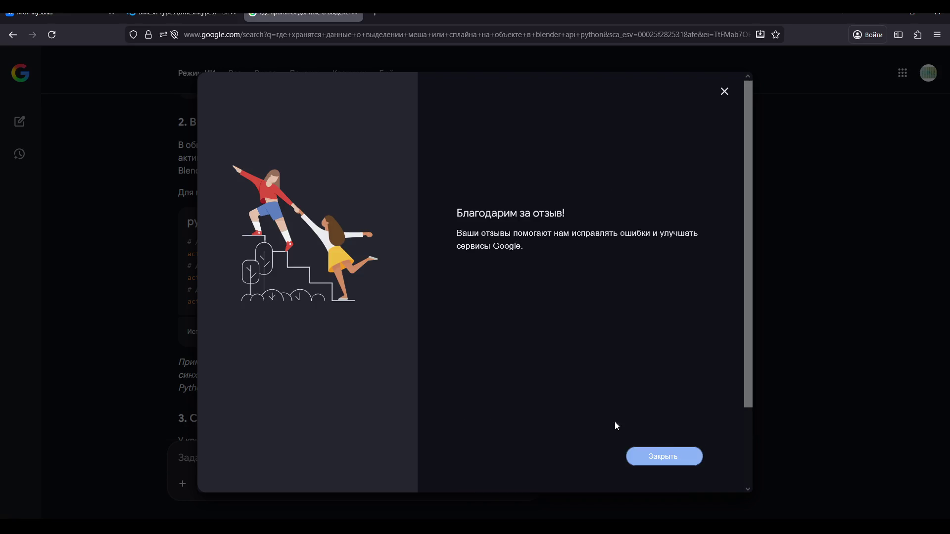
pyautogui.click(725, 92)
# Skim the AI answer again, then return to the BMesh Types docs at select_history
pyautogui.scroll(-3, 413, 278)
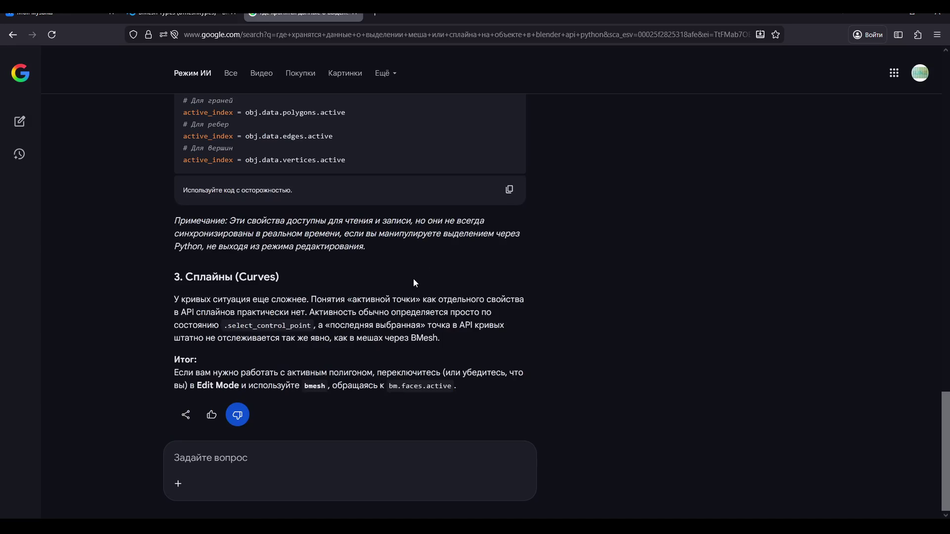
pyautogui.scroll(4, 413, 276)
pyautogui.scroll(5, 414, 276)
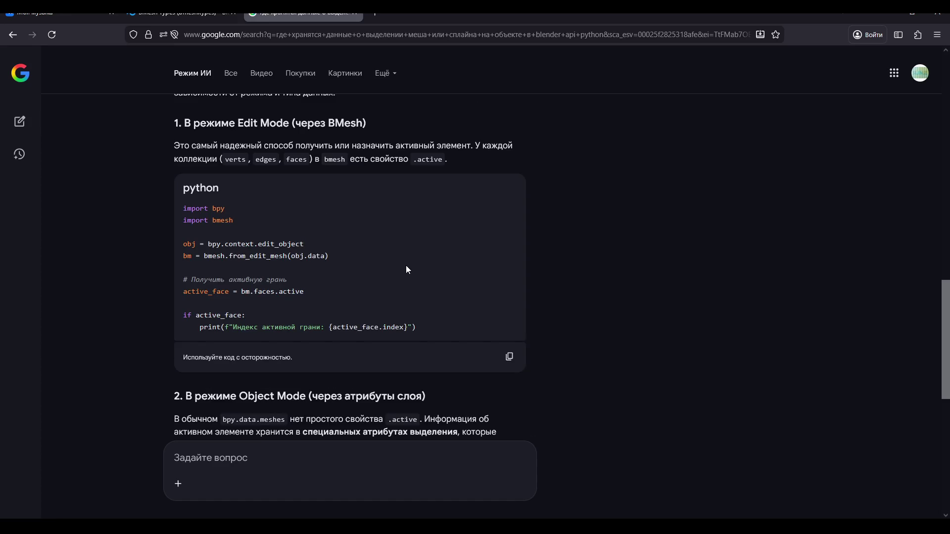
pyautogui.scroll(5, 407, 270)
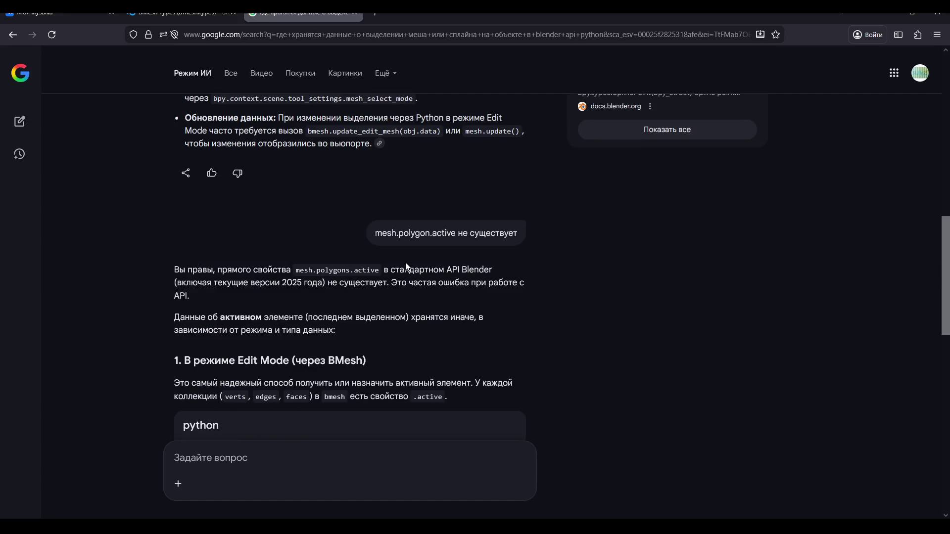
pyautogui.scroll(-5, 406, 256)
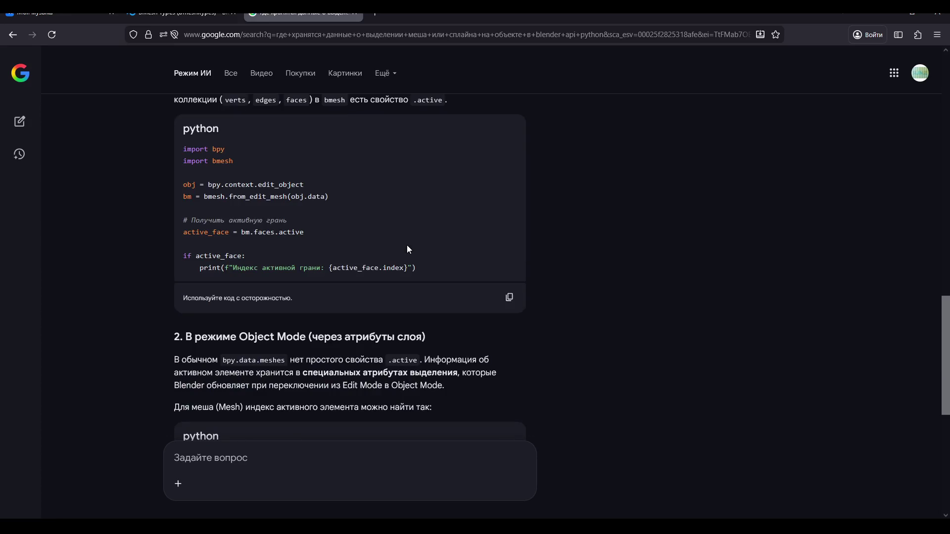
pyautogui.scroll(-6, 407, 248)
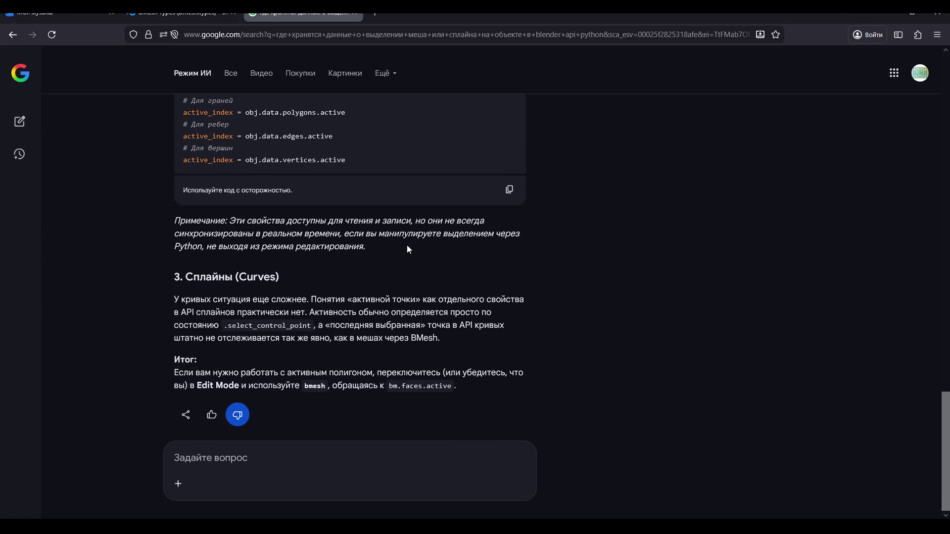
pyautogui.scroll(12, 407, 249)
pyautogui.scroll(10, 406, 249)
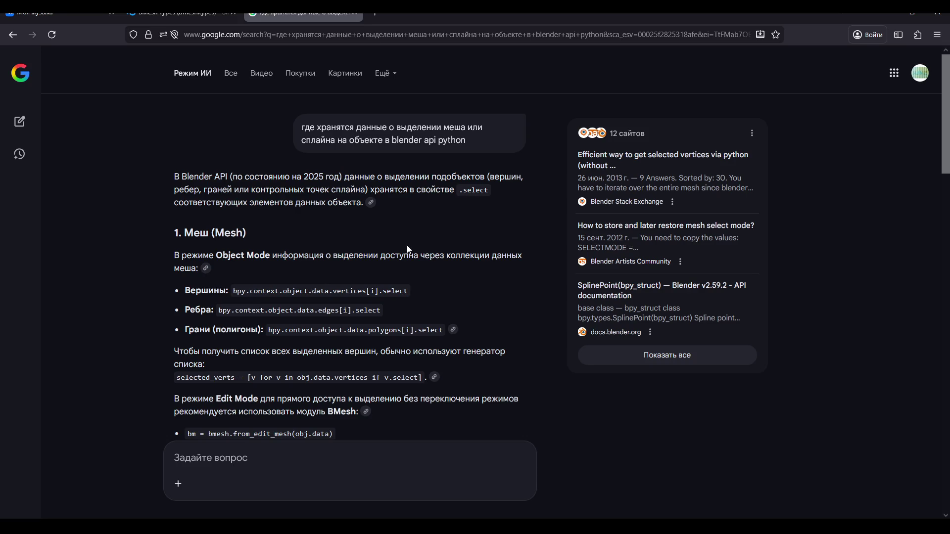
pyautogui.scroll(-6, 408, 249)
pyautogui.scroll(-7, 409, 246)
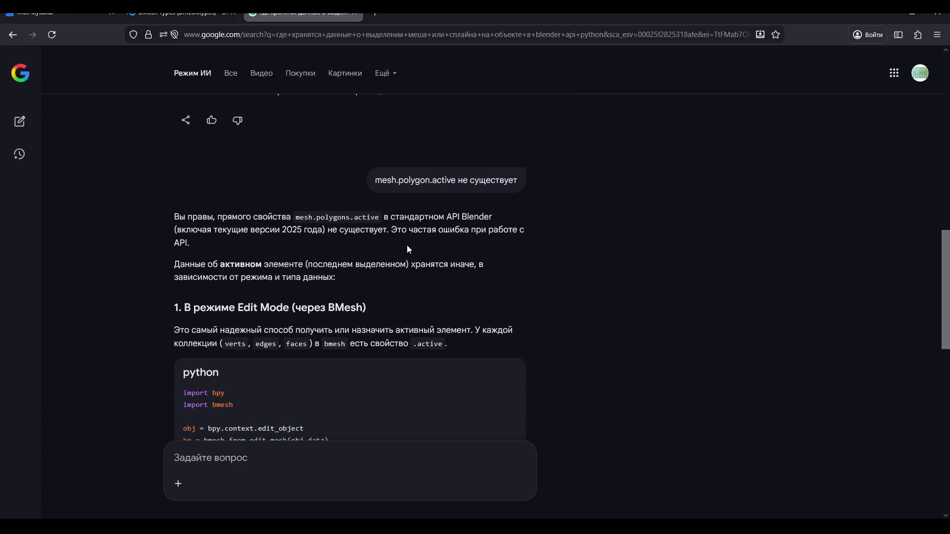
pyautogui.scroll(-4, 408, 248)
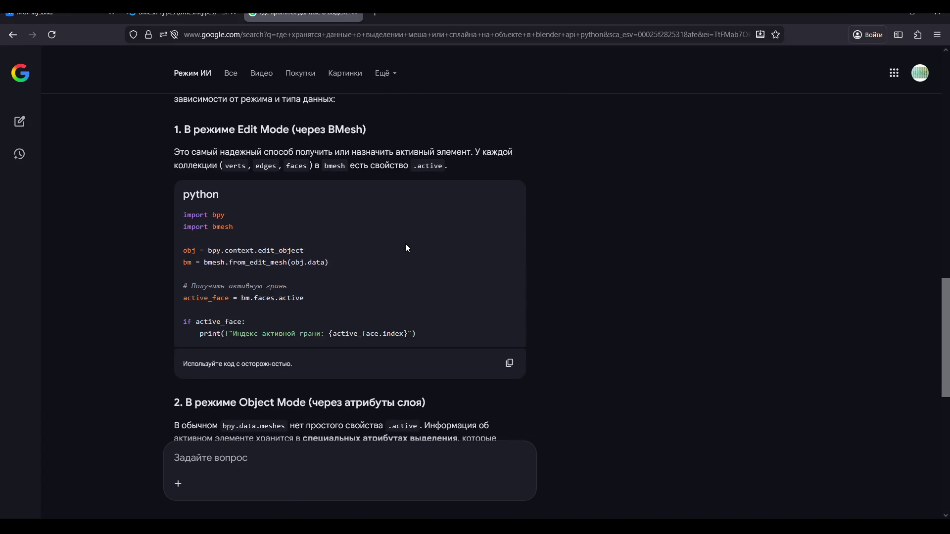
pyautogui.click(213, 20)
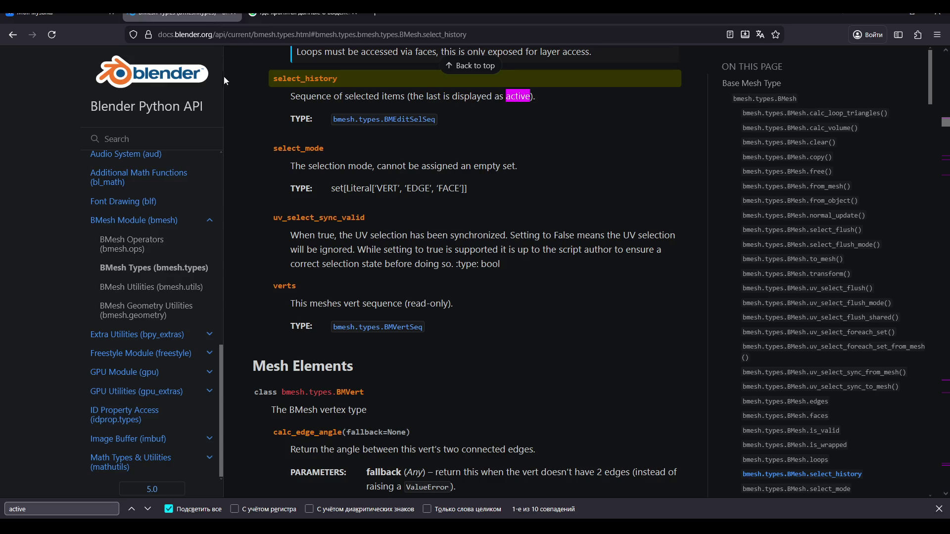